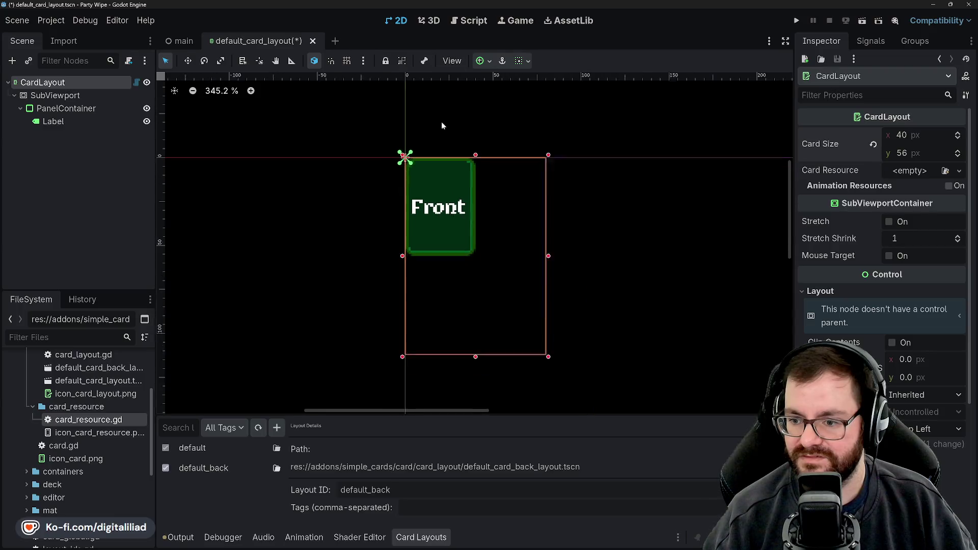
# Step: Restore the card to 80×112, save the scene and clear the selection
pyautogui.scroll(2, 479, 252)
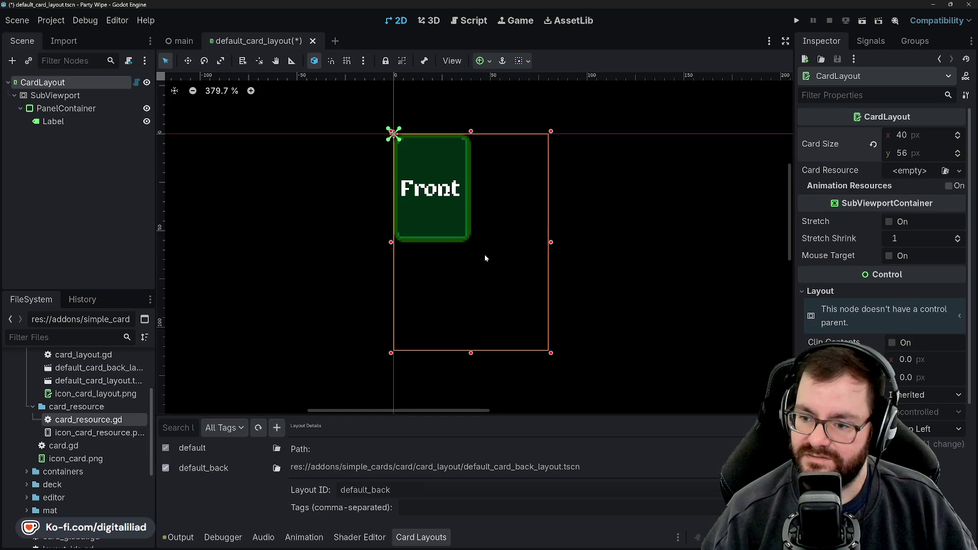
pyautogui.hotkey('ctrl', 's')
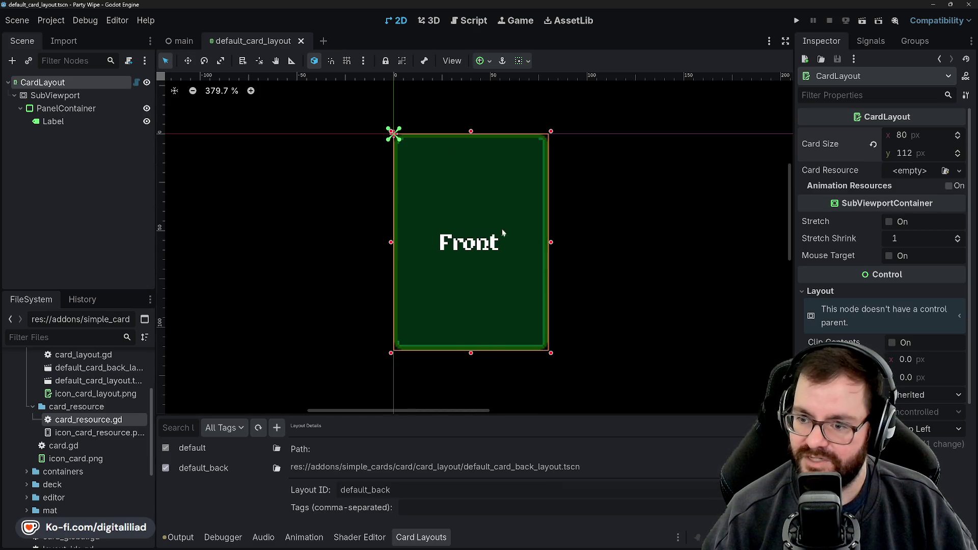
pyautogui.click(463, 110)
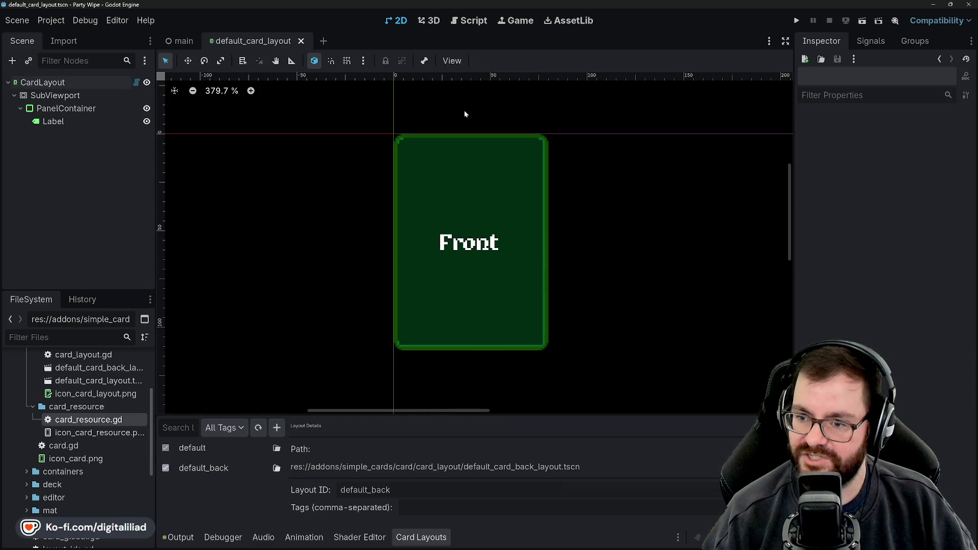
# Step: Select the PanelContainer and open its Panel StyleBoxFlat theme override to review its settings
pyautogui.click(93, 110)
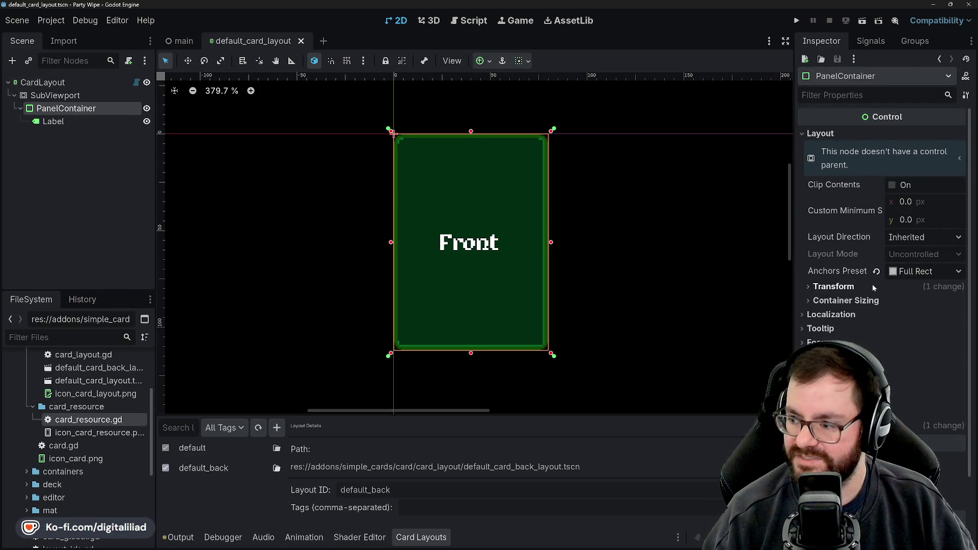
pyautogui.scroll(-4, 838, 273)
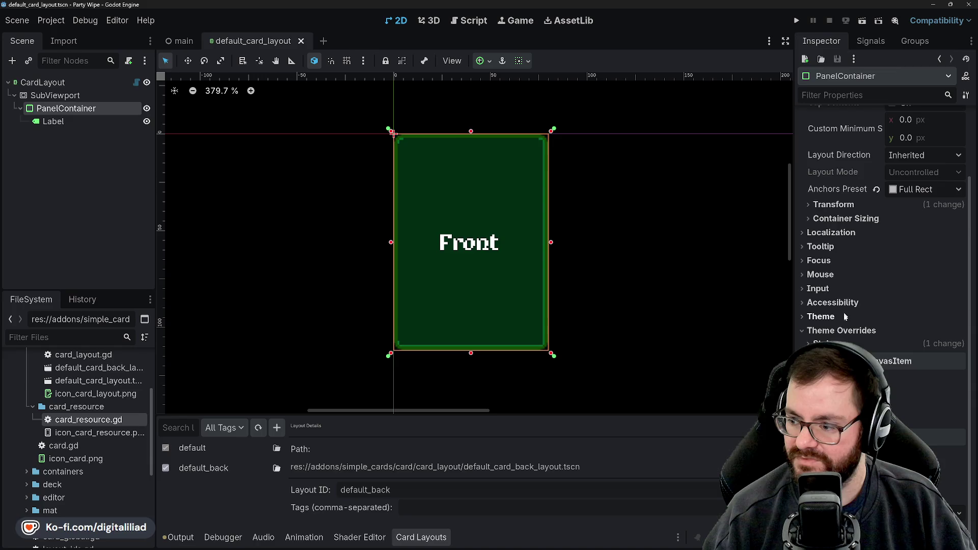
pyautogui.click(912, 344)
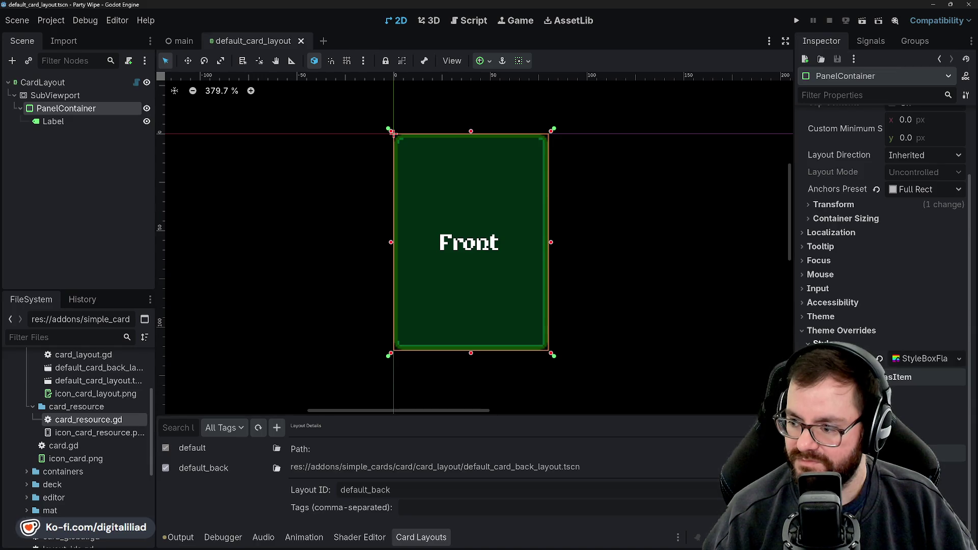
pyautogui.click(921, 362)
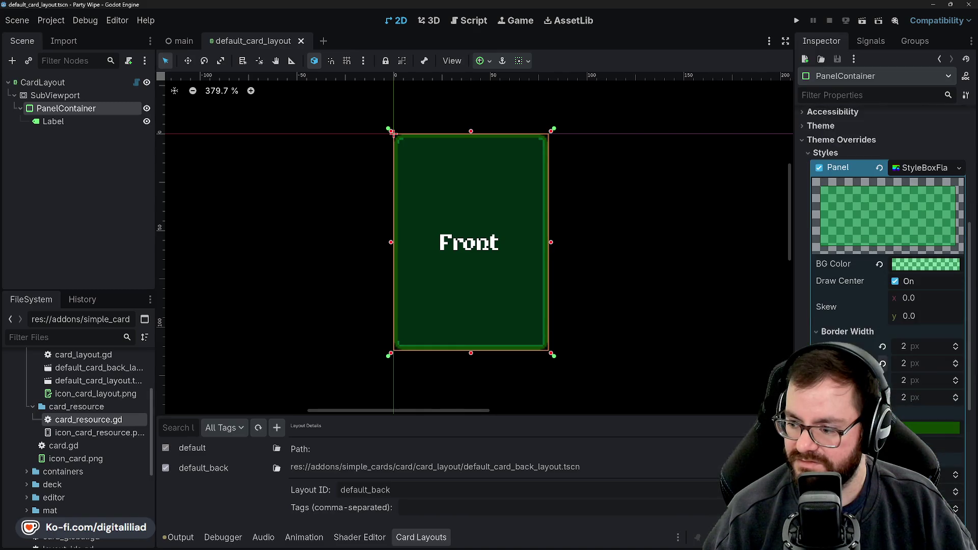
pyautogui.scroll(-5, 919, 297)
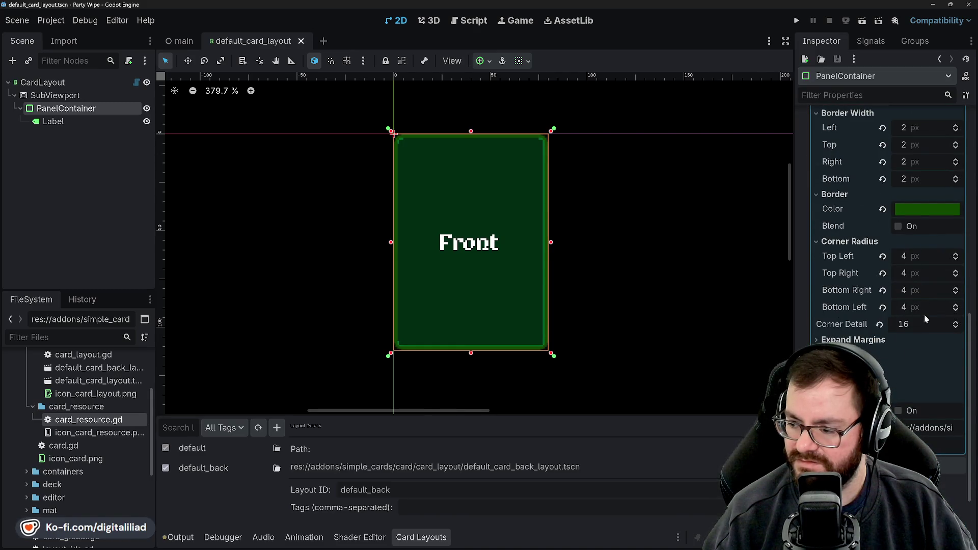
pyautogui.scroll(-3, 938, 404)
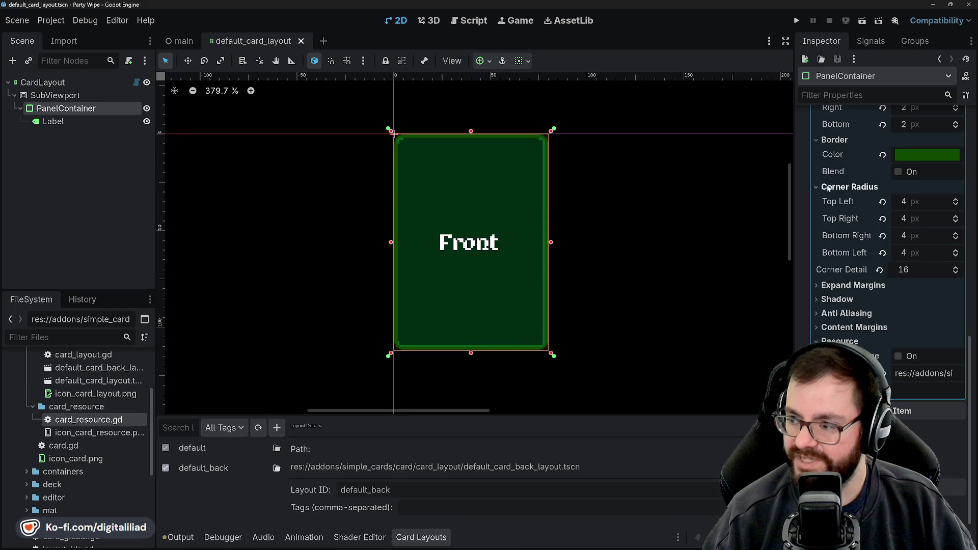
pyautogui.scroll(6, 902, 275)
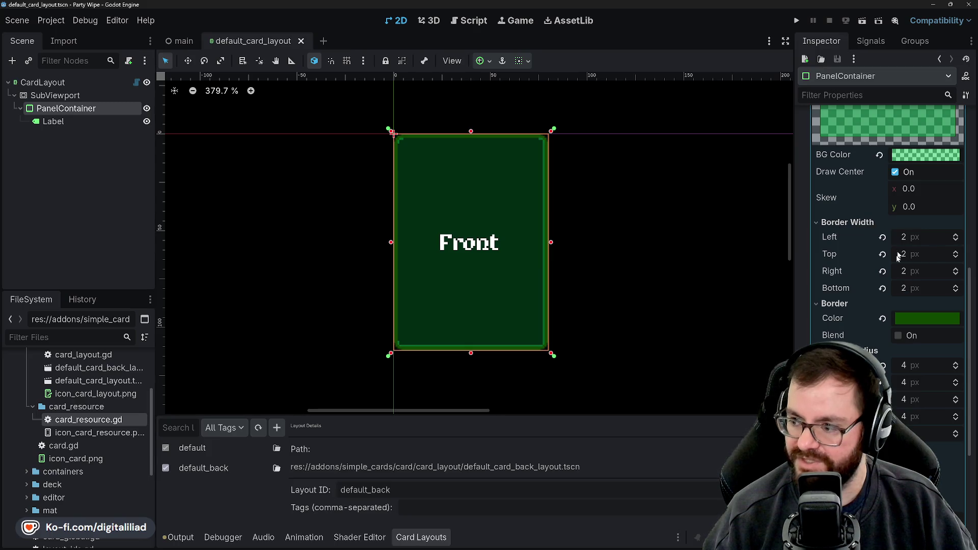
pyautogui.scroll(7, 801, 203)
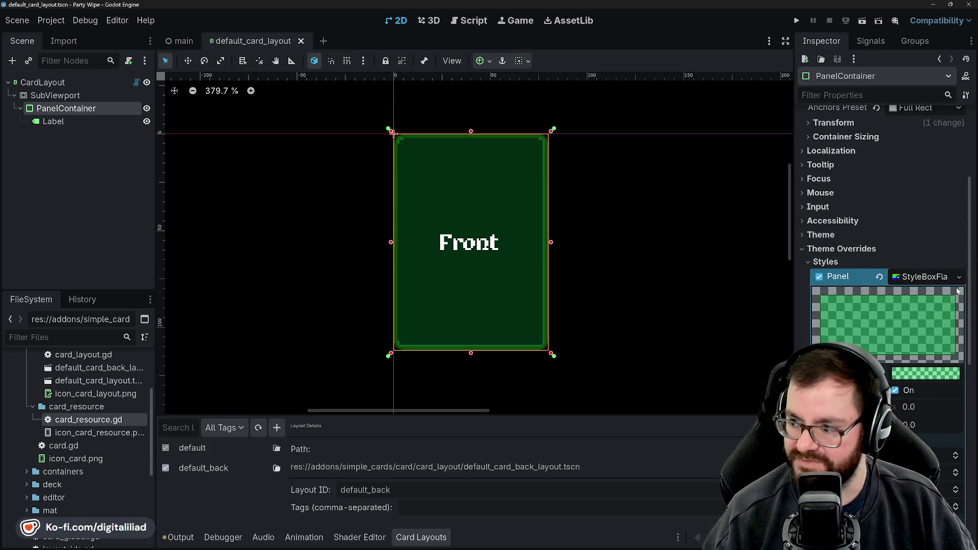
pyautogui.scroll(-7, 912, 275)
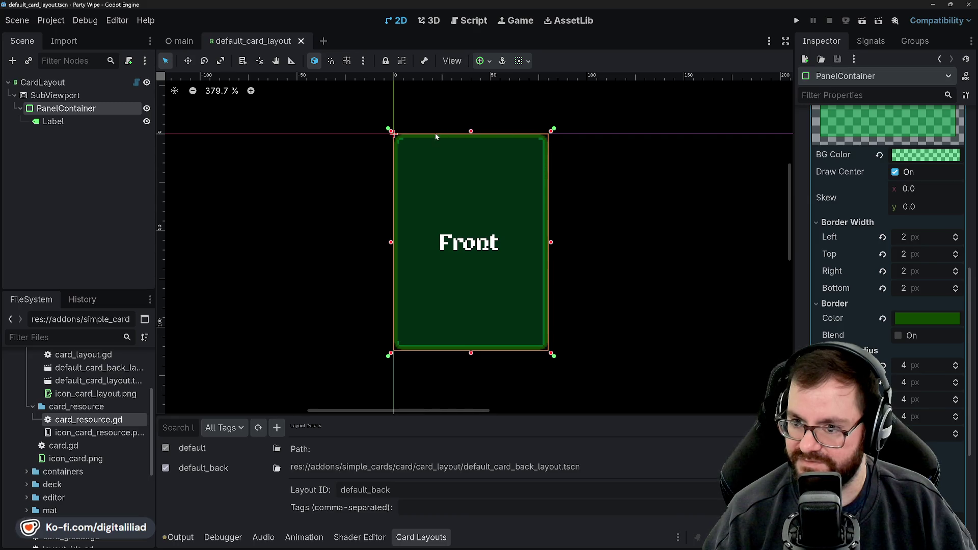
pyautogui.scroll(2, 443, 127)
# Step: Reselect the PanelContainer and review its 2 px borders and 4 px corner radius
pyautogui.click(445, 124)
pyautogui.scroll(3, 381, 362)
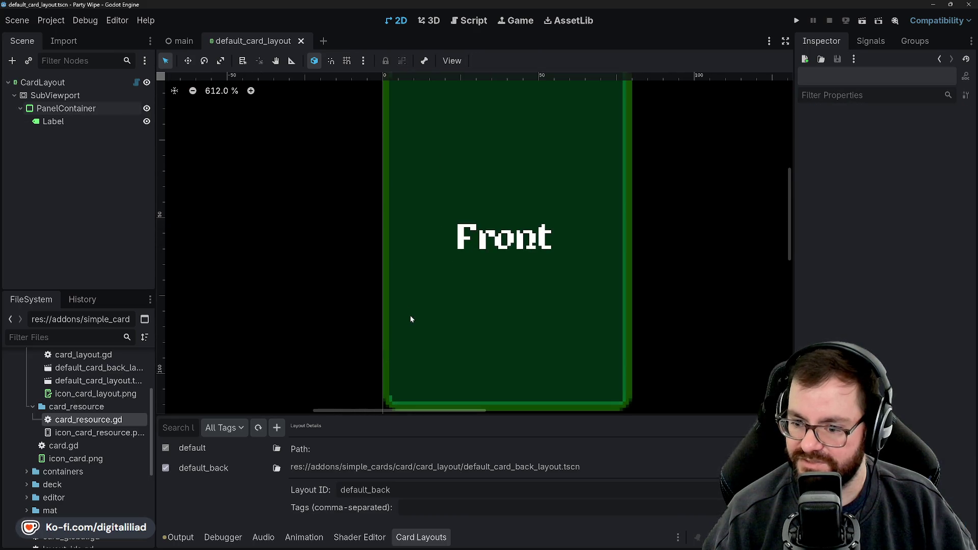
pyautogui.scroll(-3, 479, 312)
pyautogui.click(499, 289)
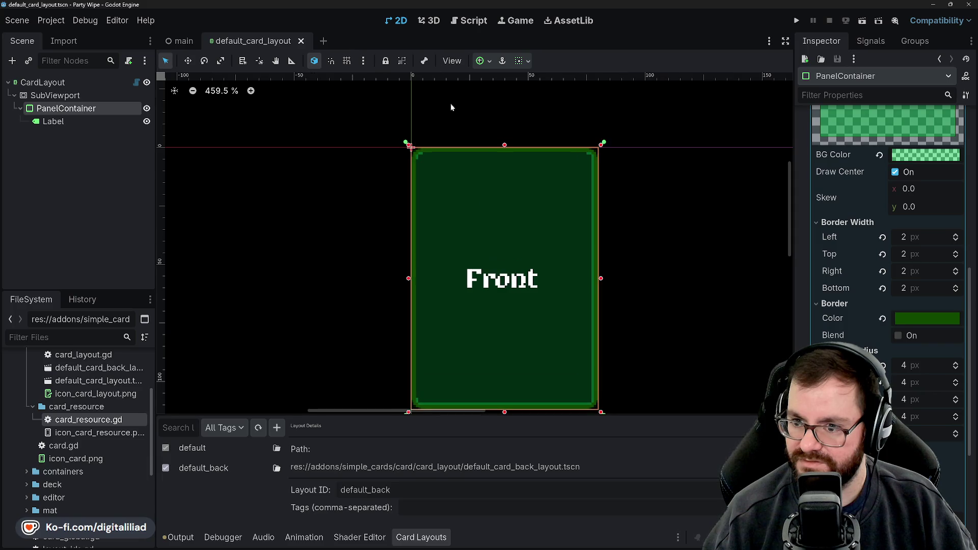
pyautogui.scroll(3, 451, 109)
pyautogui.scroll(-5, 441, 122)
pyautogui.scroll(-3, 827, 290)
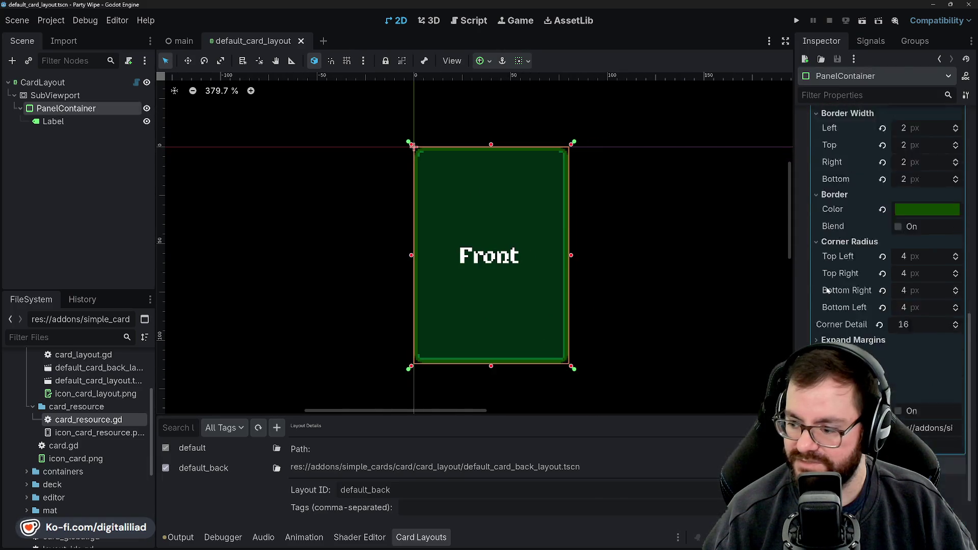
pyautogui.scroll(-3, 827, 290)
pyautogui.scroll(5, 855, 313)
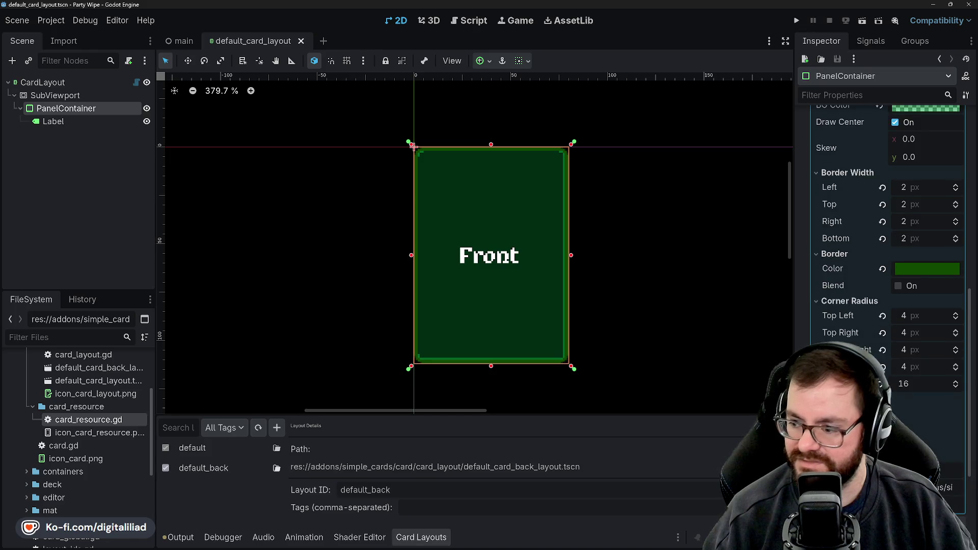
pyautogui.scroll(2, 838, 322)
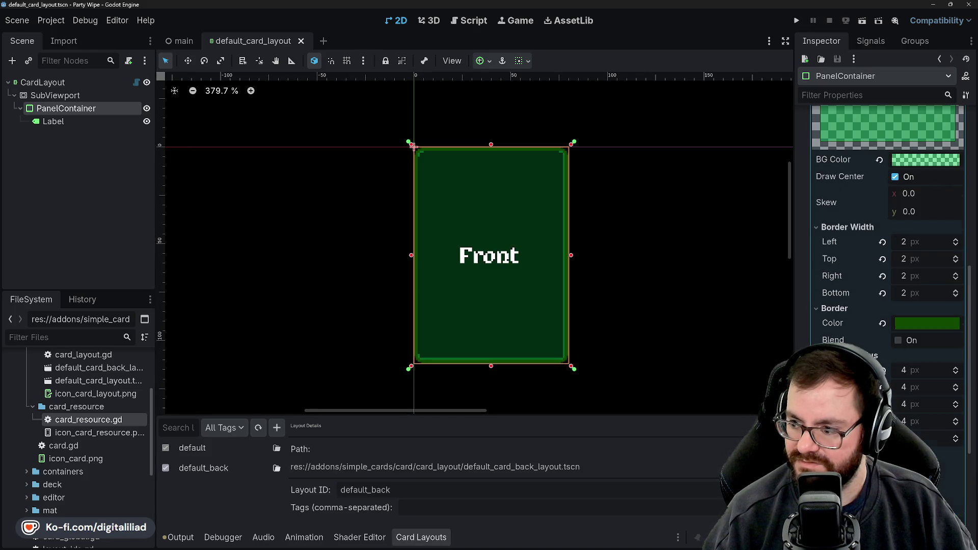
pyautogui.scroll(4, 838, 322)
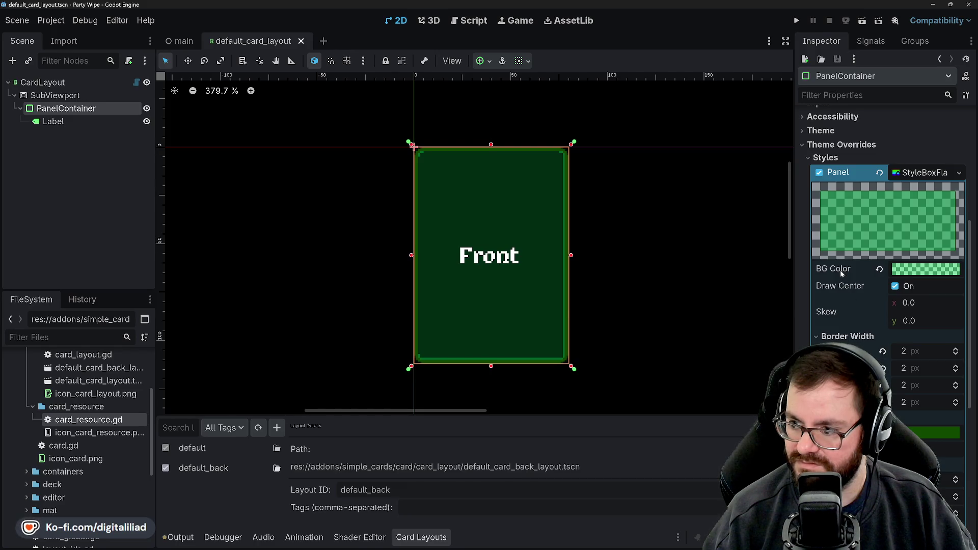
pyautogui.scroll(-4, 841, 274)
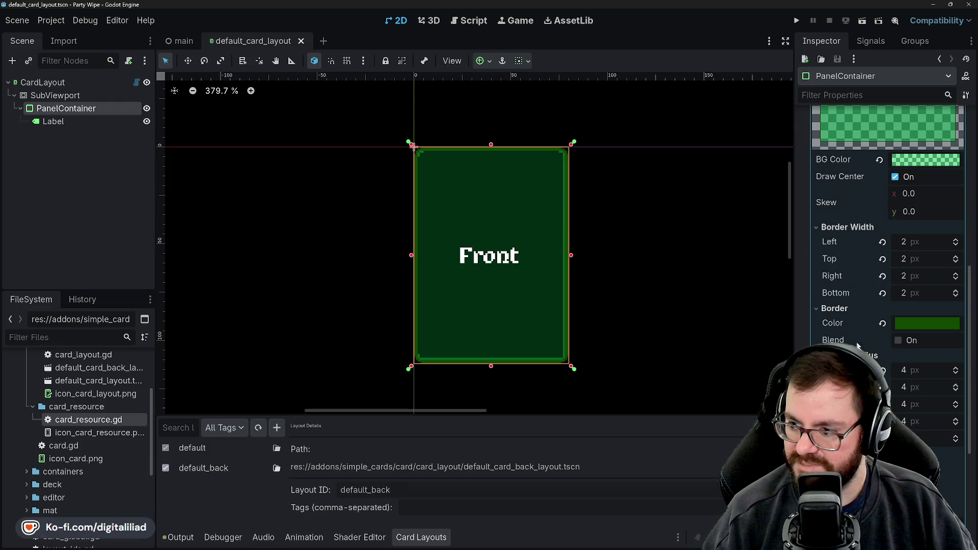
pyautogui.scroll(5, 553, 232)
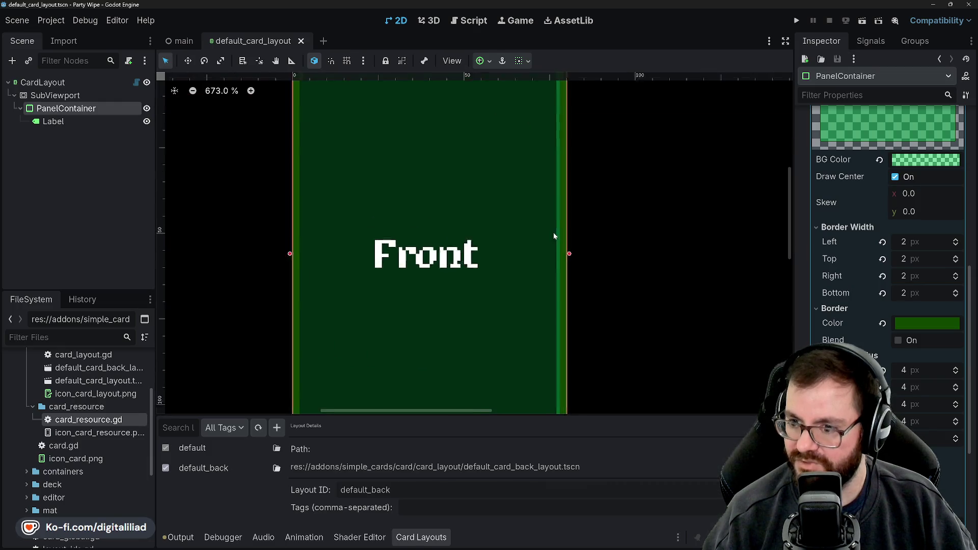
pyautogui.scroll(-5, 558, 225)
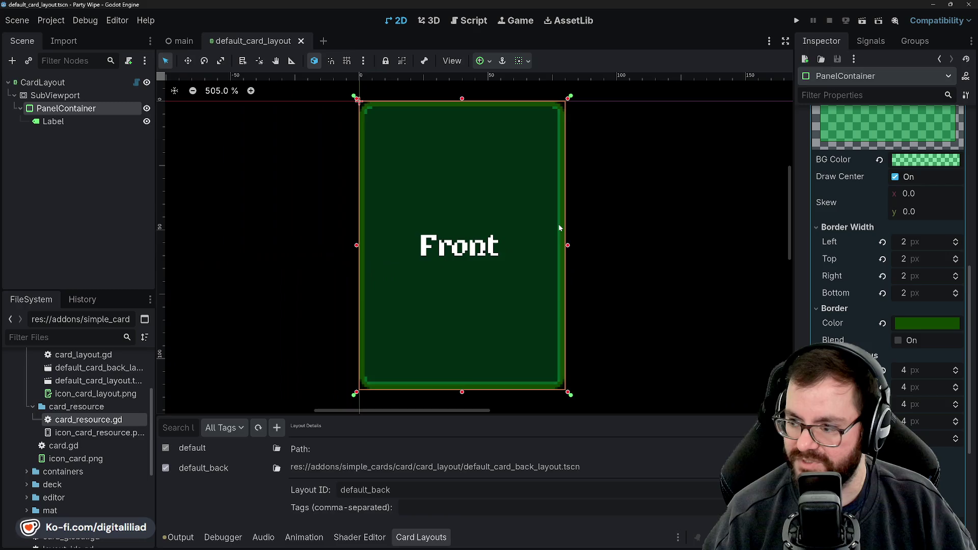
pyautogui.scroll(-3, 886, 387)
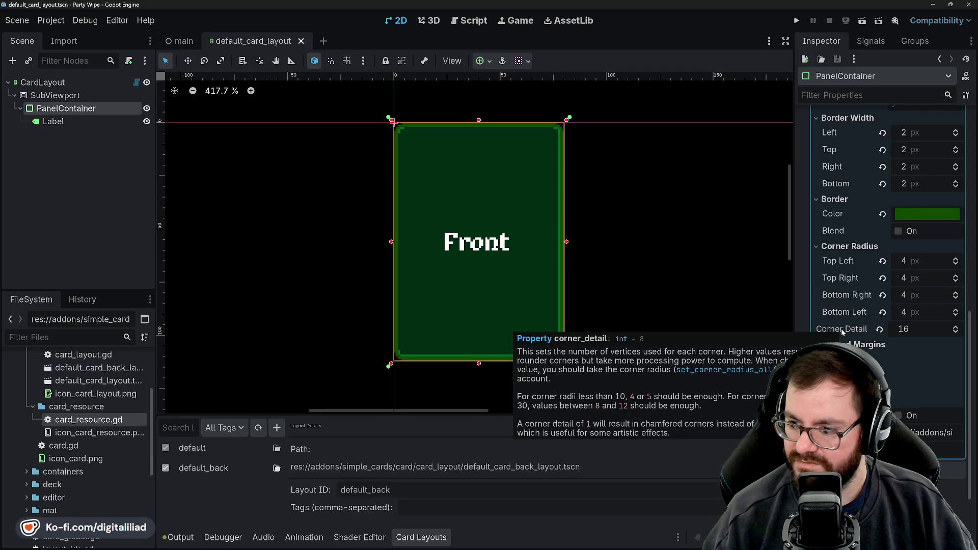
pyautogui.scroll(-3, 848, 310)
pyautogui.scroll(15, 857, 318)
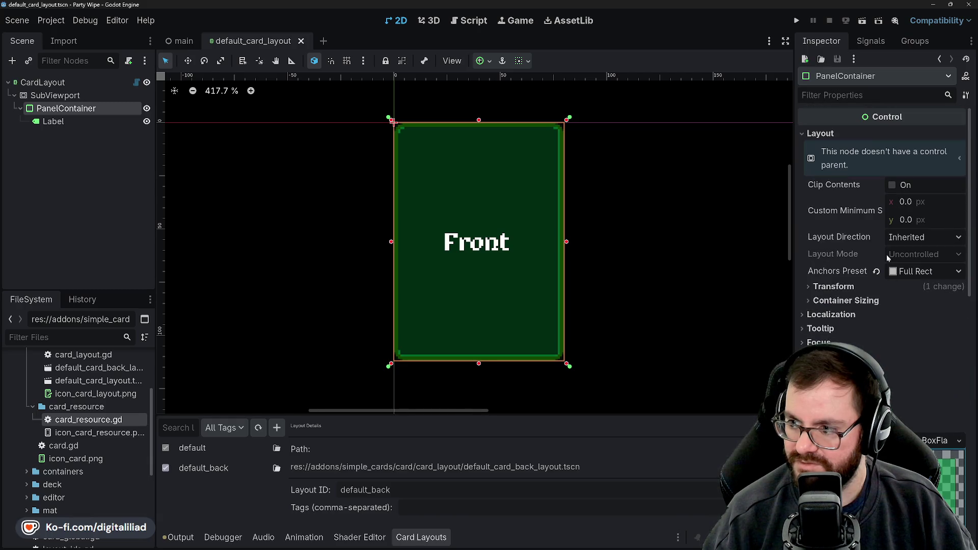
# Step: Set the CardLayout's Card Size to 160 × 224
pyautogui.click(43, 82)
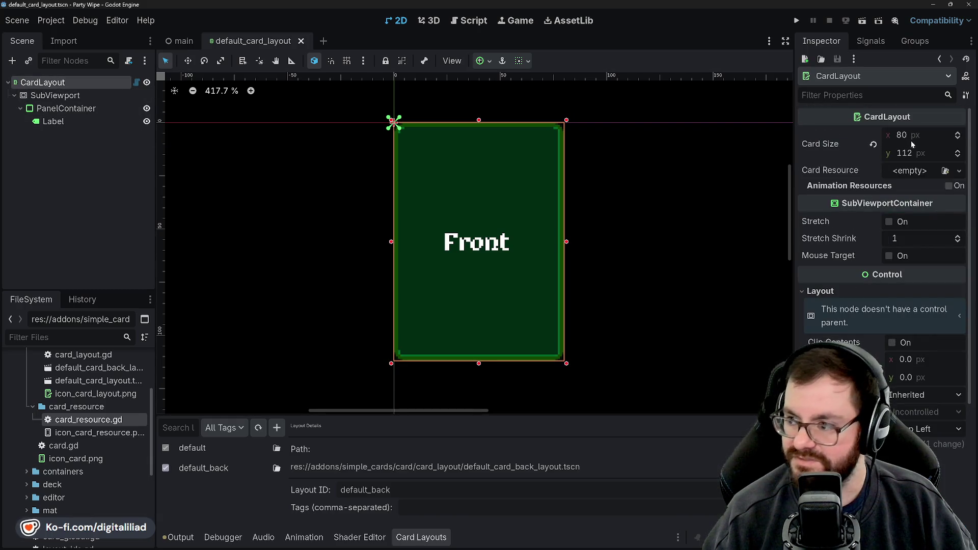
pyautogui.click(917, 136)
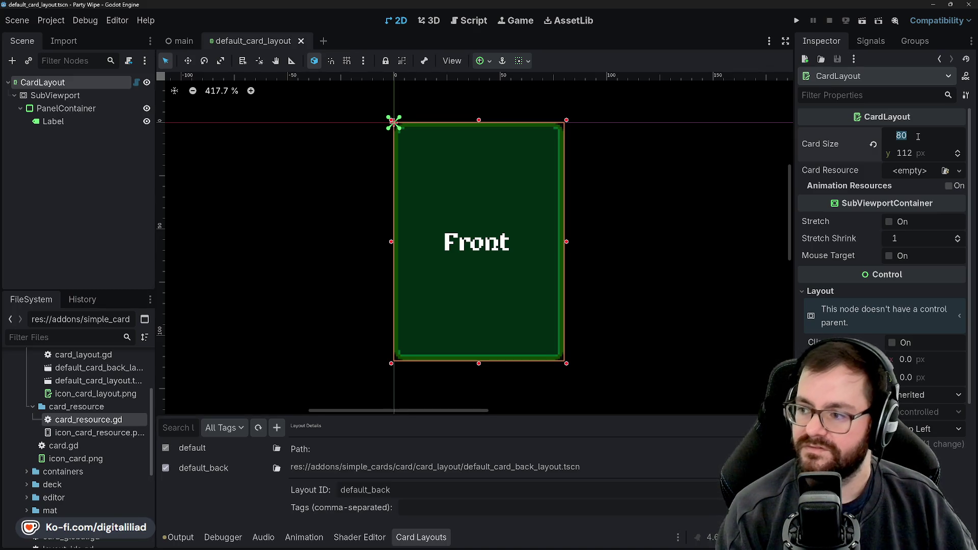
pyautogui.write('160')
pyautogui.press('Tab')
pyautogui.write('22')
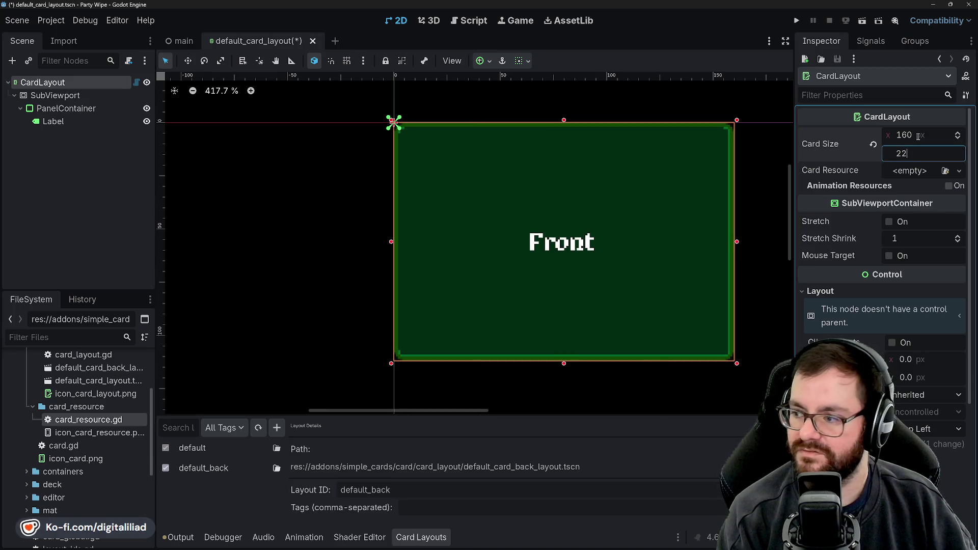
pyautogui.write('4')
pyautogui.press('Return')
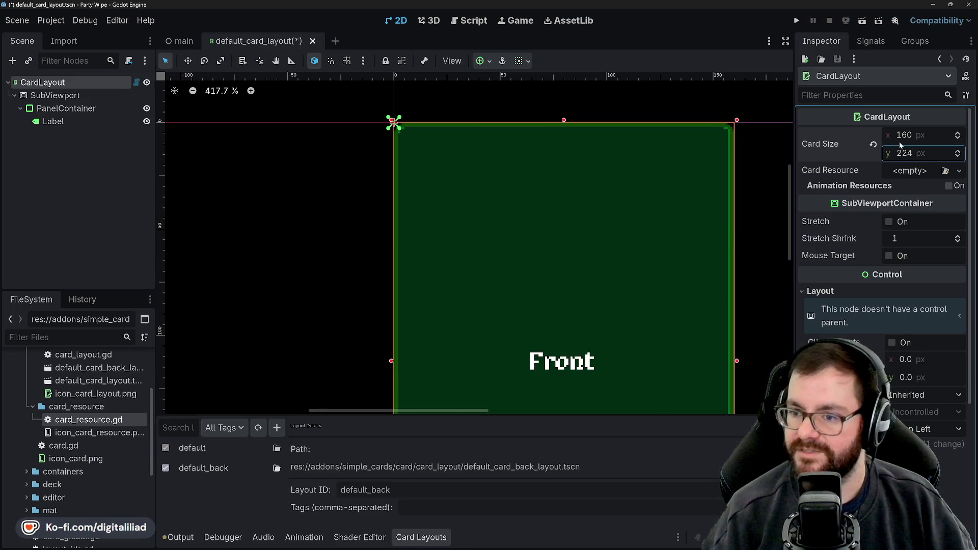
# Step: Undo the Card Size change back to 80 × 112 and deselect the card
pyautogui.scroll(-3, 444, 249)
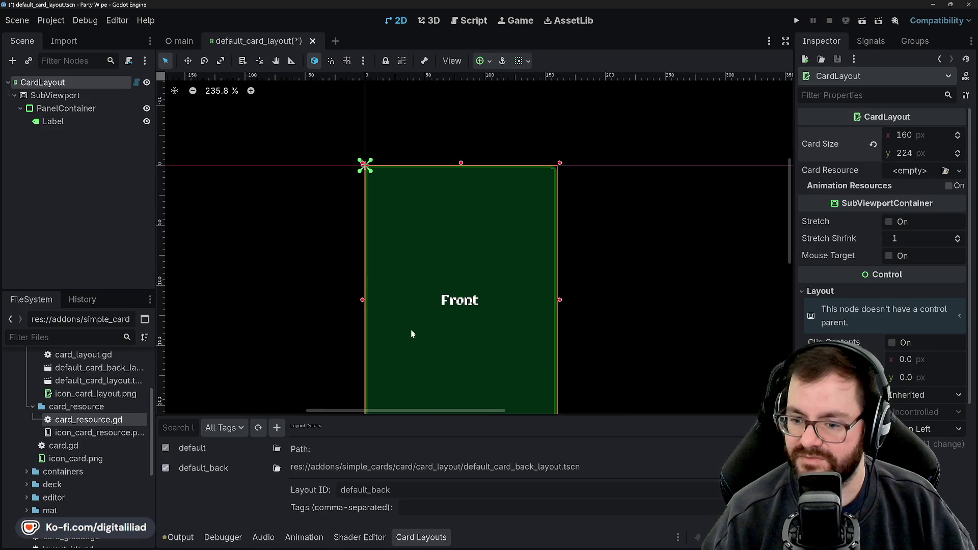
pyautogui.scroll(-1, 412, 334)
pyautogui.scroll(3, 441, 284)
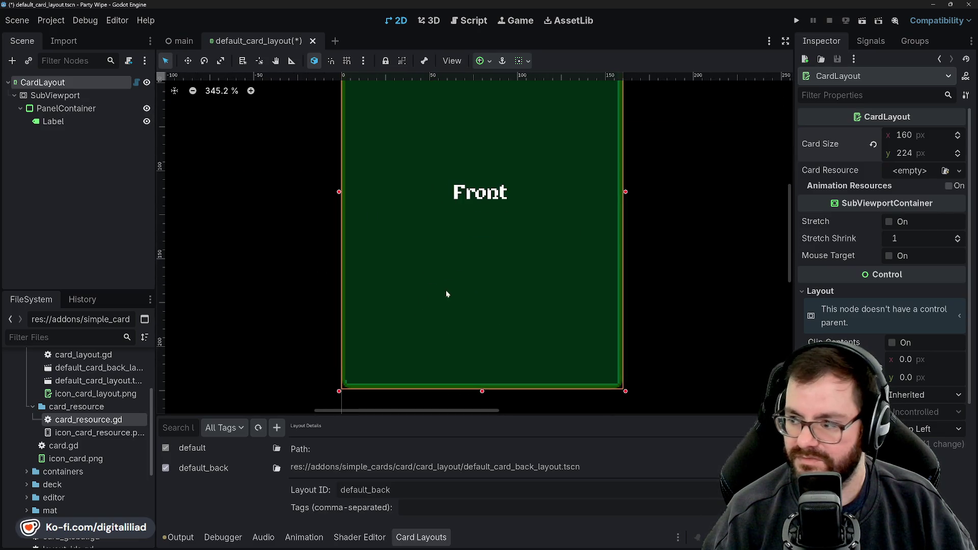
pyautogui.hotkey('ctrl', 'z')
pyautogui.hotkey('ctrl', 'z')
pyautogui.scroll(-4, 442, 275)
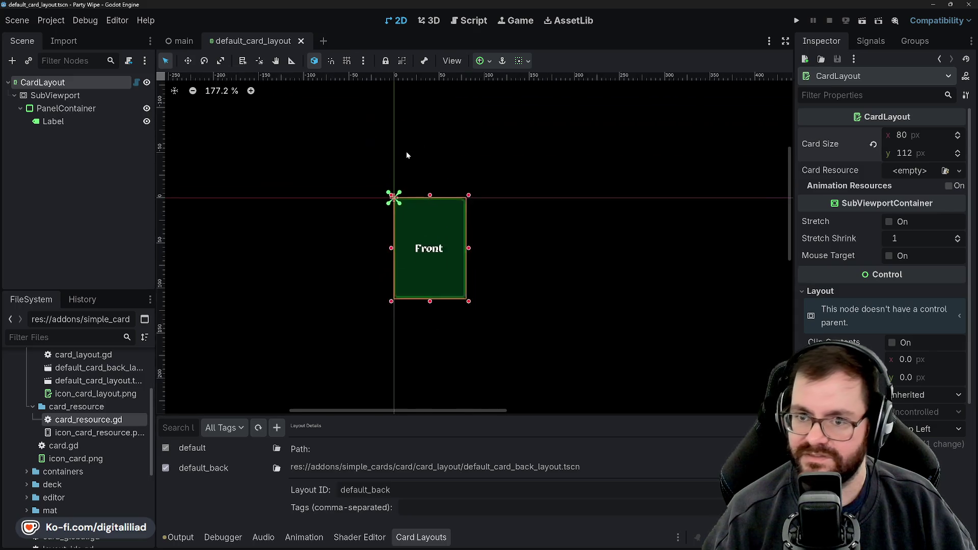
pyautogui.click(406, 155)
pyautogui.scroll(3, 426, 240)
pyautogui.scroll(2, 423, 338)
pyautogui.scroll(1, 410, 325)
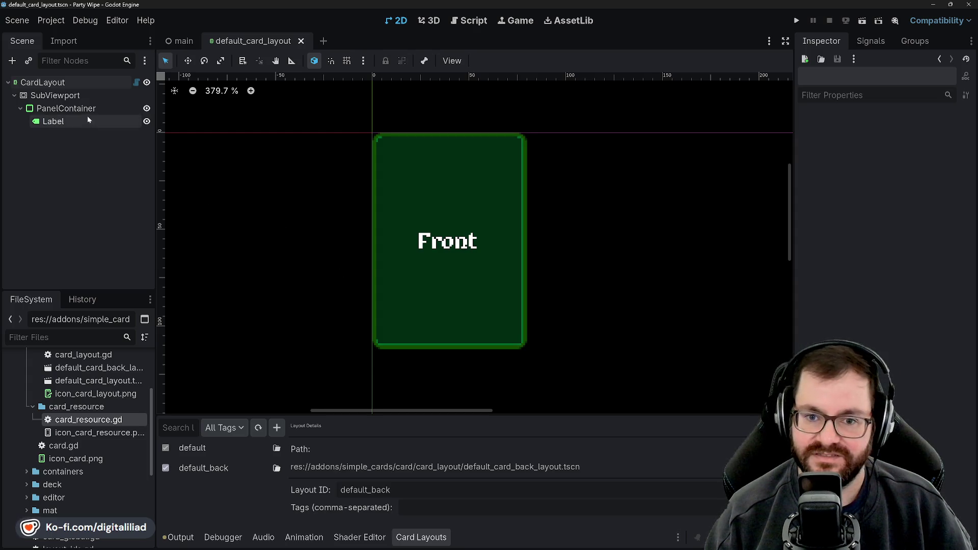
pyautogui.scroll(3, 478, 240)
pyautogui.scroll(6, 393, 272)
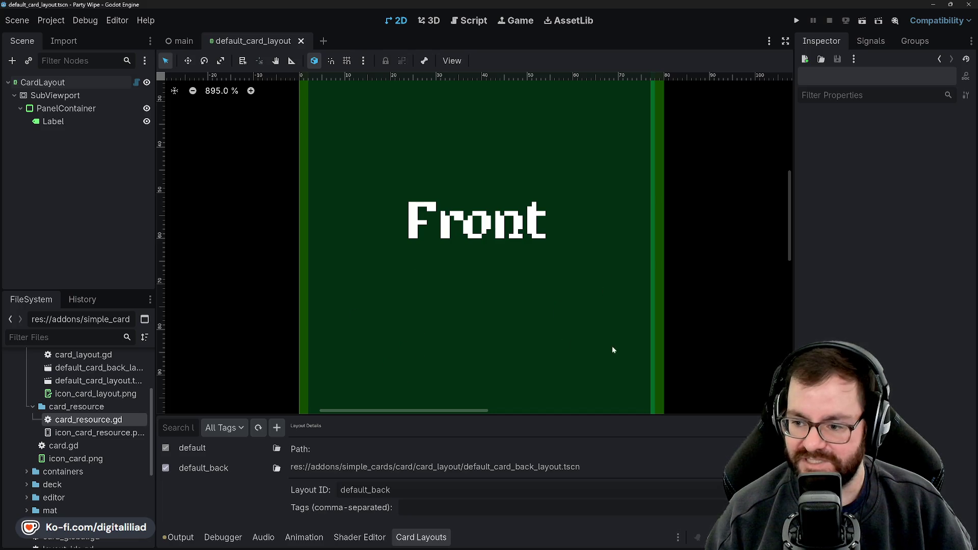
pyautogui.scroll(-3, 613, 349)
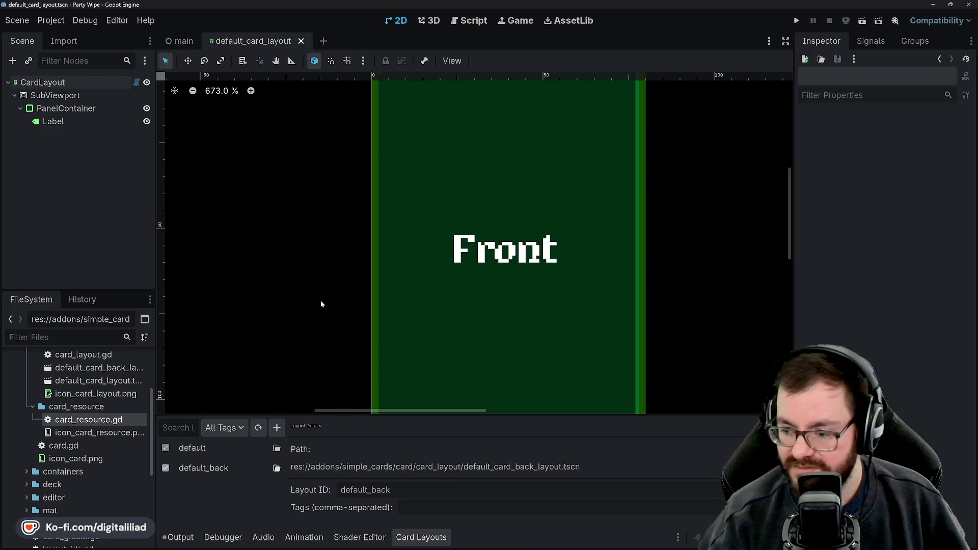
pyautogui.scroll(-6, 368, 274)
pyautogui.scroll(2, 466, 340)
pyautogui.scroll(-1, 473, 285)
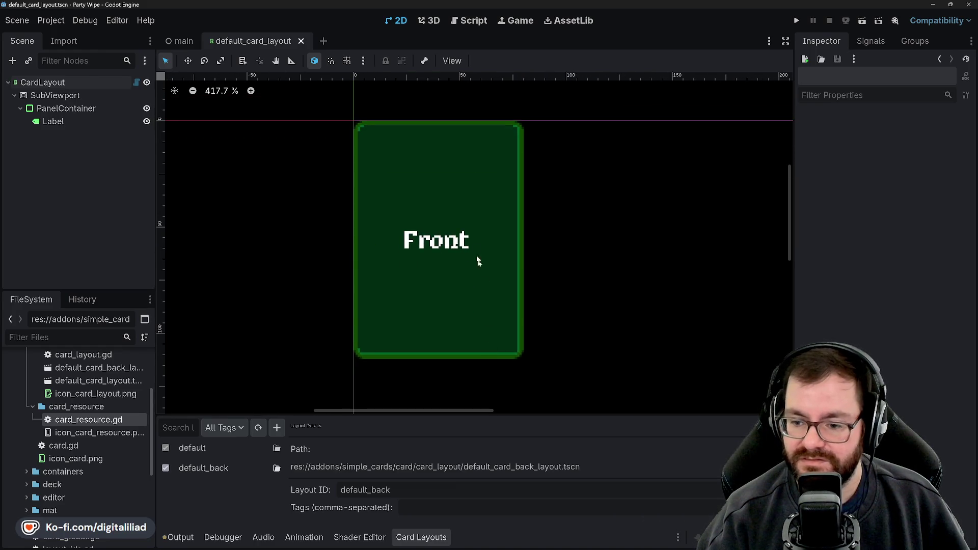
pyautogui.scroll(1, 477, 253)
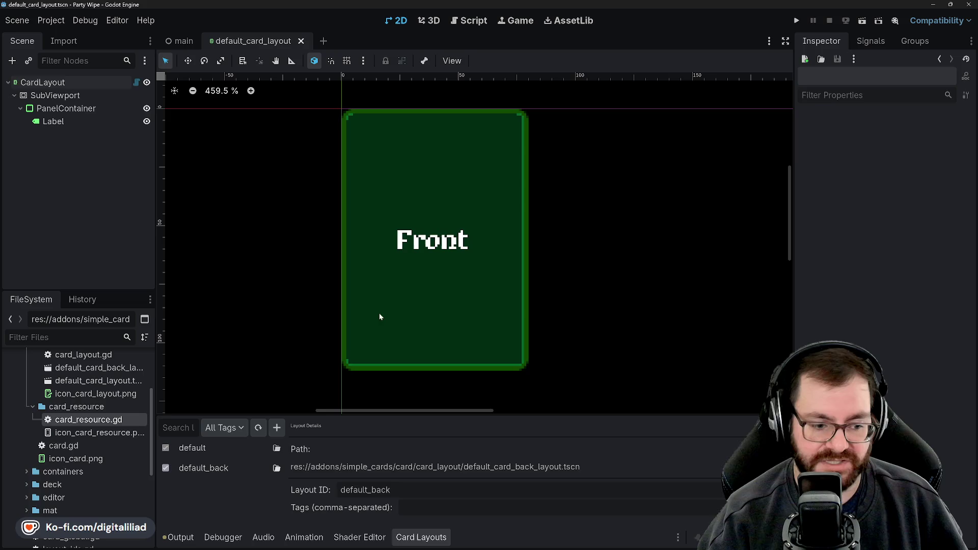
# Step: Inspect the Label, PanelContainer, SubViewport and CardLayout nodes, then open CardLayout's script
pyautogui.scroll(-2, 408, 356)
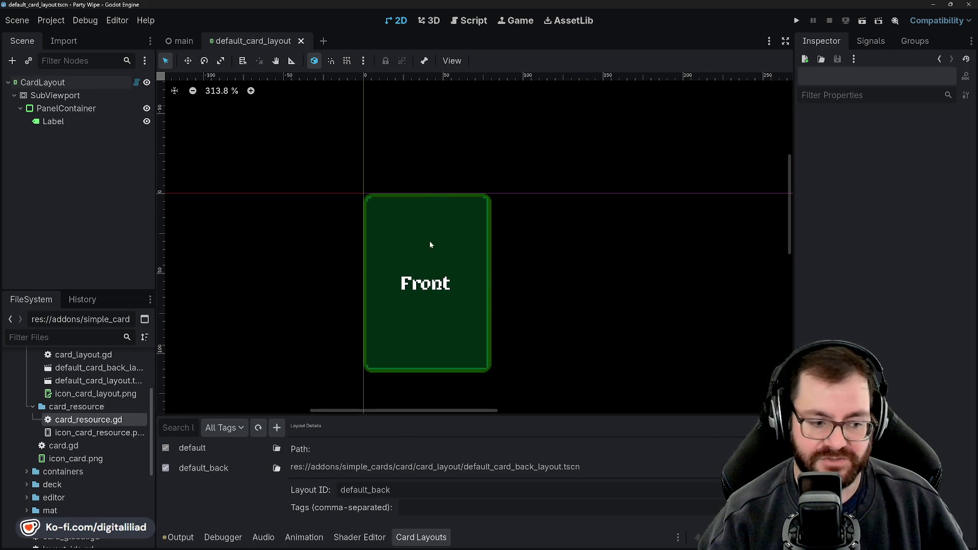
pyautogui.scroll(-2, 428, 369)
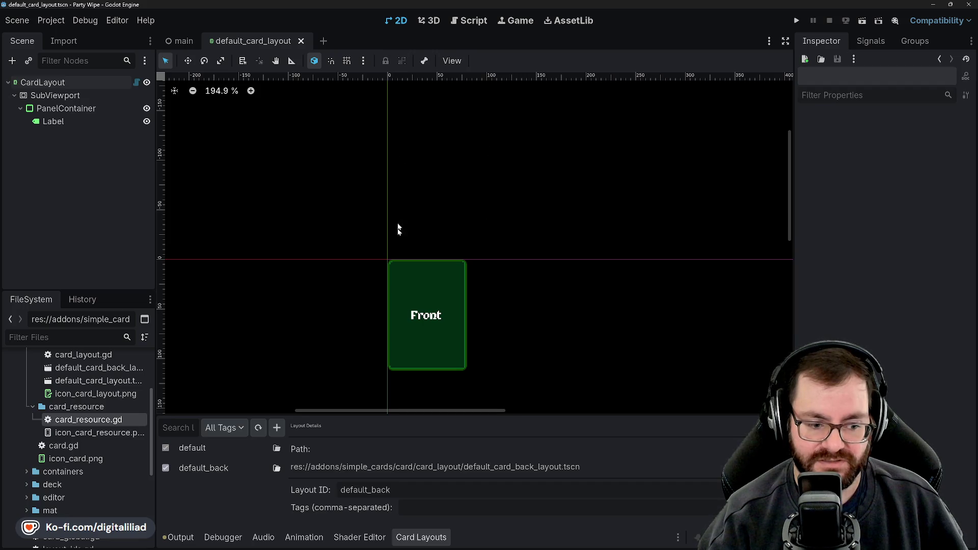
pyautogui.scroll(2, 409, 293)
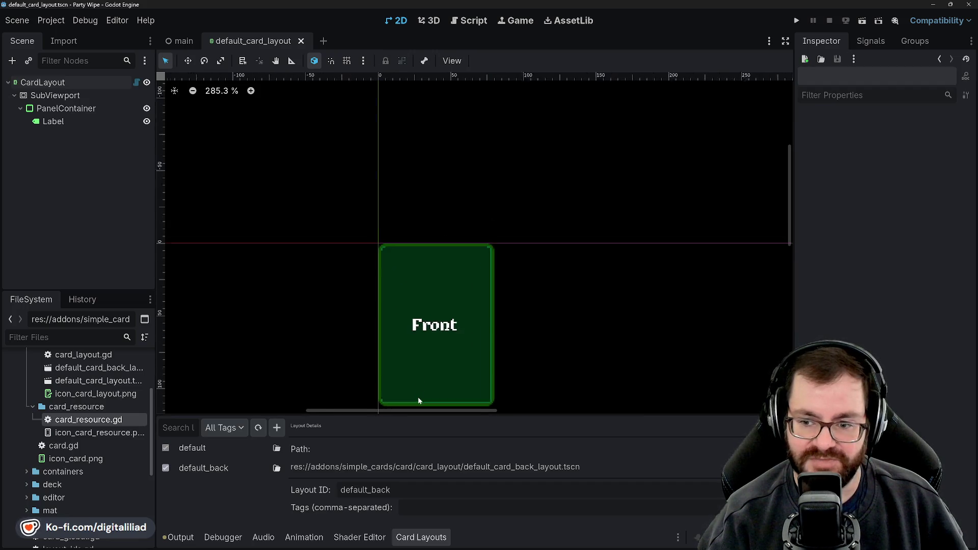
pyautogui.scroll(4, 418, 399)
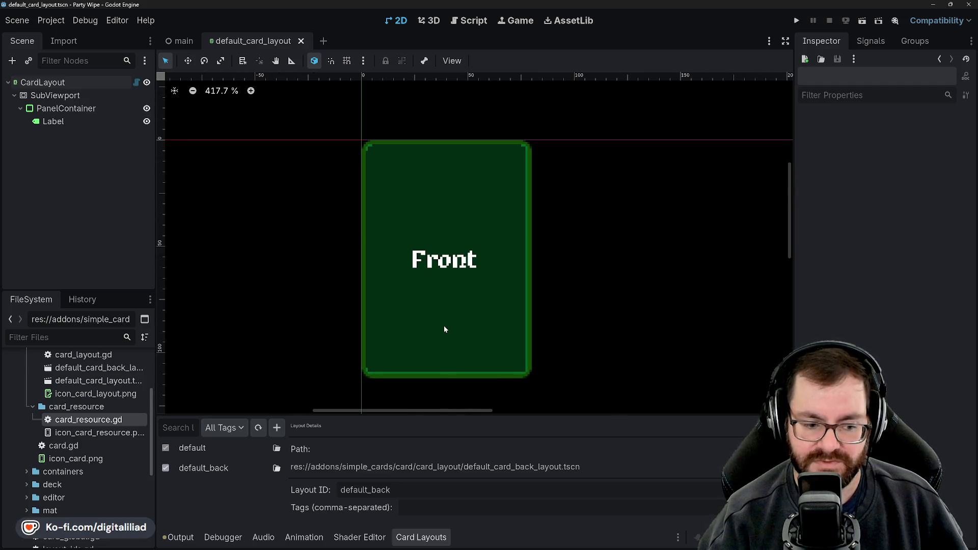
pyautogui.scroll(1, 417, 307)
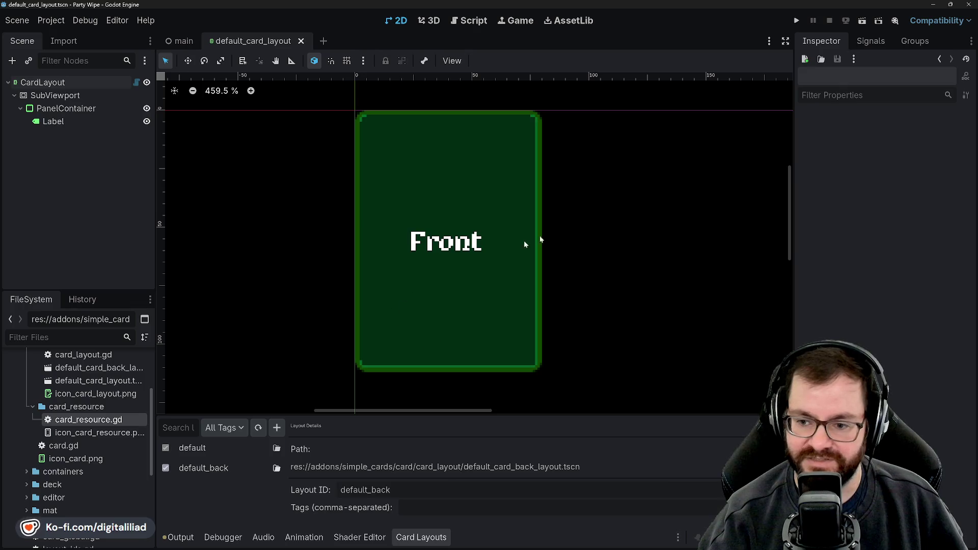
pyautogui.scroll(-2, 582, 304)
pyautogui.scroll(2, 581, 304)
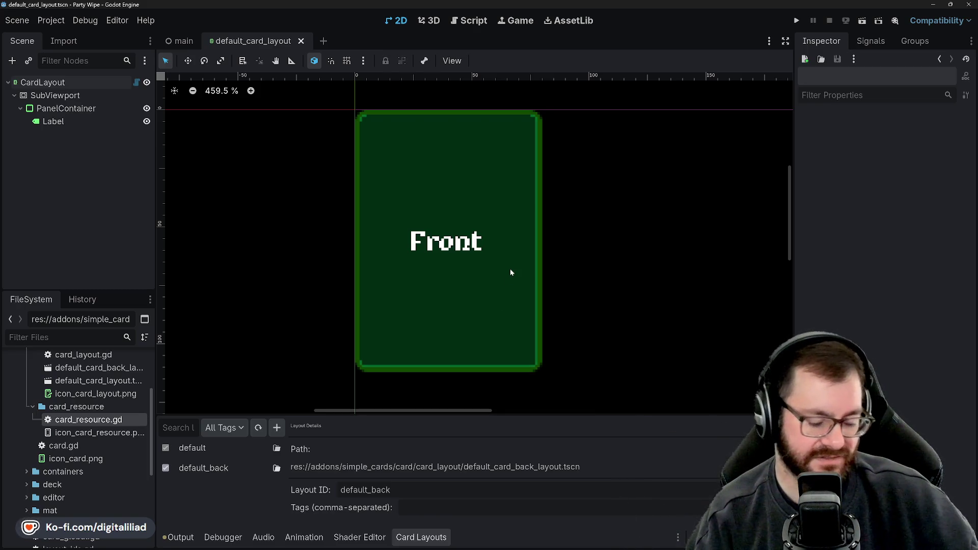
pyautogui.scroll(-1, 589, 259)
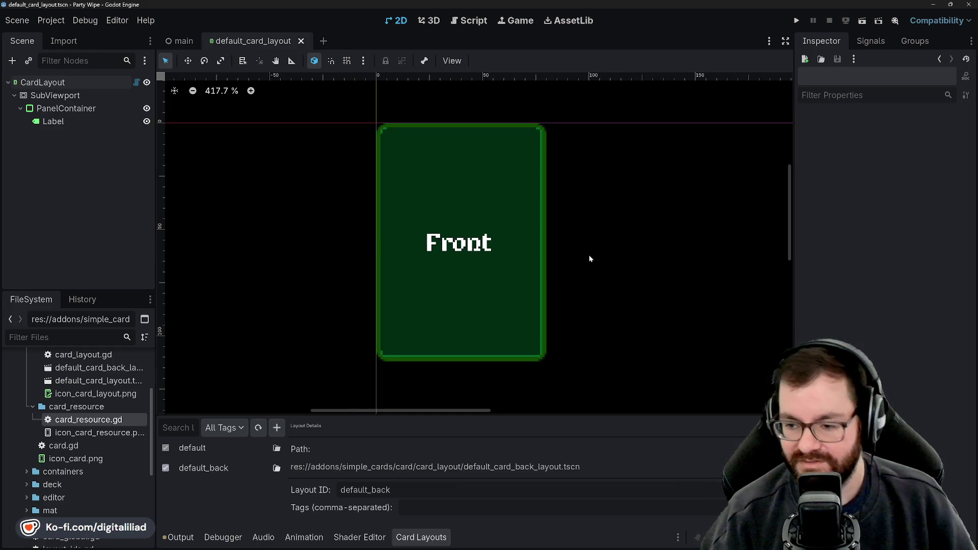
pyautogui.scroll(-3, 589, 258)
pyautogui.scroll(3, 517, 289)
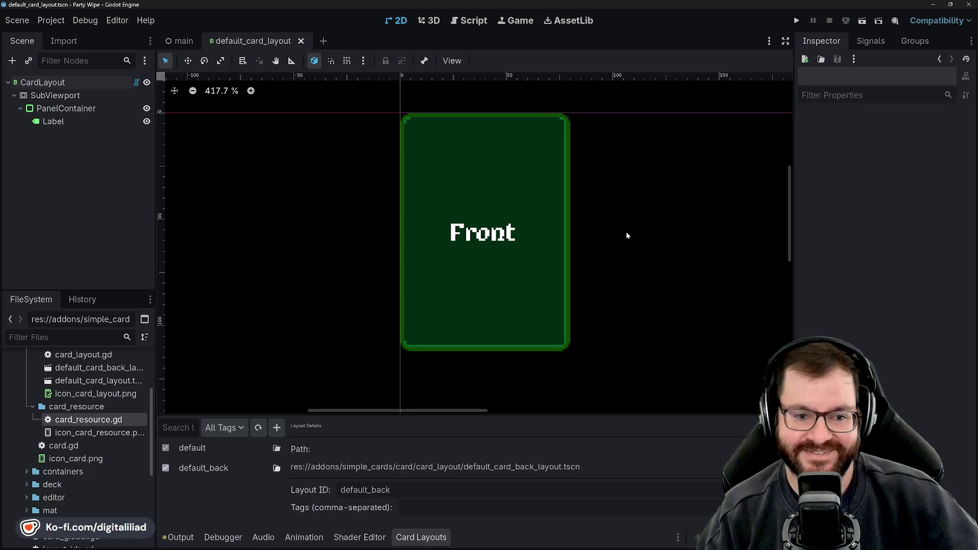
pyautogui.click(81, 121)
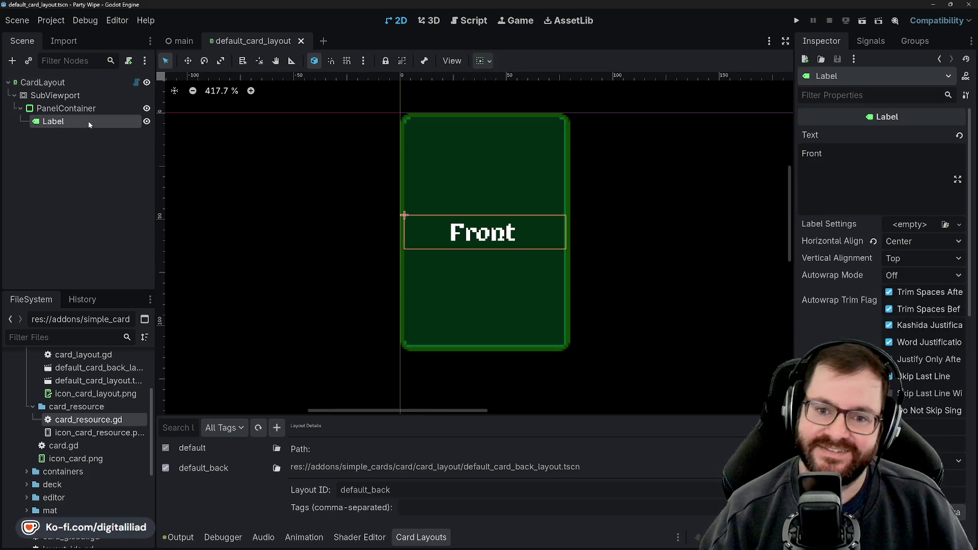
pyautogui.click(92, 108)
pyautogui.click(93, 92)
pyautogui.click(93, 82)
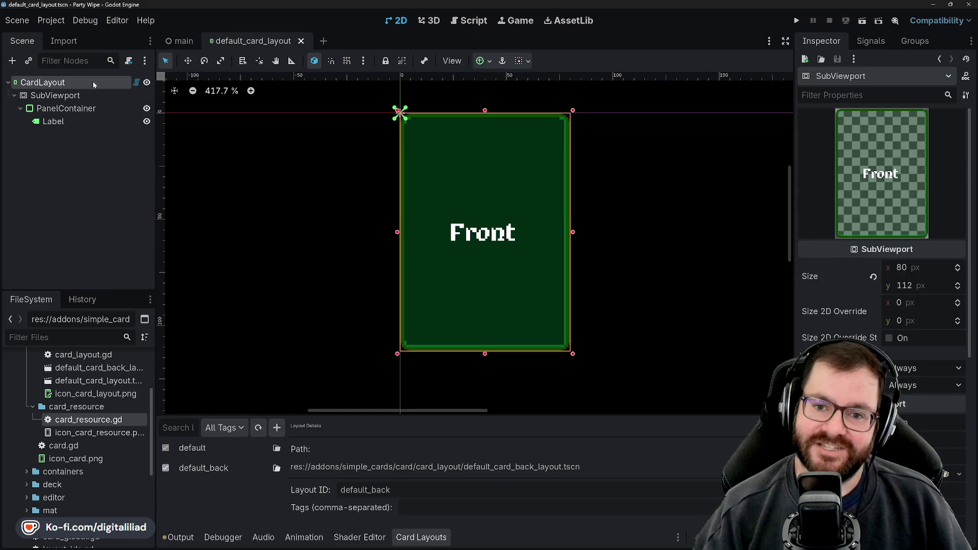
pyautogui.click(136, 82)
pyautogui.scroll(-6, 510, 276)
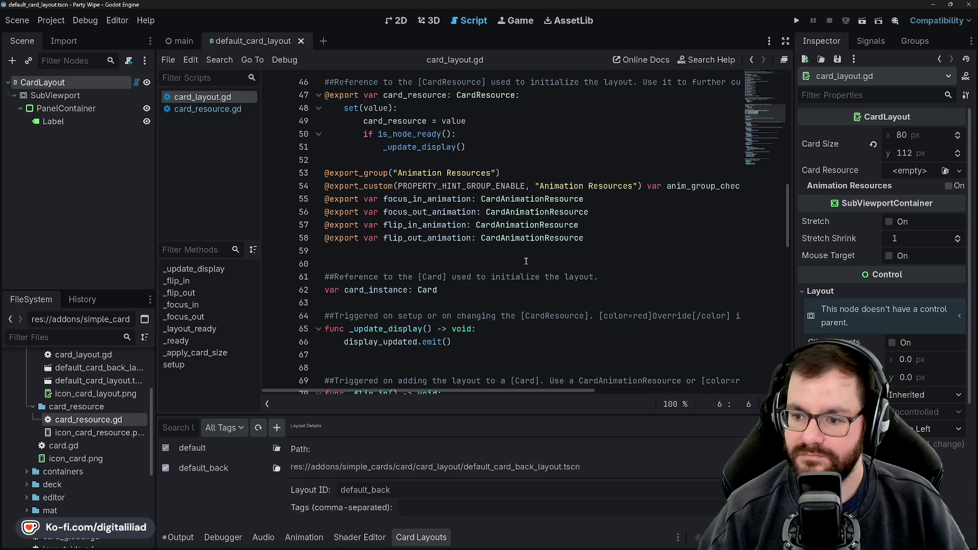
pyautogui.scroll(-3, 525, 270)
pyautogui.scroll(2, 471, 212)
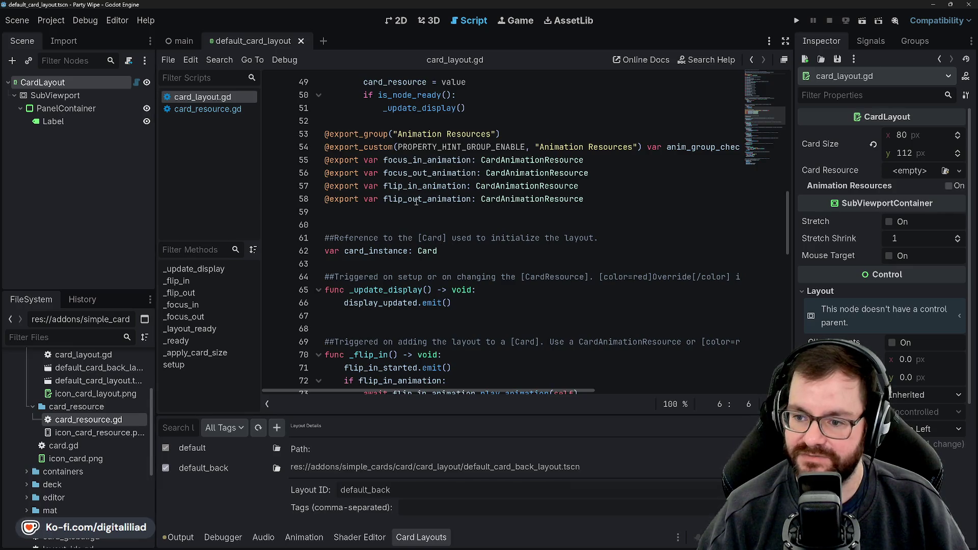
pyautogui.scroll(-2, 489, 235)
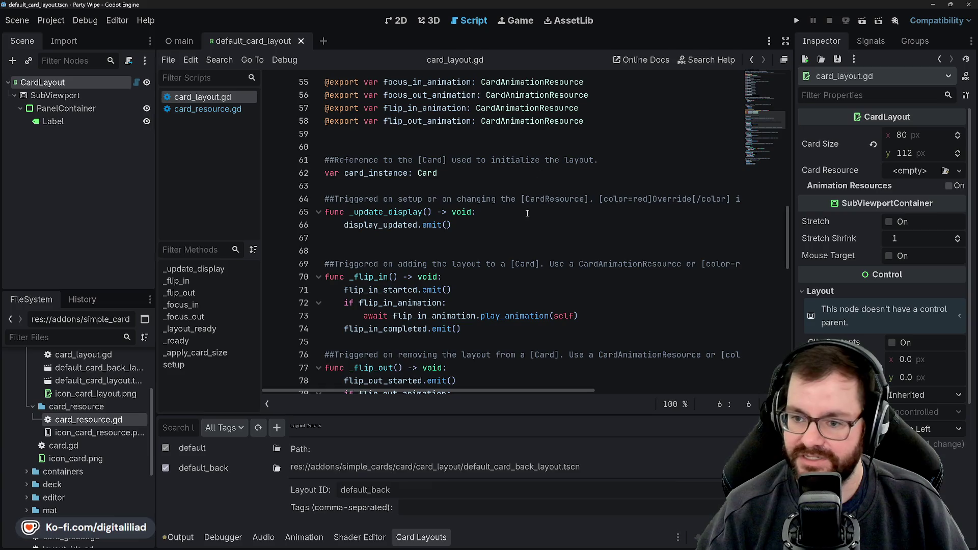
pyautogui.scroll(-4, 489, 251)
pyautogui.scroll(-12, 489, 250)
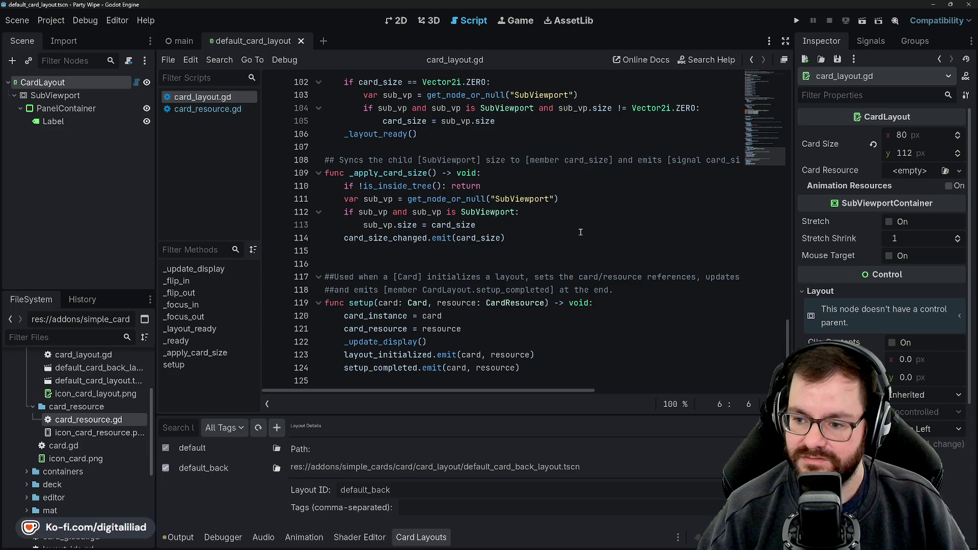
pyautogui.scroll(20, 566, 248)
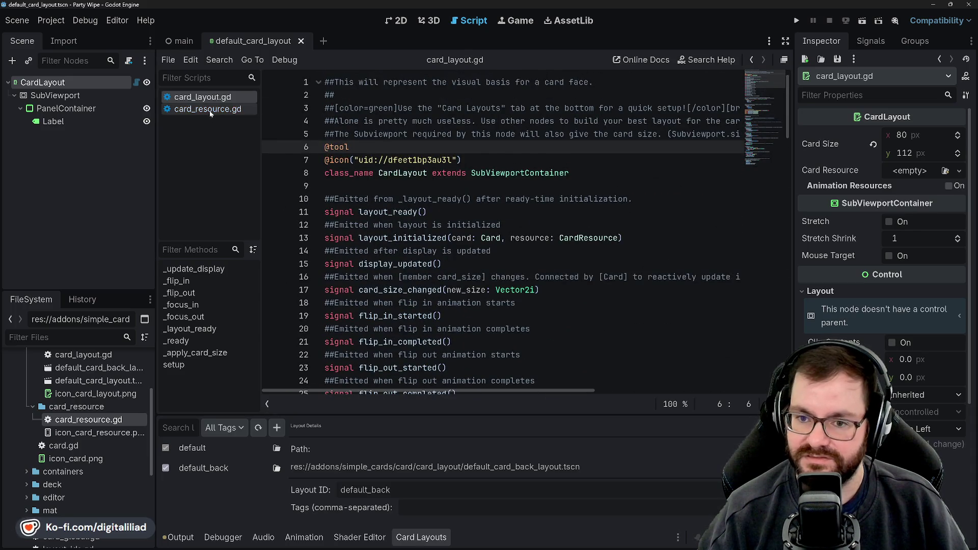
# Step: Switch to card_resource.gd and read its CardResource class definition
pyautogui.click(244, 109)
pyautogui.click(346, 225)
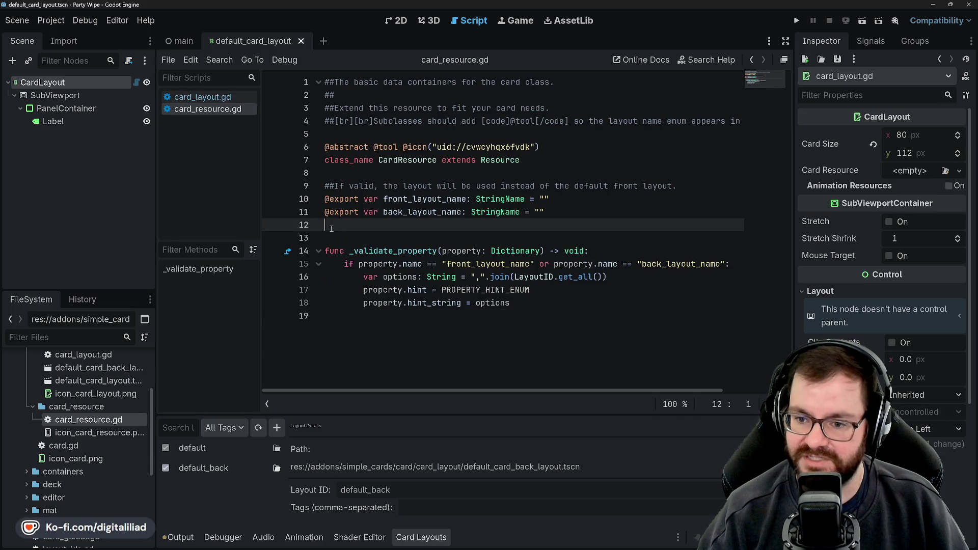
pyautogui.click(334, 238)
pyautogui.click(335, 225)
pyautogui.click(349, 173)
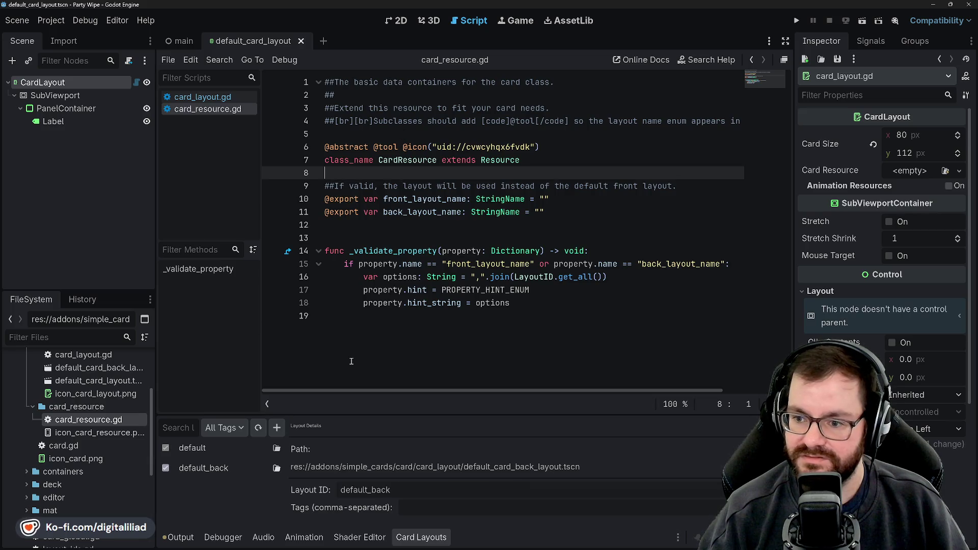
# Step: Expand the card_animation_resources and prebuild_animations folders in FileSystem
pyautogui.moveTo(79, 434)
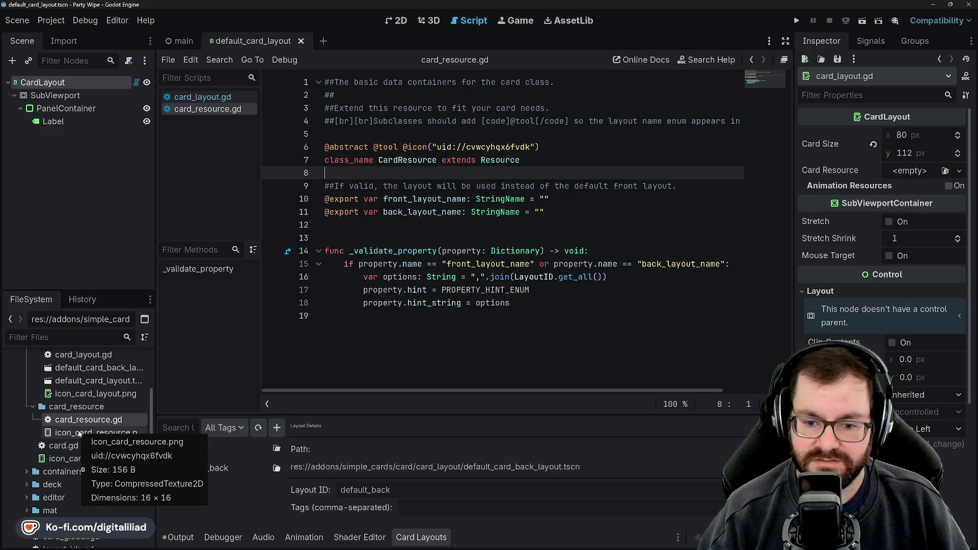
pyautogui.scroll(2, 77, 432)
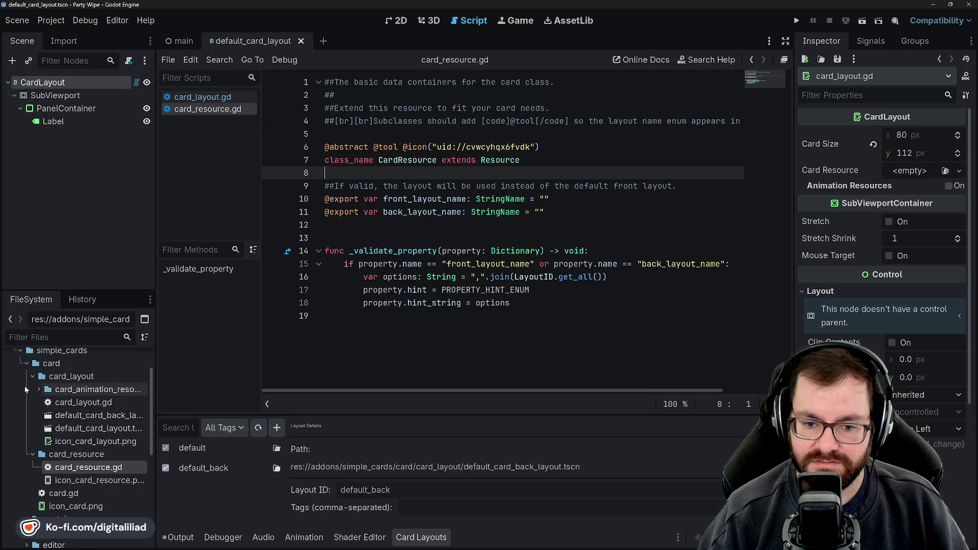
pyautogui.click(39, 390)
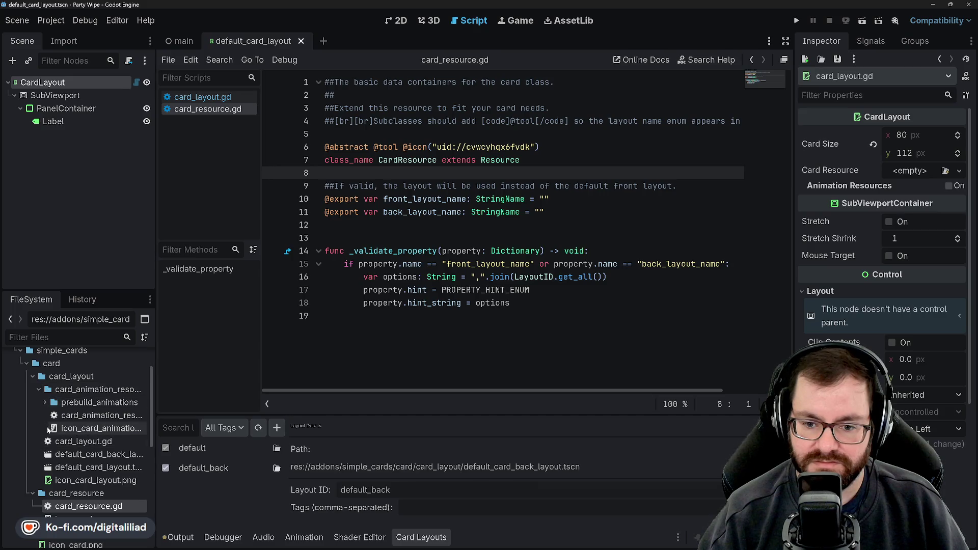
pyautogui.click(45, 402)
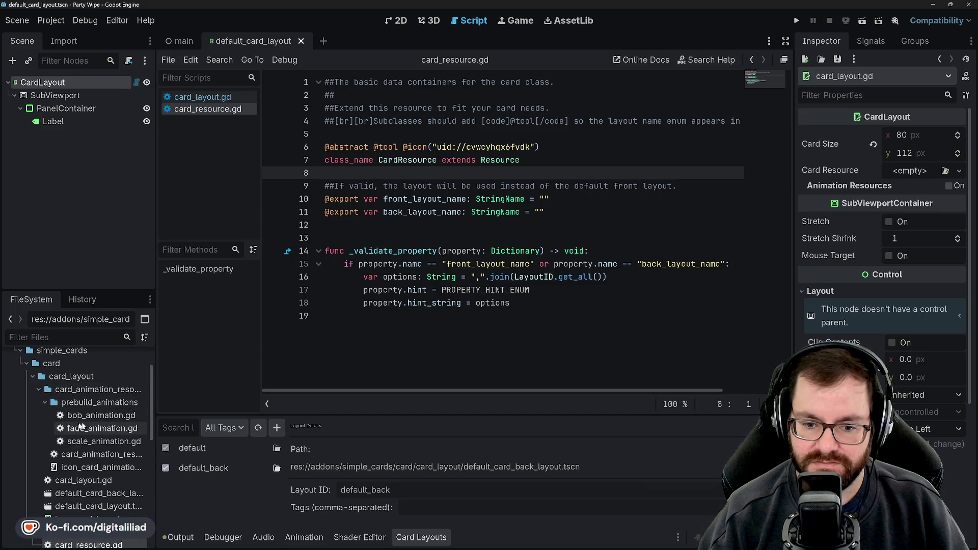
# Step: Open card_animation_resource.gd and read its abstract class, looping export and play/stop functions
pyautogui.doubleClick(90, 455)
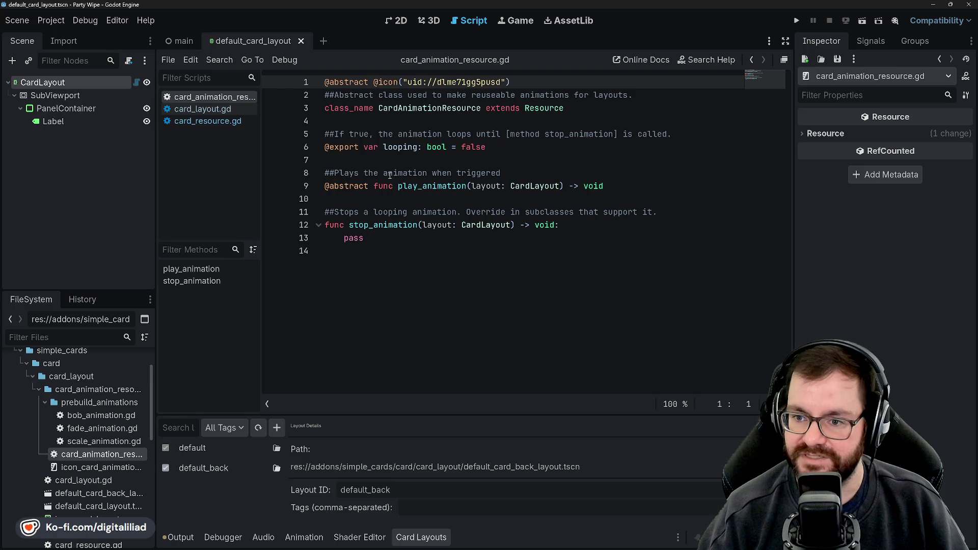
pyautogui.click(336, 82)
pyautogui.press('Down')
pyautogui.press('Down')
pyautogui.press('Down')
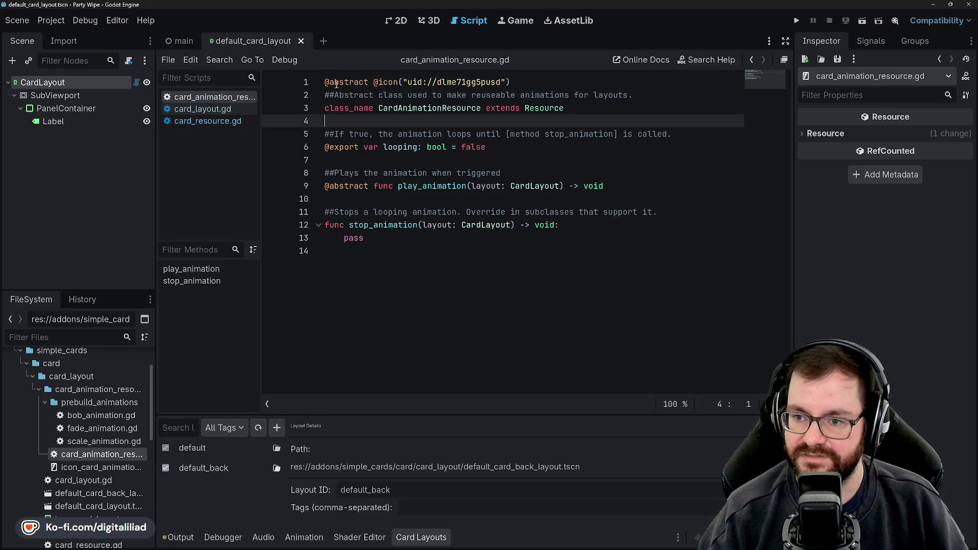
pyautogui.click(336, 85)
pyautogui.click(353, 114)
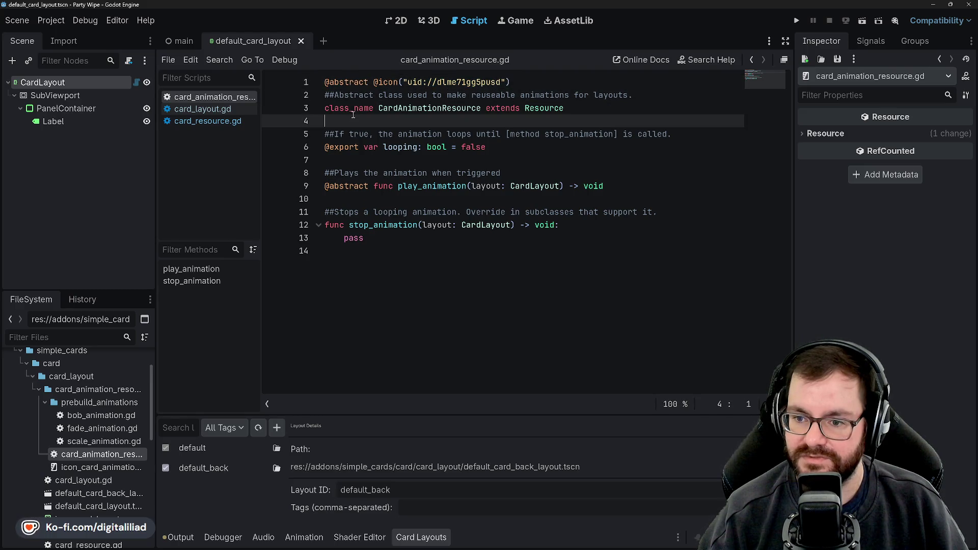
pyautogui.click(353, 161)
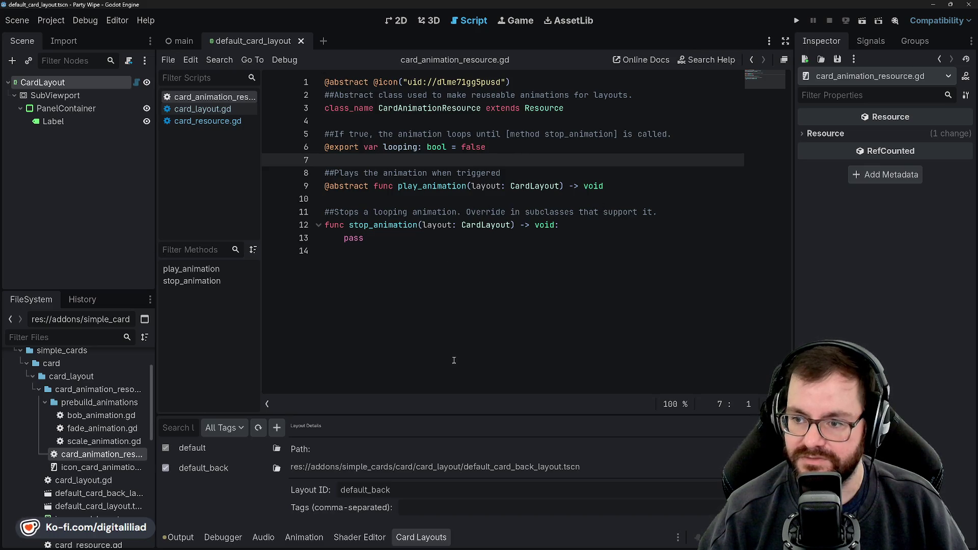
# Step: Read through bob_animation.gd, then open fade_animation.gd from prebuild_animations
pyautogui.doubleClick(101, 415)
pyautogui.scroll(-1, 438, 224)
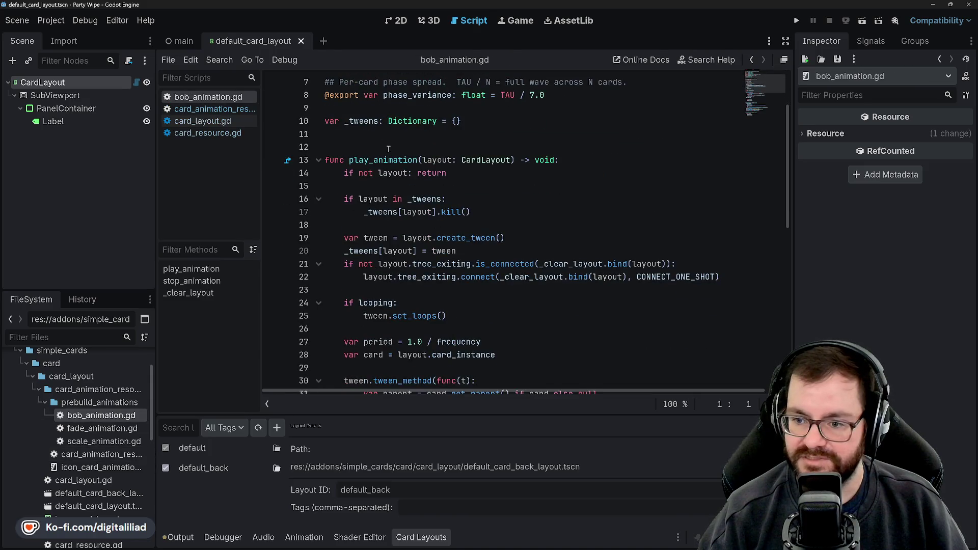
pyautogui.scroll(3, 392, 154)
pyautogui.scroll(-4, 391, 155)
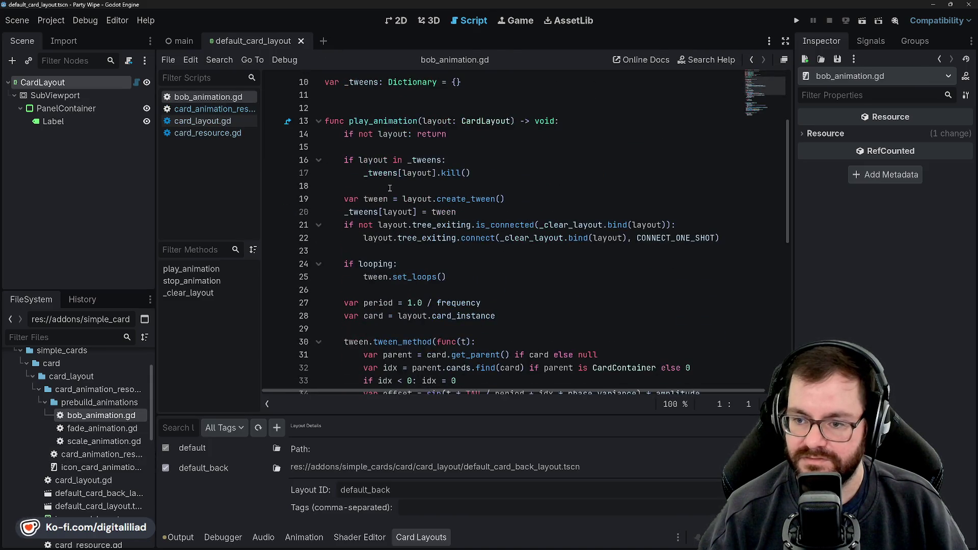
pyautogui.scroll(-2, 373, 122)
pyautogui.scroll(1, 383, 181)
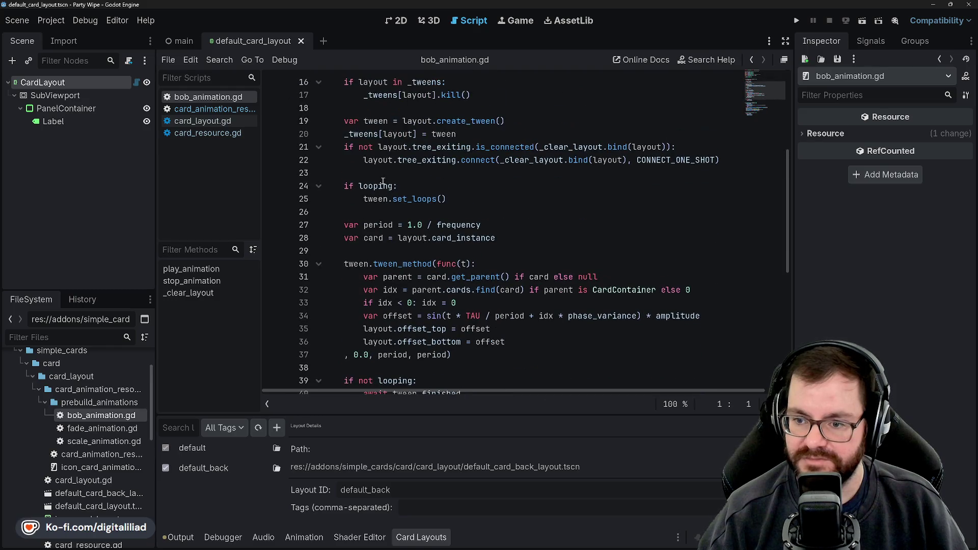
pyautogui.scroll(3, 383, 199)
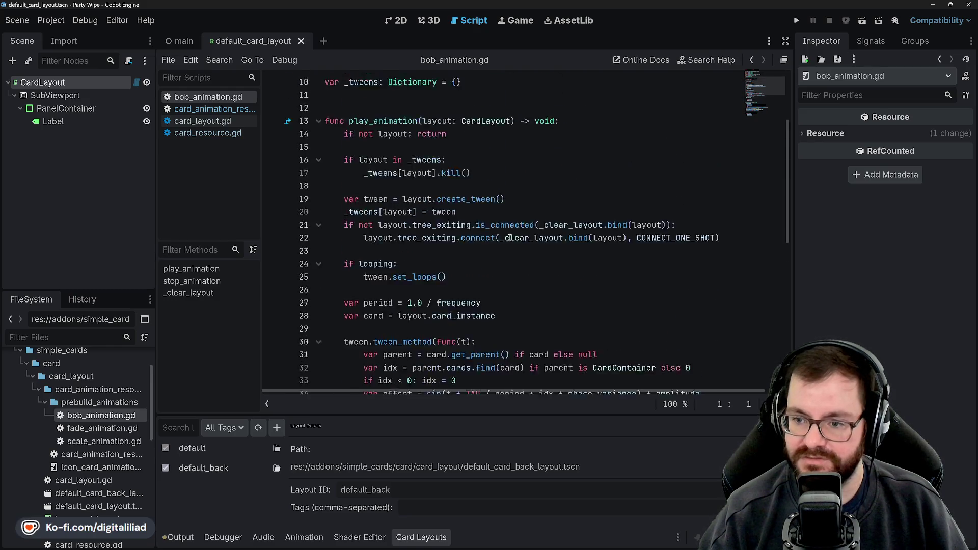
pyautogui.scroll(2, 402, 174)
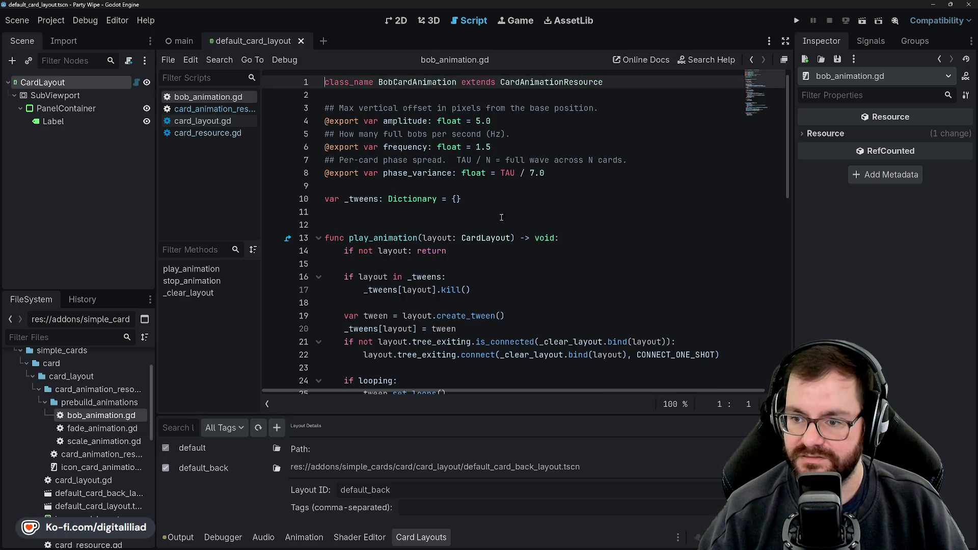
pyautogui.scroll(-9, 484, 229)
pyautogui.scroll(9, 440, 262)
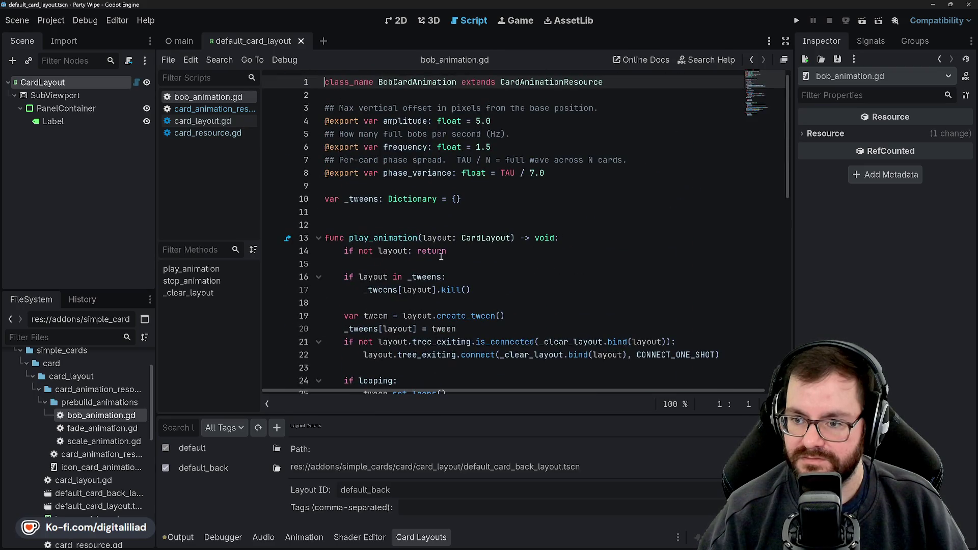
pyautogui.doubleClick(87, 432)
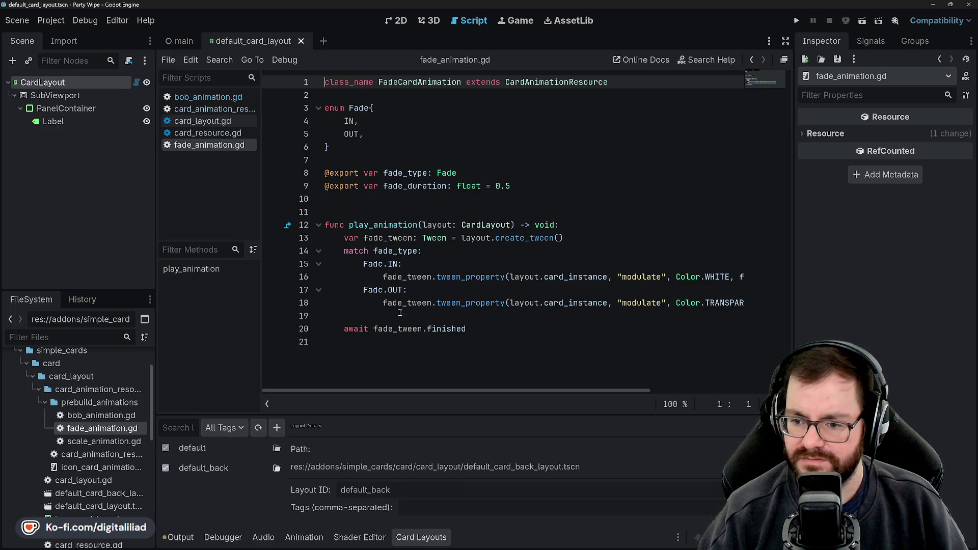
# Step: Open scale_animation.gd from the prebuild_animations folder
pyautogui.doubleClick(88, 440)
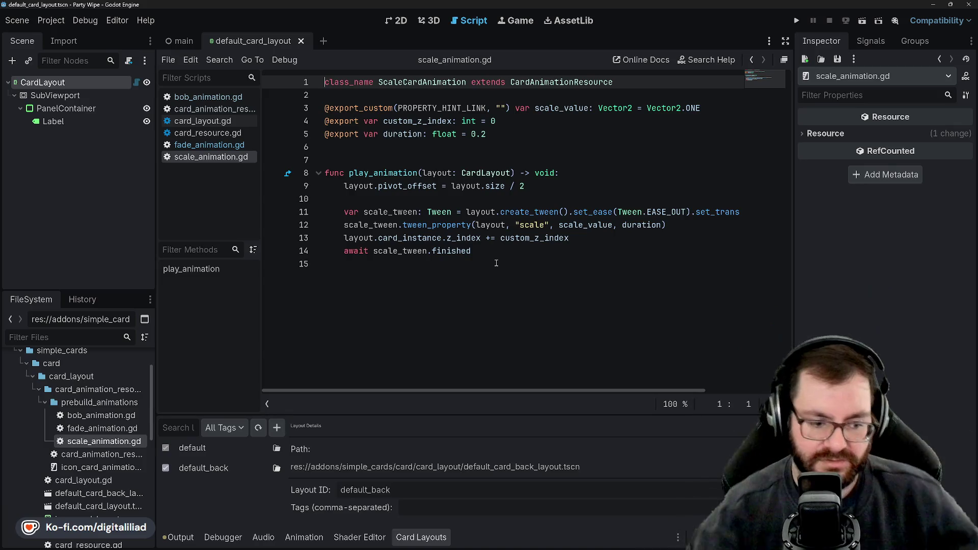
pyautogui.click(393, 203)
pyautogui.click(395, 251)
pyautogui.click(395, 265)
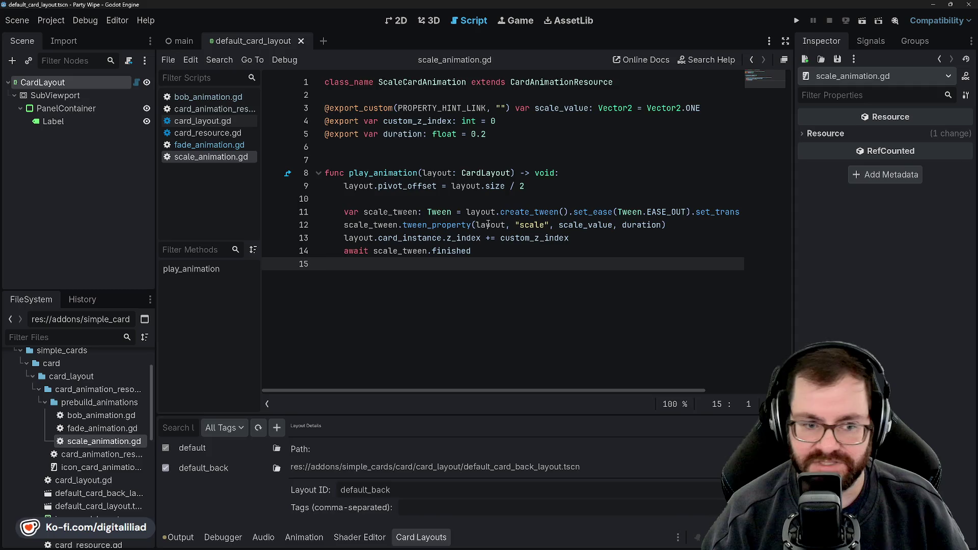
pyautogui.moveTo(453, 206)
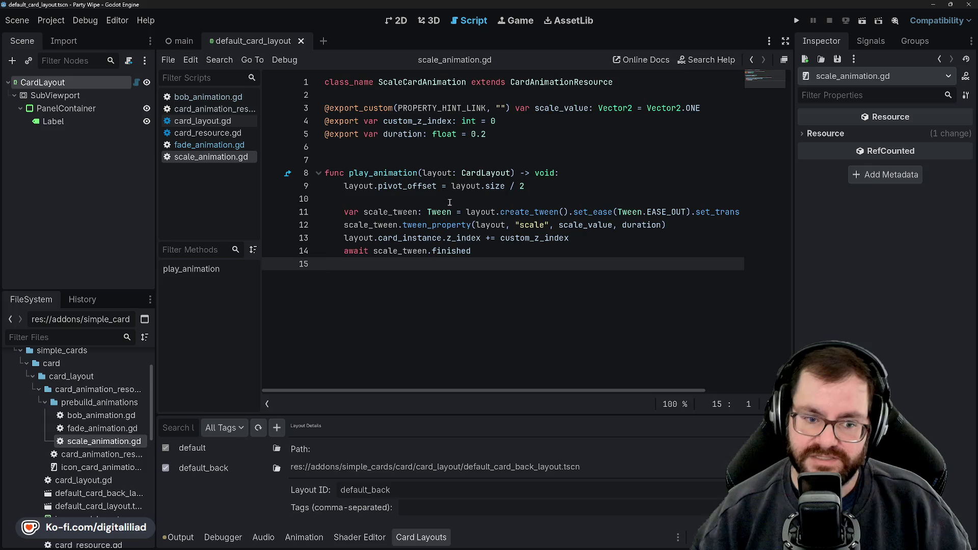
pyautogui.click(457, 194)
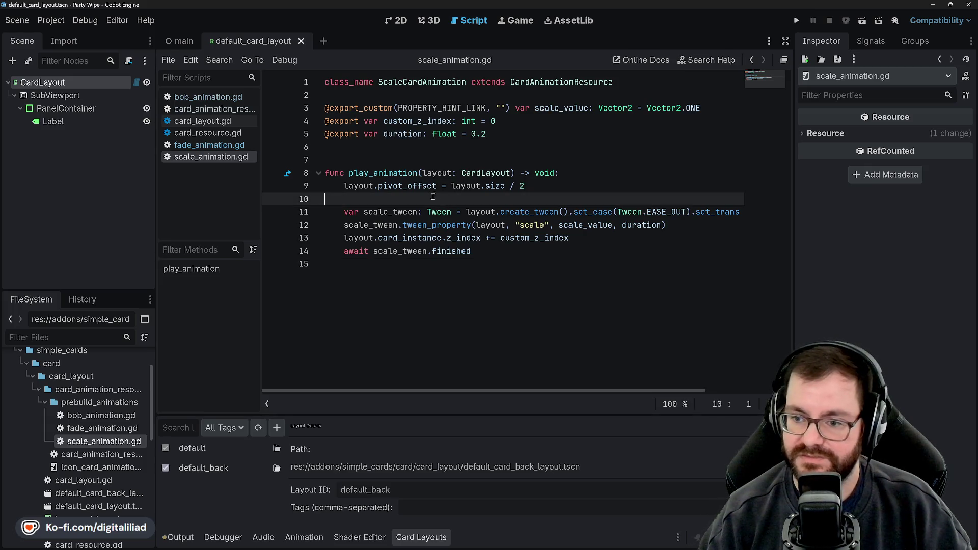
pyautogui.click(422, 160)
pyautogui.click(393, 147)
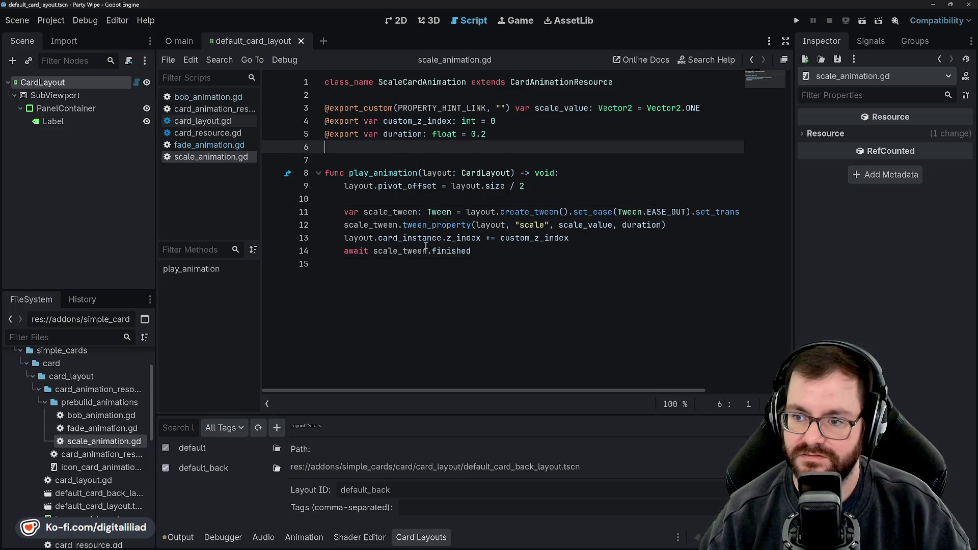
# Step: Close all open scripts and collapse the prebuild_animations and card_animation_resource folders
pyautogui.rightClick(219, 101)
pyautogui.click(254, 171)
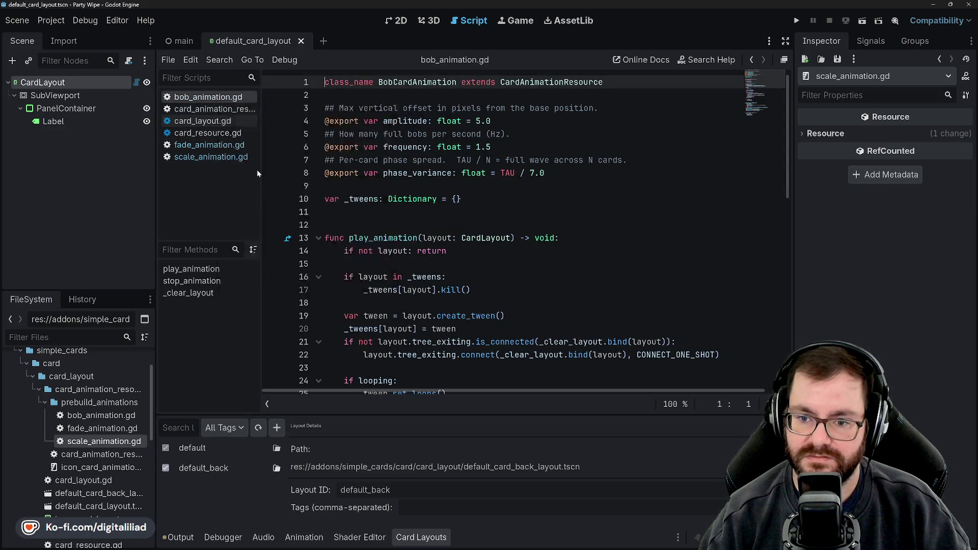
pyautogui.click(43, 401)
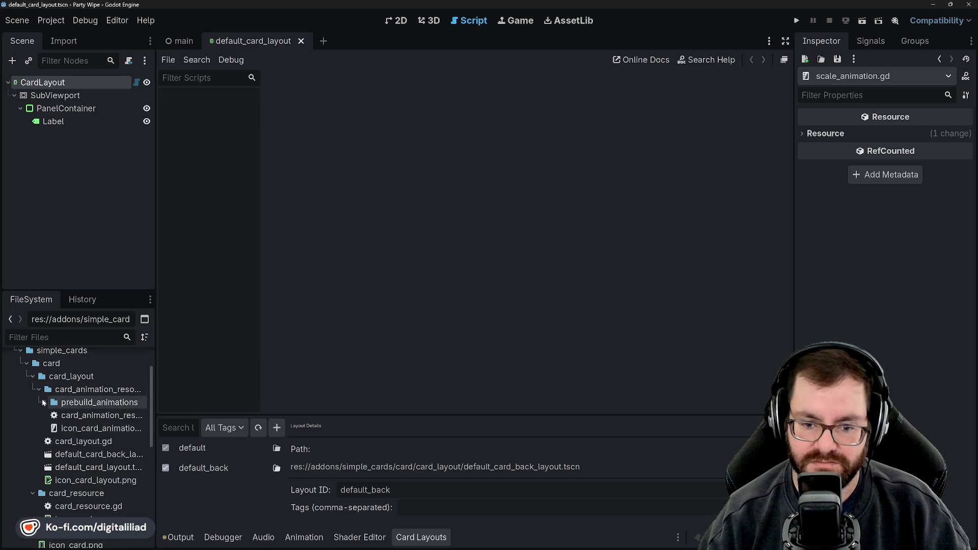
pyautogui.click(39, 390)
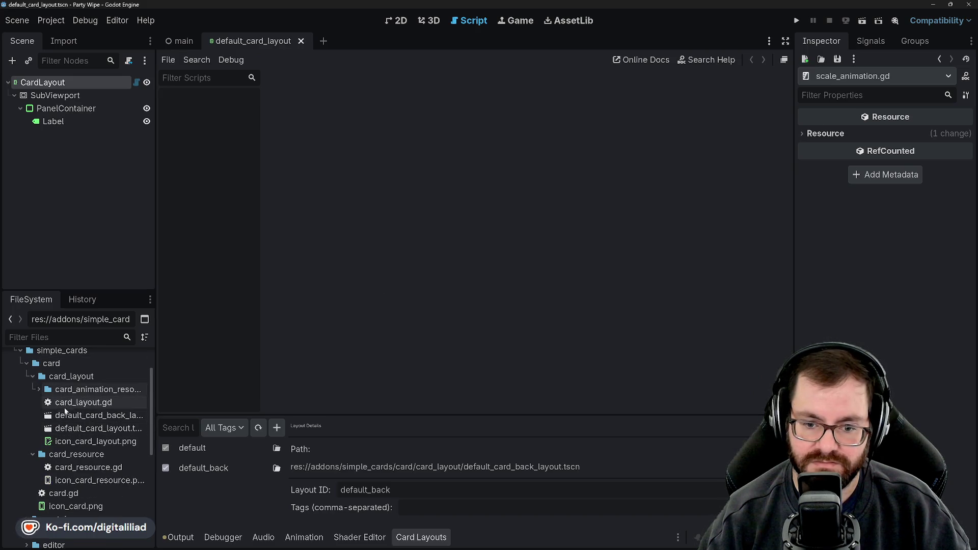
# Step: Reopen card_layout.gd and card_resource.gd, then open card.gd
pyautogui.doubleClick(80, 403)
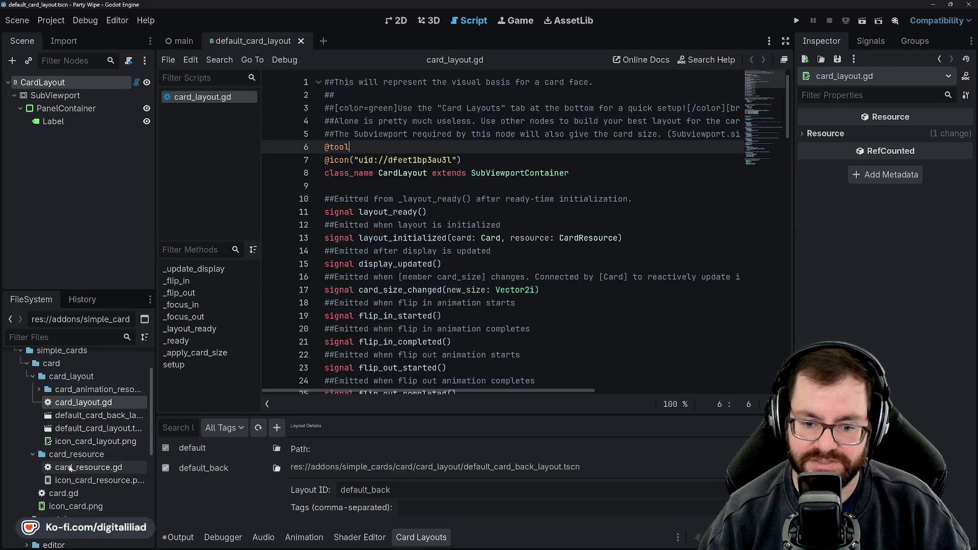
pyautogui.doubleClick(82, 467)
pyautogui.click(33, 454)
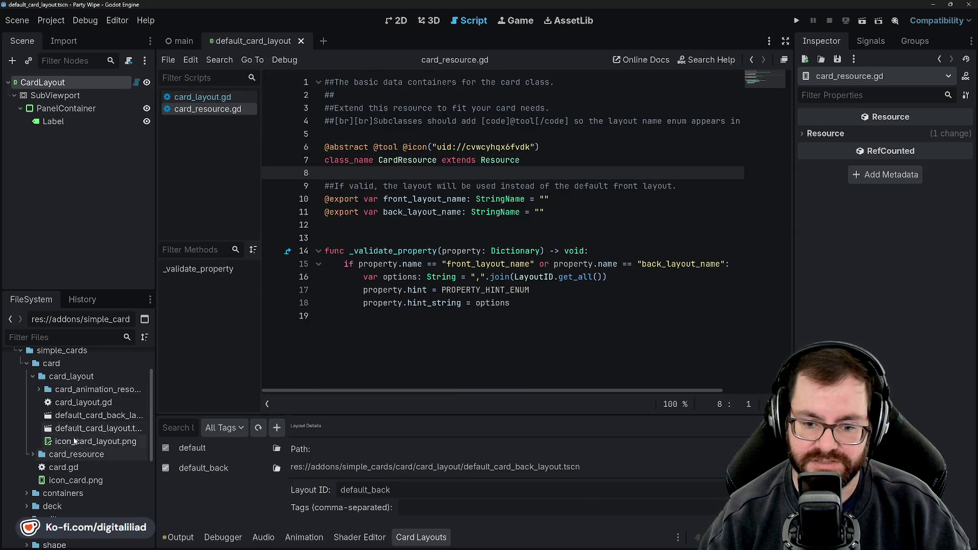
pyautogui.scroll(-1, 60, 448)
pyautogui.doubleClick(59, 447)
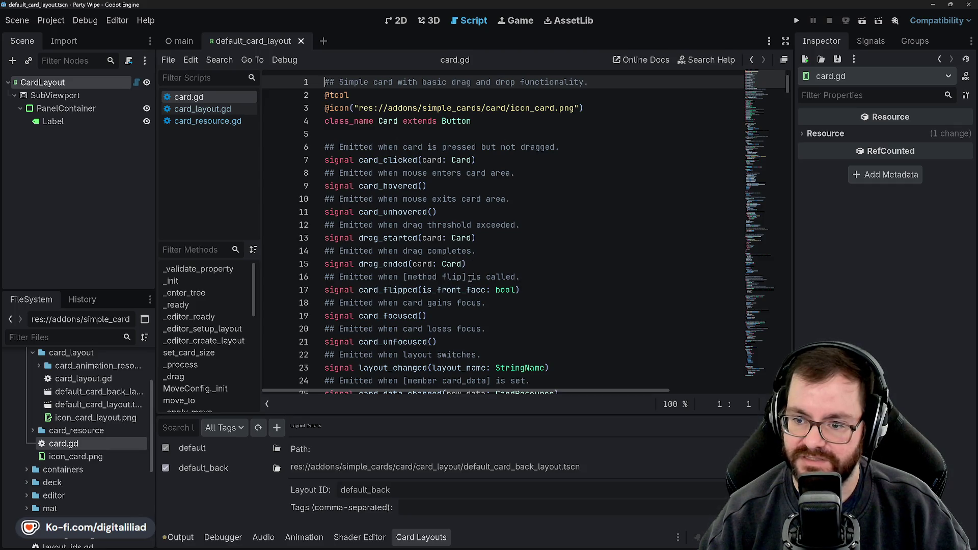
# Step: Scroll through card.gd's signals, exports and _ready function with its default layout fallbacks
pyautogui.scroll(-6, 466, 278)
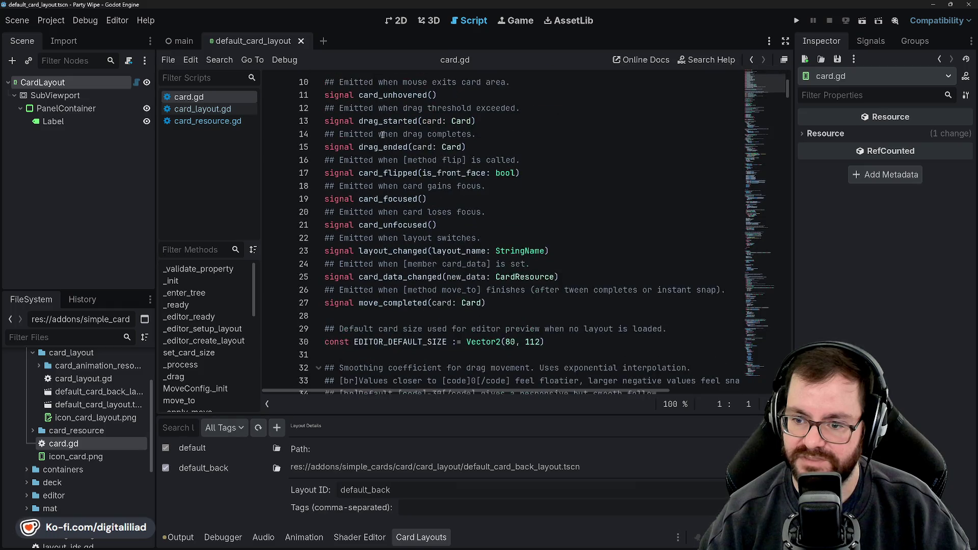
pyautogui.scroll(-1, 382, 200)
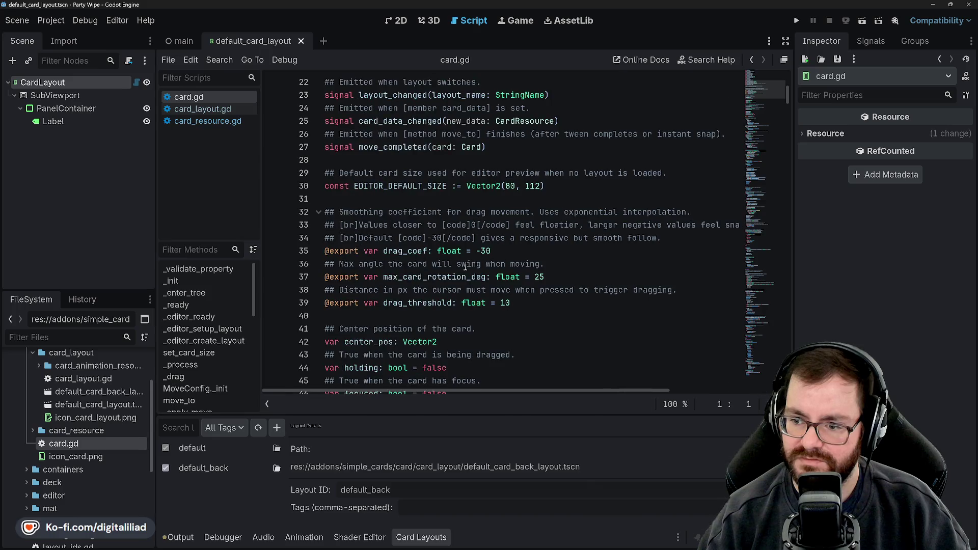
pyautogui.scroll(-2, 456, 260)
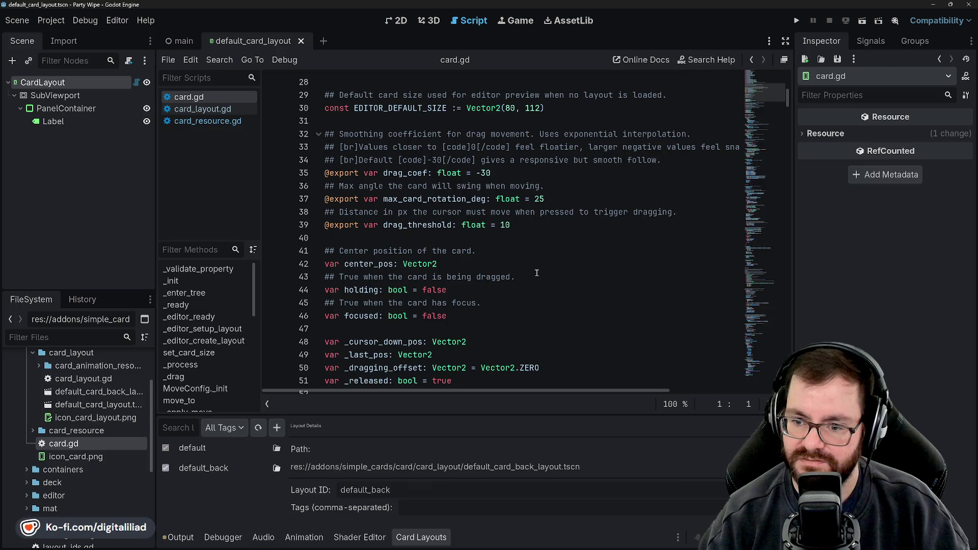
pyautogui.scroll(-2, 536, 274)
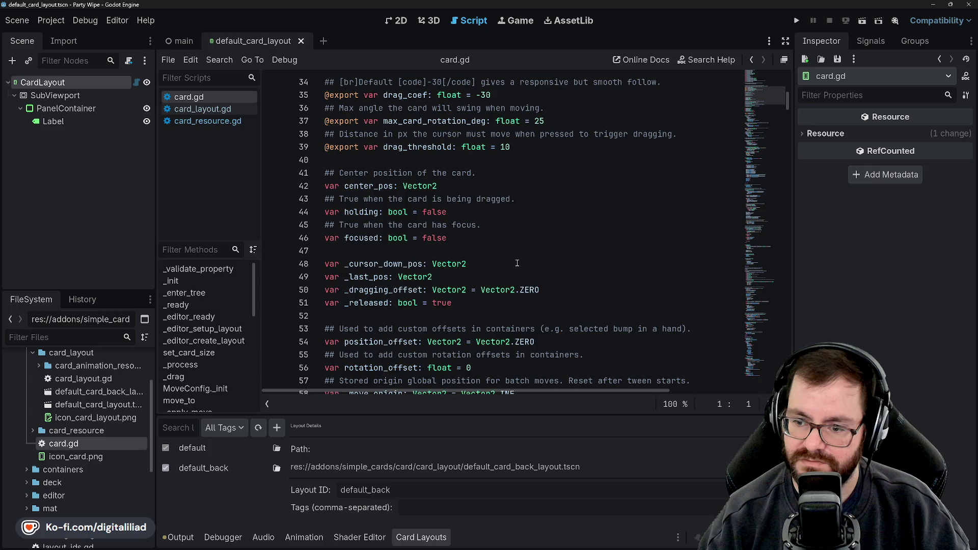
pyautogui.scroll(-8, 514, 263)
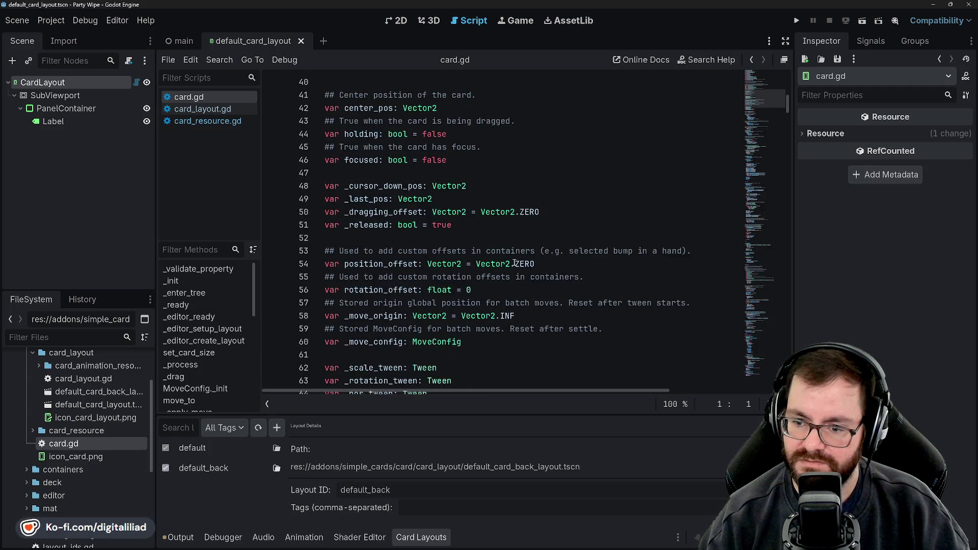
pyautogui.scroll(-3, 524, 278)
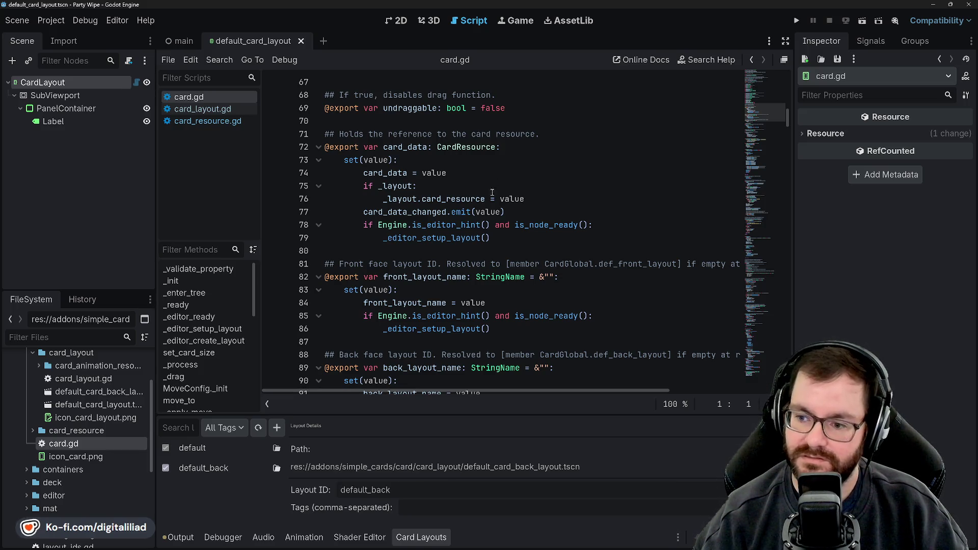
pyautogui.scroll(4, 492, 192)
pyautogui.scroll(-3, 503, 288)
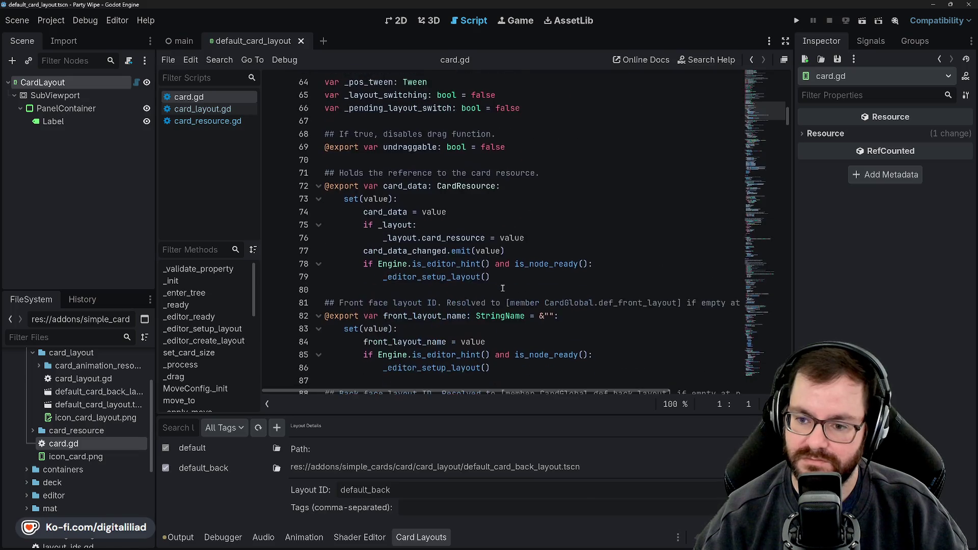
pyautogui.scroll(-3, 503, 288)
pyautogui.scroll(-3, 500, 290)
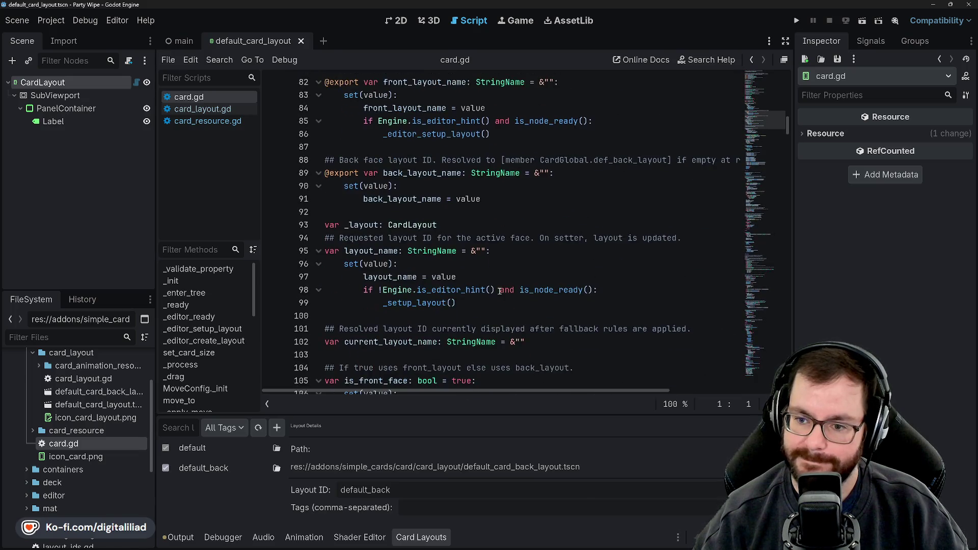
pyautogui.scroll(3, 499, 291)
pyautogui.scroll(-5, 498, 290)
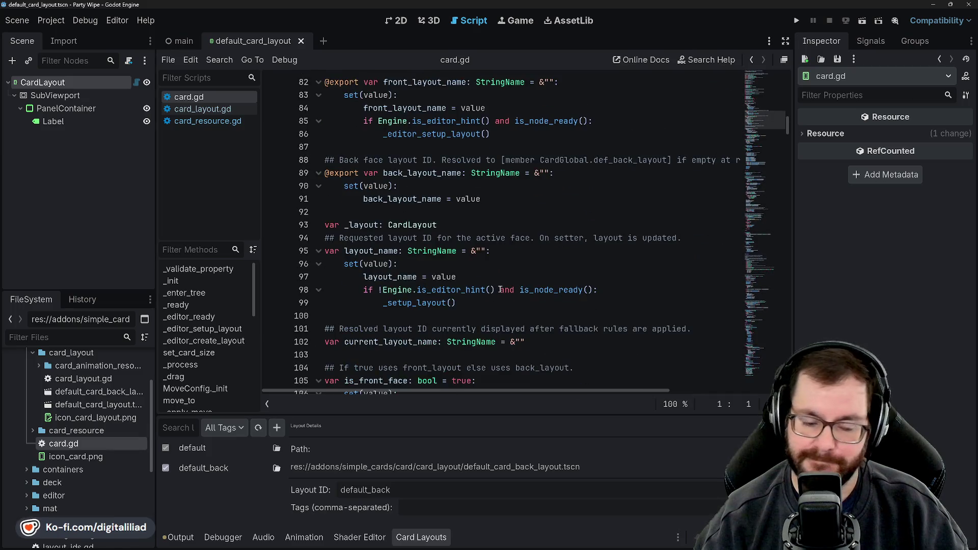
pyautogui.scroll(-1, 494, 275)
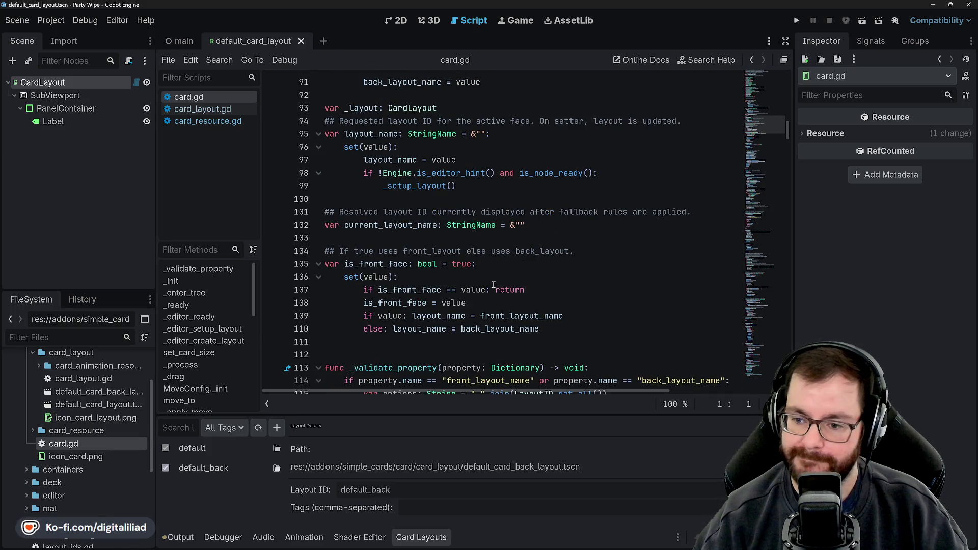
pyautogui.scroll(-7, 492, 284)
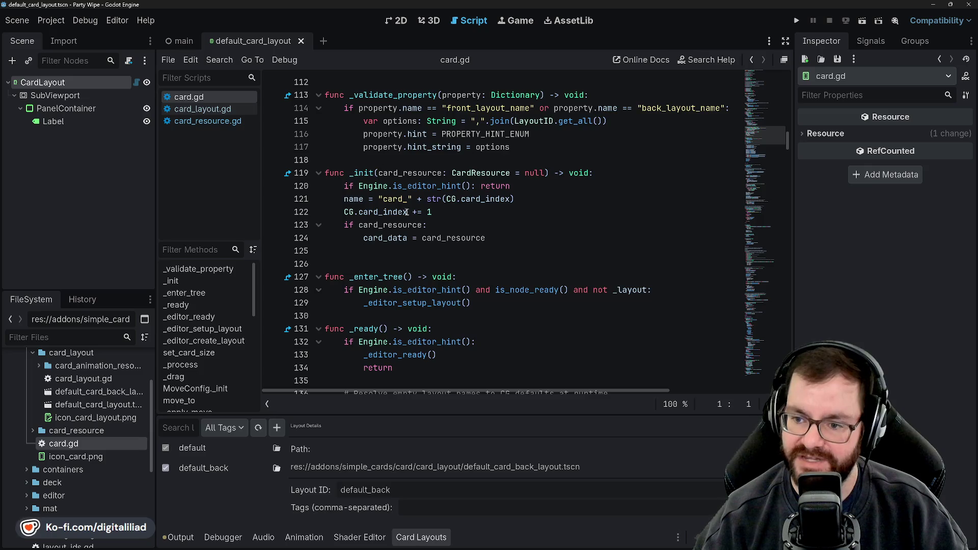
pyautogui.scroll(-4, 406, 212)
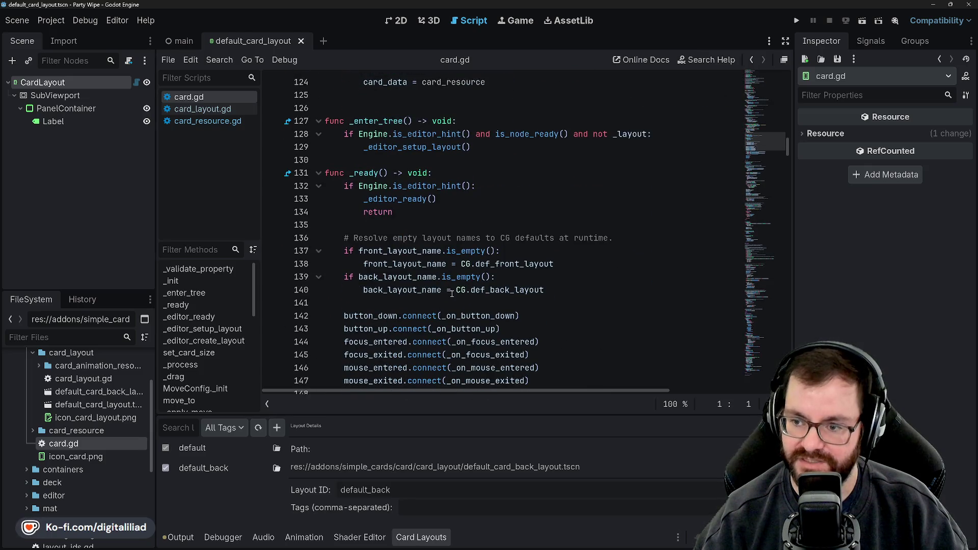
pyautogui.scroll(-2, 441, 287)
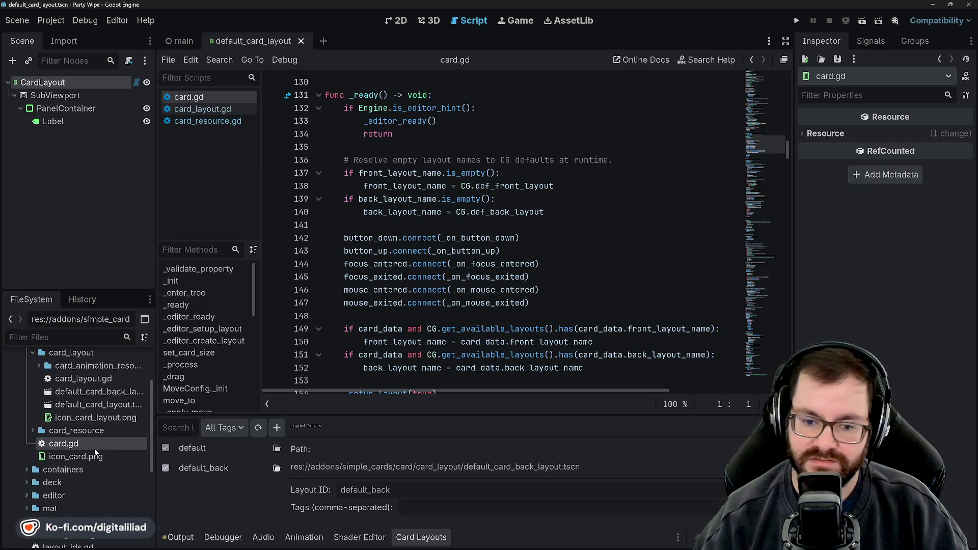
pyautogui.scroll(2, 39, 457)
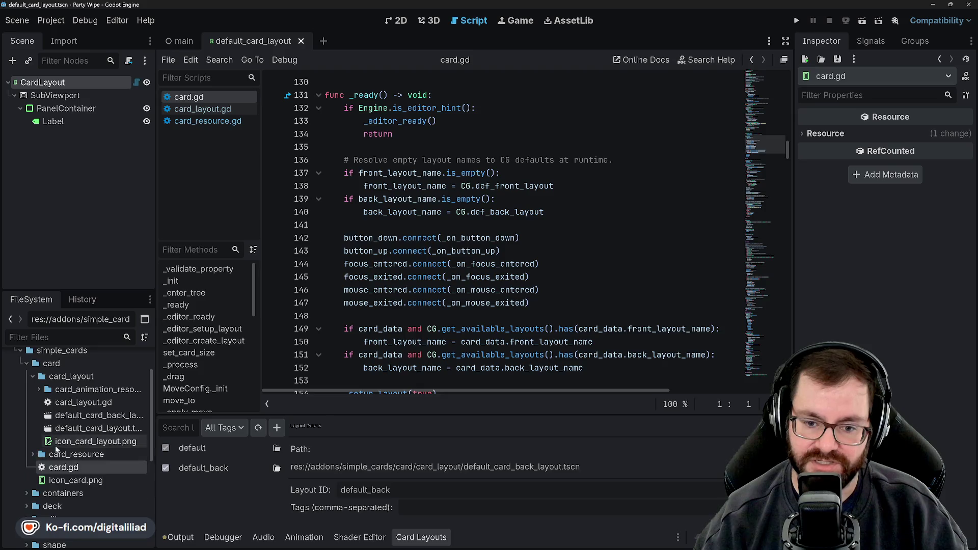
# Step: Collapse the card_layout folder and expand the containers folder
pyautogui.scroll(4, 36, 448)
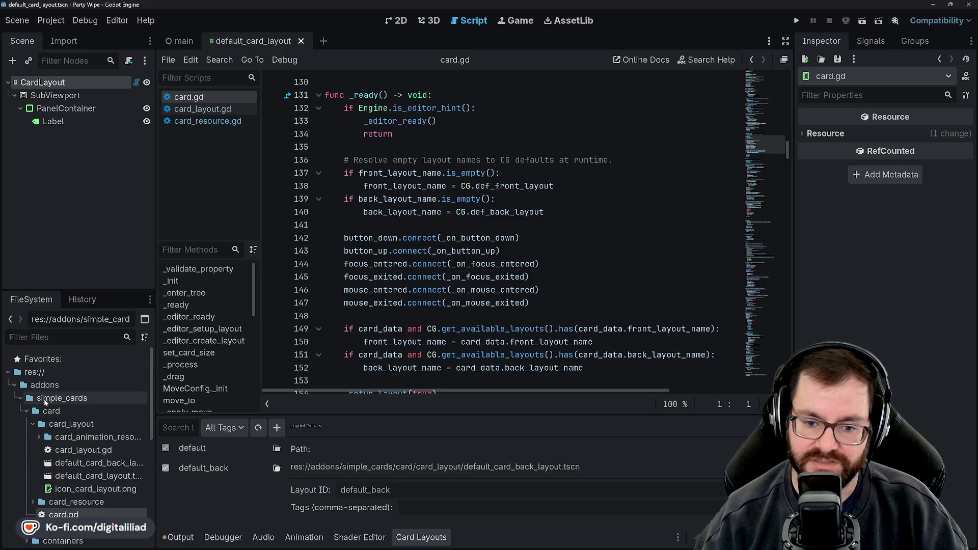
pyautogui.click(33, 424)
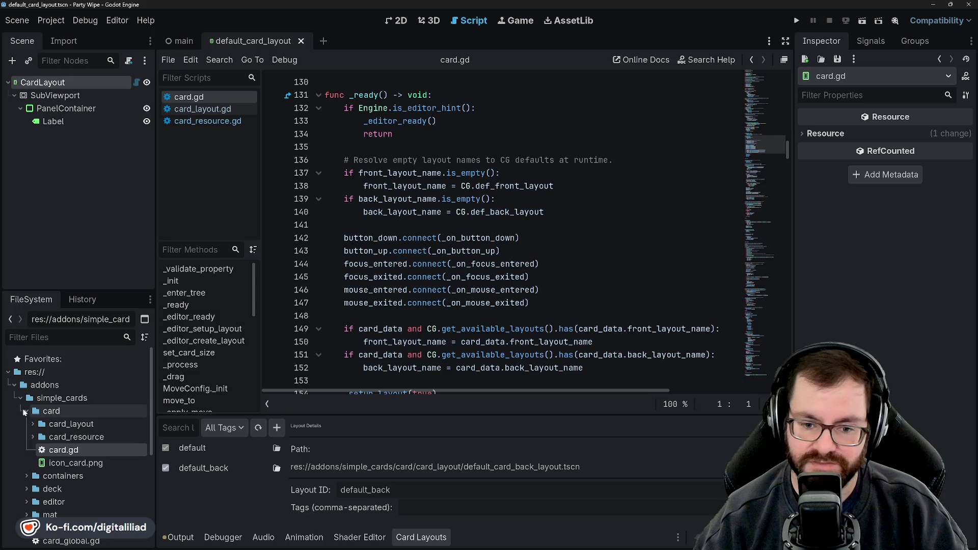
pyautogui.scroll(-1, 31, 448)
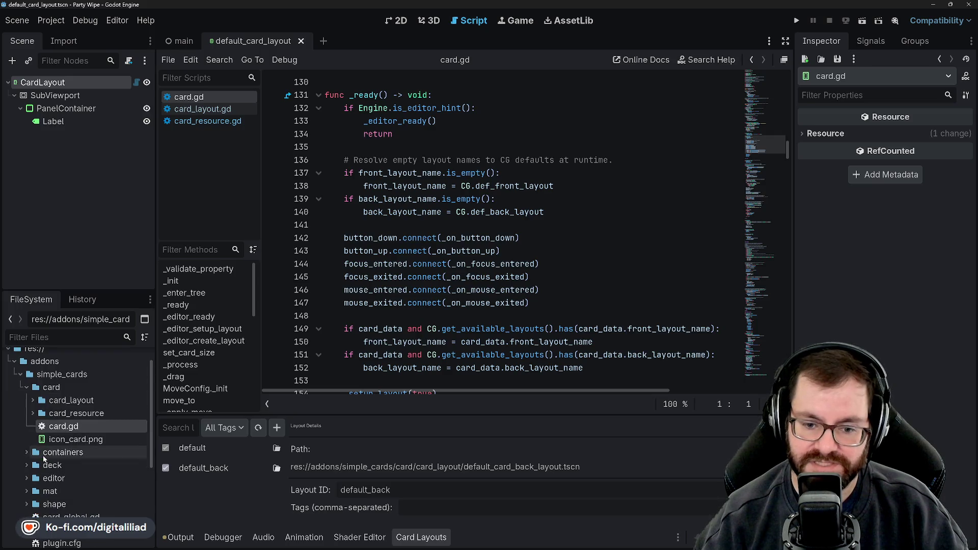
pyautogui.click(26, 452)
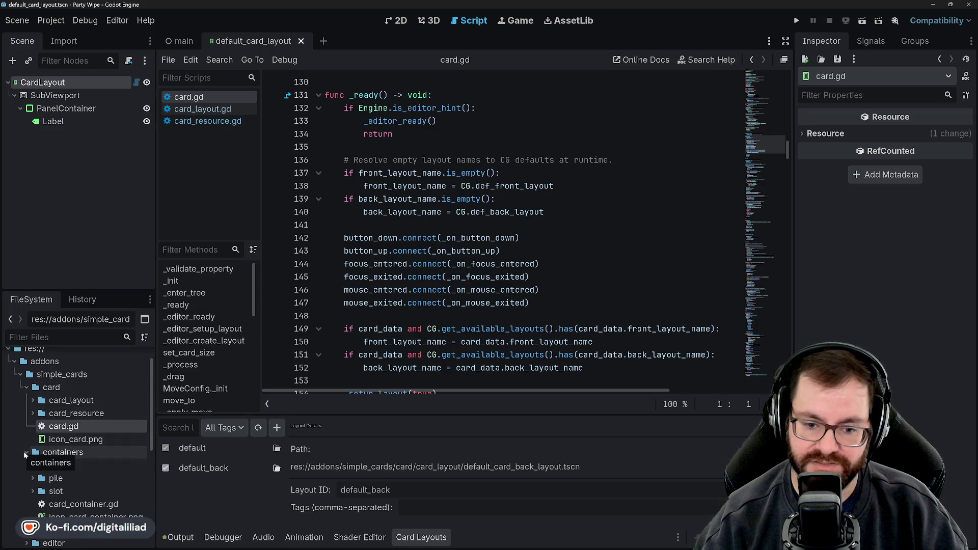
# Step: Peek into the hand, pile and slot subfolders, collapsing each one again
pyautogui.scroll(-1, 40, 432)
pyautogui.scroll(-1, 41, 434)
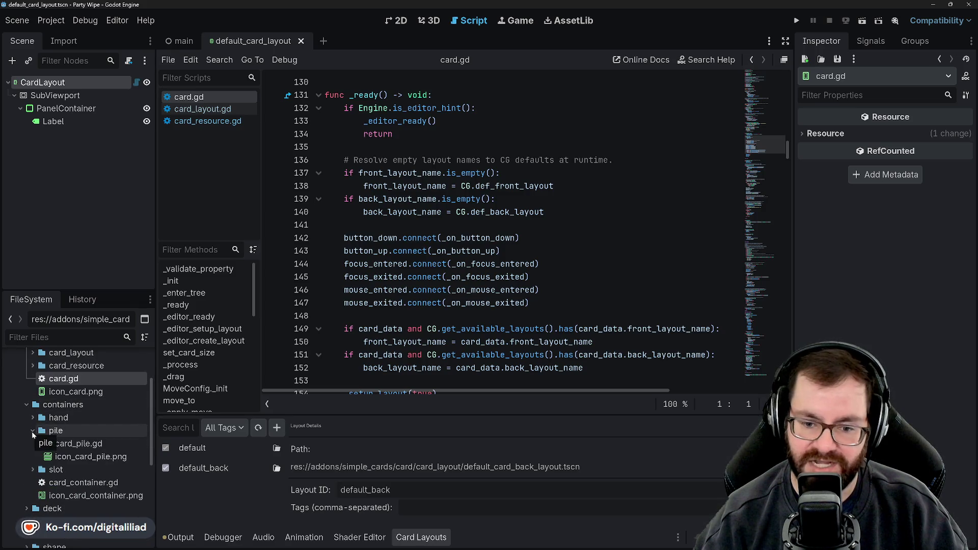
pyautogui.click(32, 417)
pyautogui.click(31, 418)
pyautogui.click(33, 429)
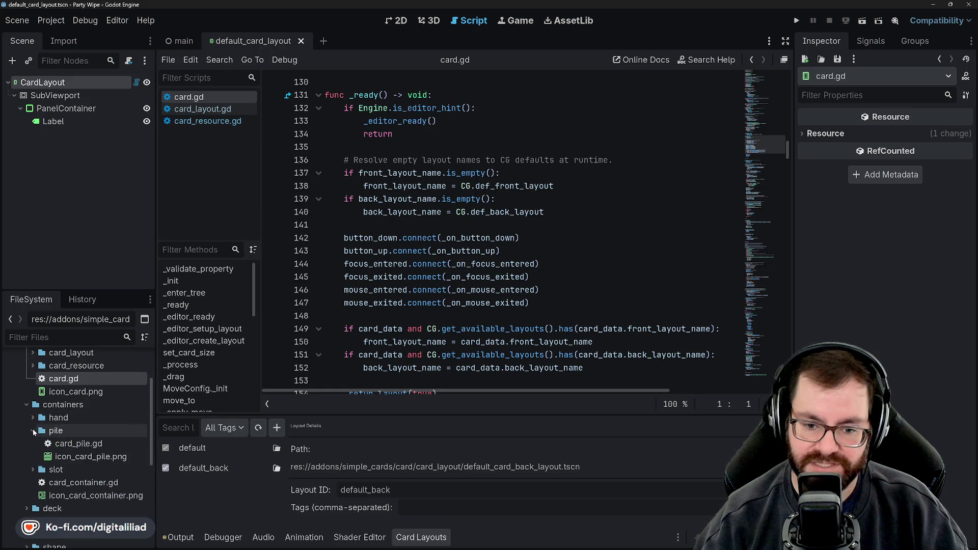
pyautogui.click(33, 429)
pyautogui.click(31, 444)
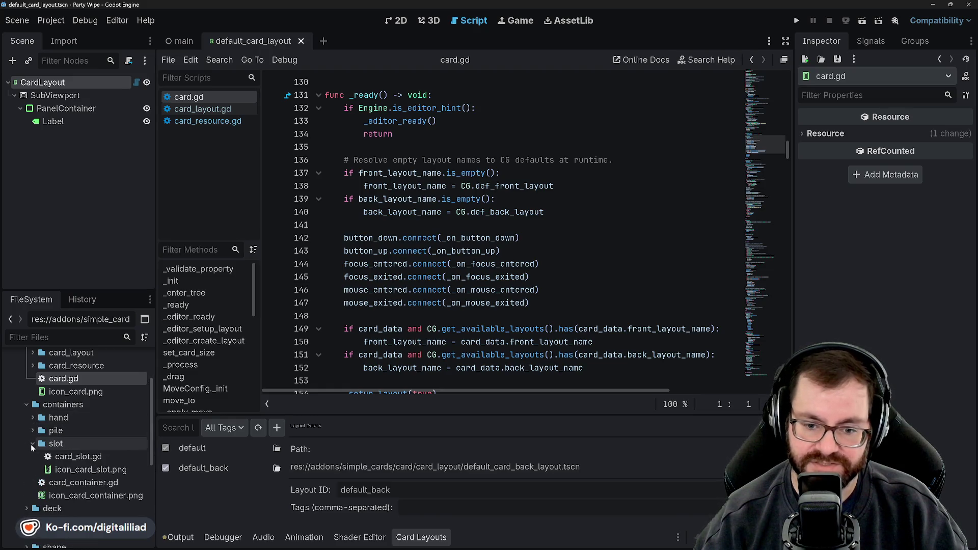
pyautogui.click(31, 444)
pyautogui.scroll(-2, 45, 422)
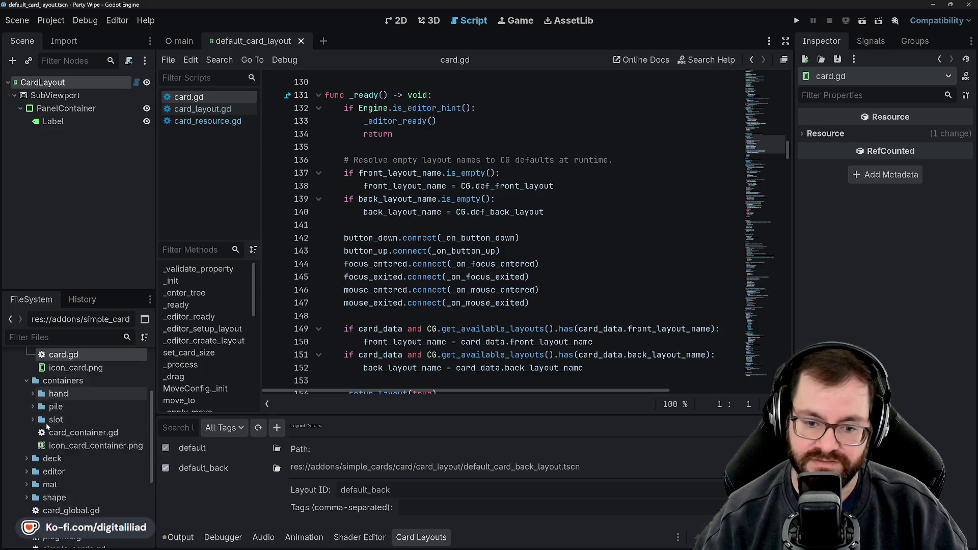
pyautogui.click(34, 396)
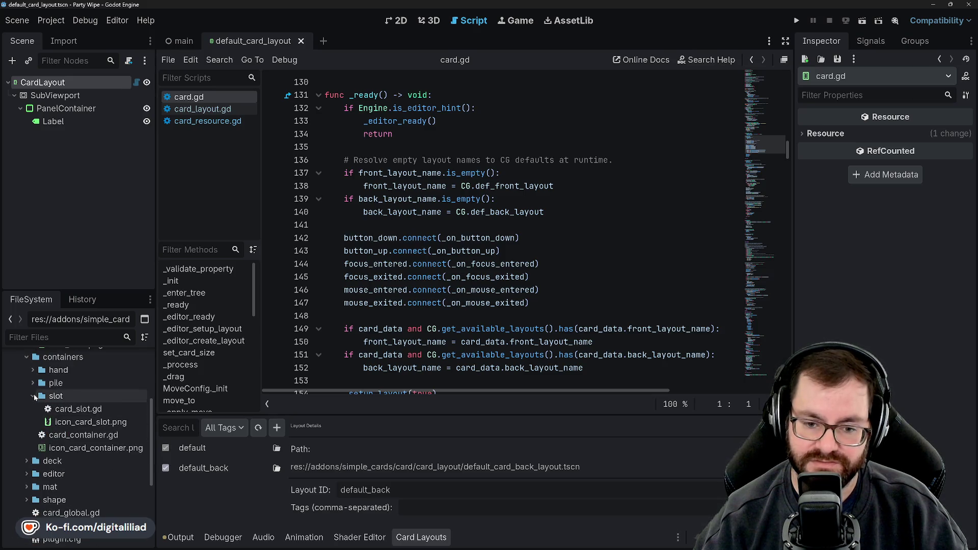
pyautogui.click(33, 396)
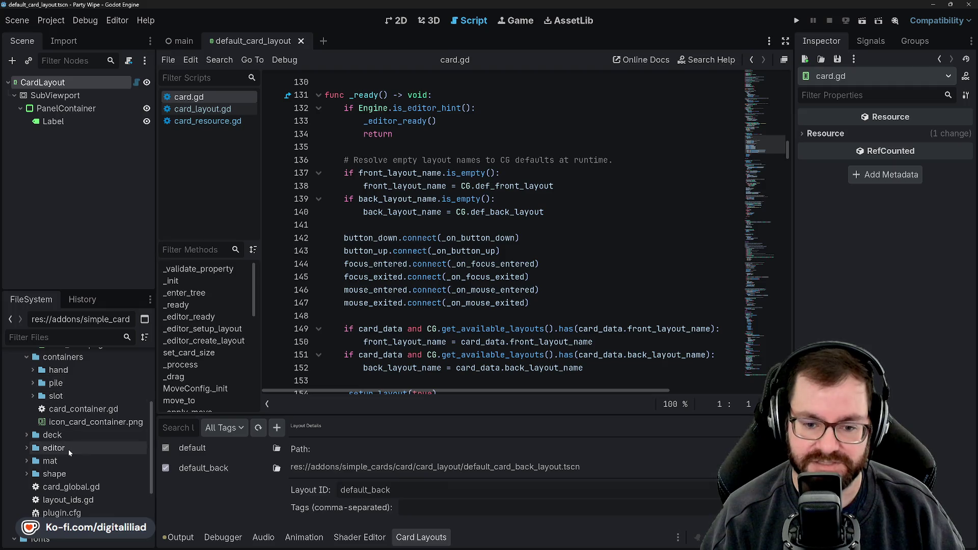
# Step: Expand the deck folder to list manager, card_deck.gd and icon_card_deck.png, rechecking hand
pyautogui.scroll(-1, 68, 449)
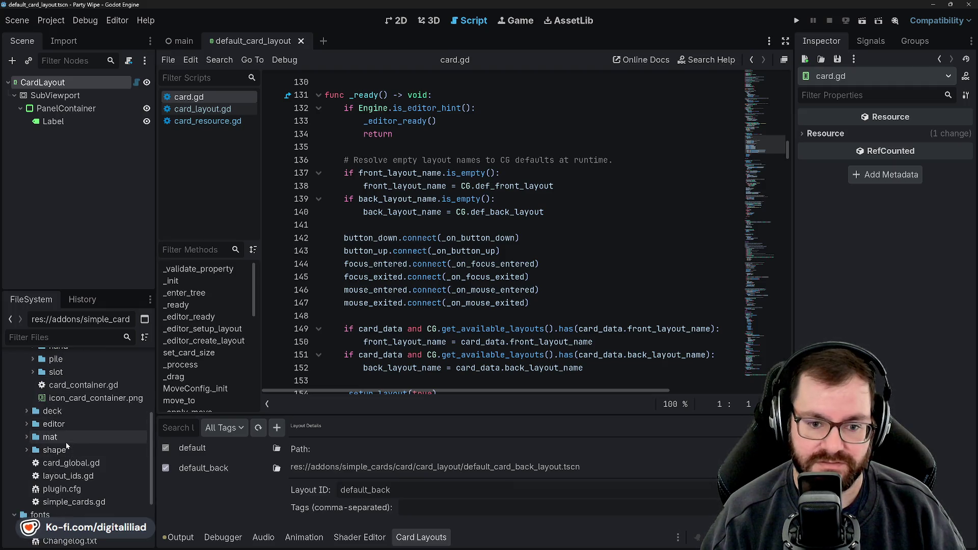
pyautogui.click(26, 411)
pyautogui.scroll(2, 80, 459)
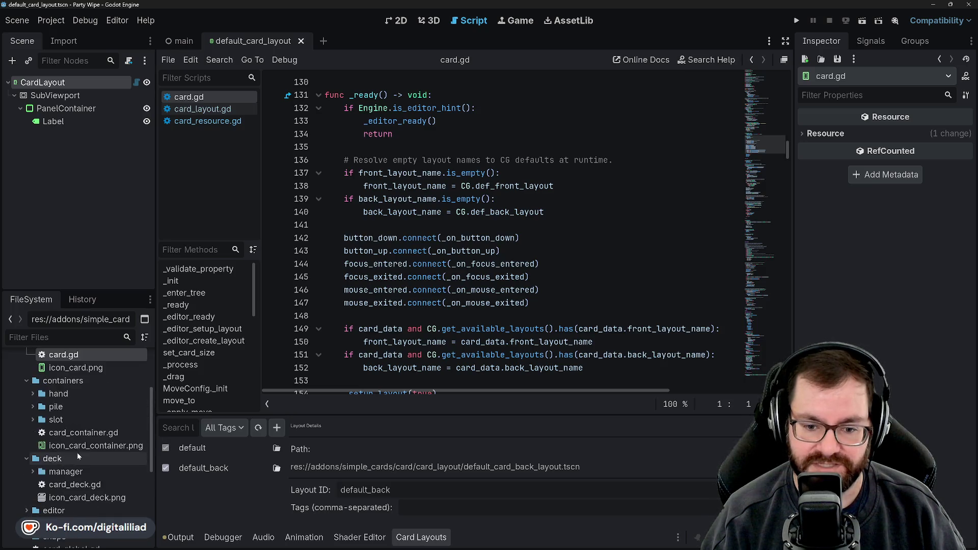
pyautogui.scroll(1, 76, 458)
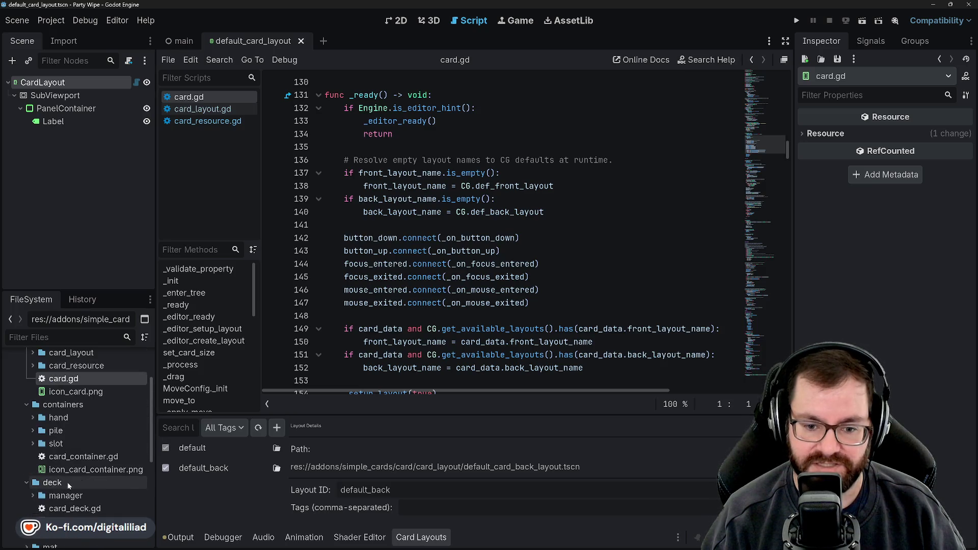
pyautogui.click(33, 419)
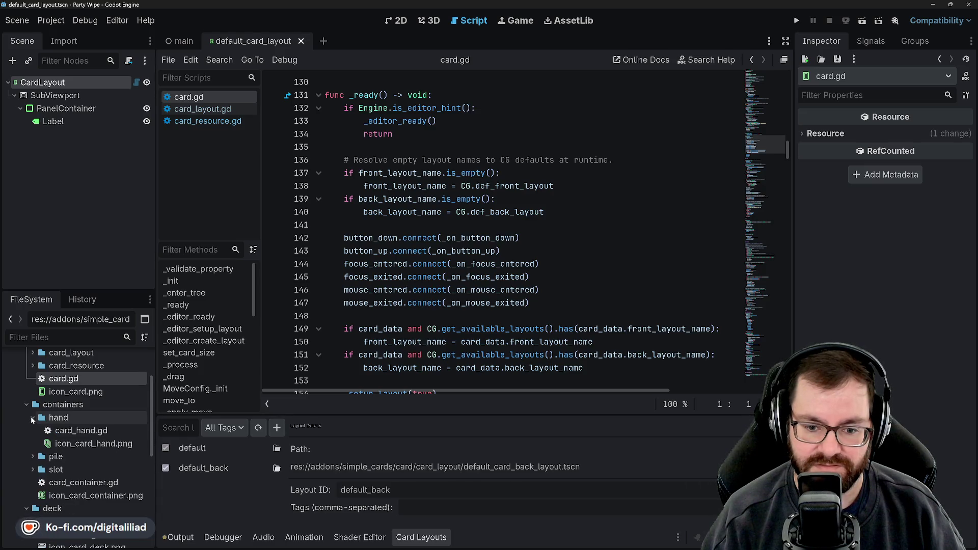
pyautogui.click(31, 419)
pyautogui.scroll(-2, 32, 441)
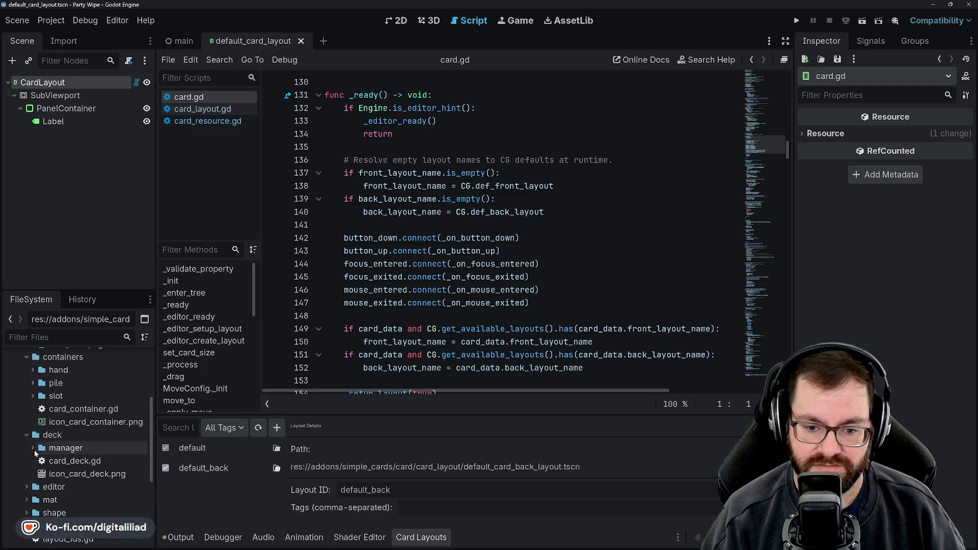
# Step: Open card_deck.gd and read through its code
pyautogui.doubleClick(51, 466)
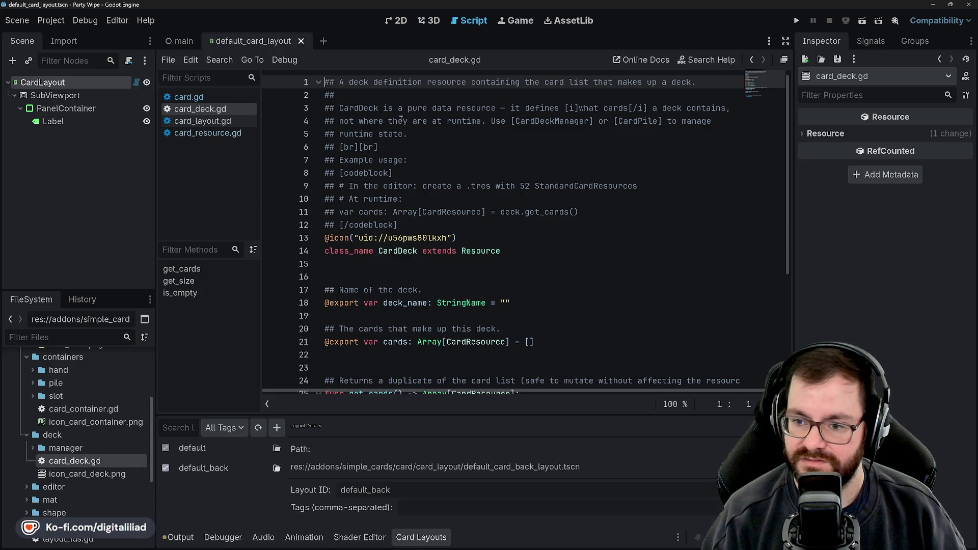
pyautogui.scroll(-3, 477, 183)
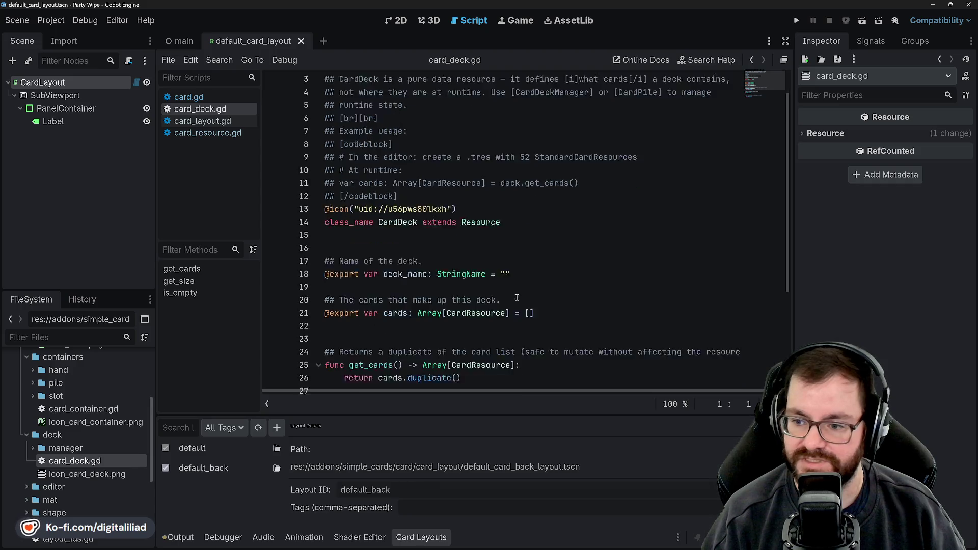
pyautogui.scroll(-1, 505, 286)
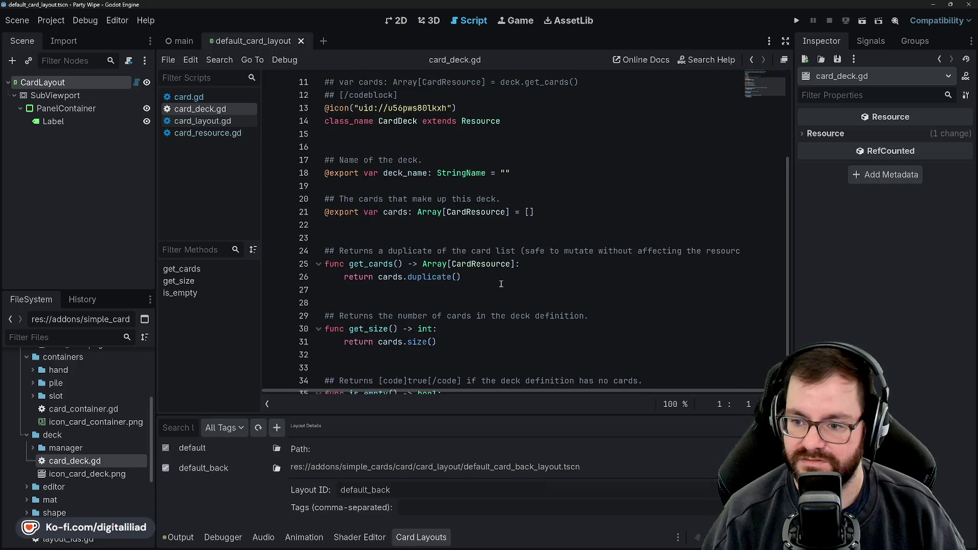
pyautogui.scroll(4, 494, 275)
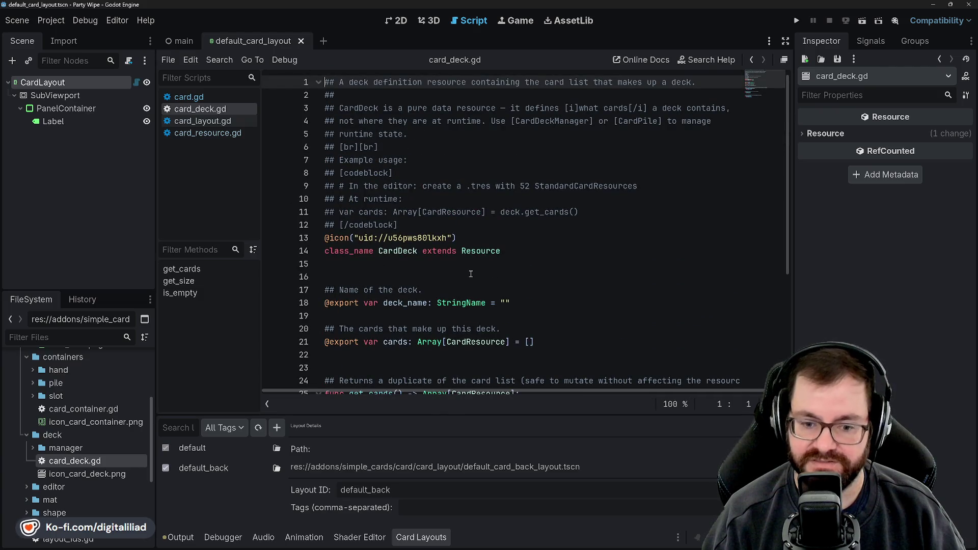
pyautogui.scroll(-4, 507, 218)
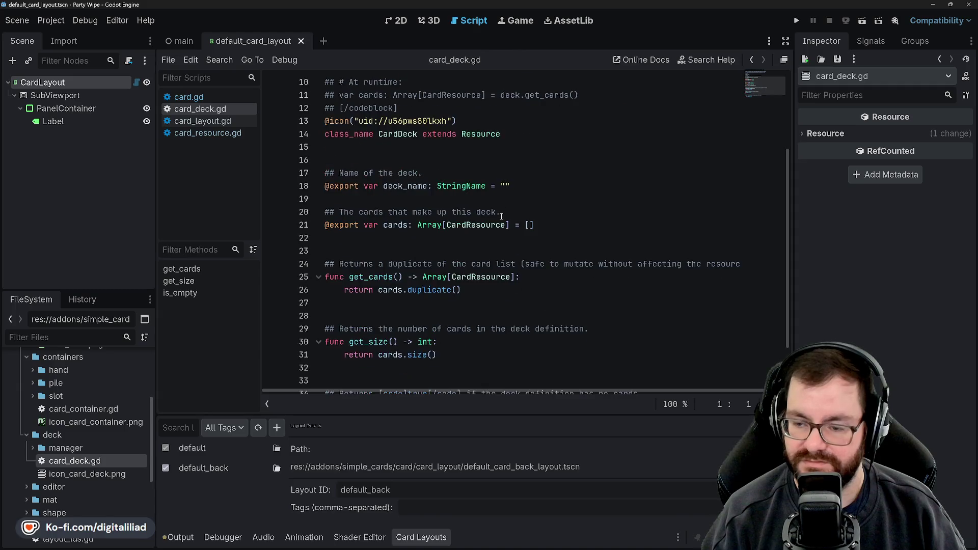
pyautogui.scroll(4, 493, 260)
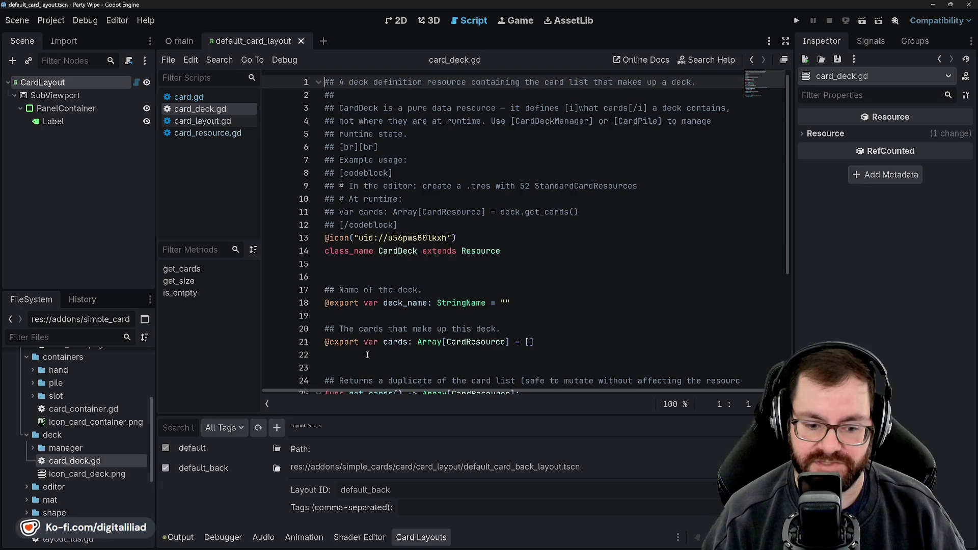
pyautogui.scroll(-3, 555, 205)
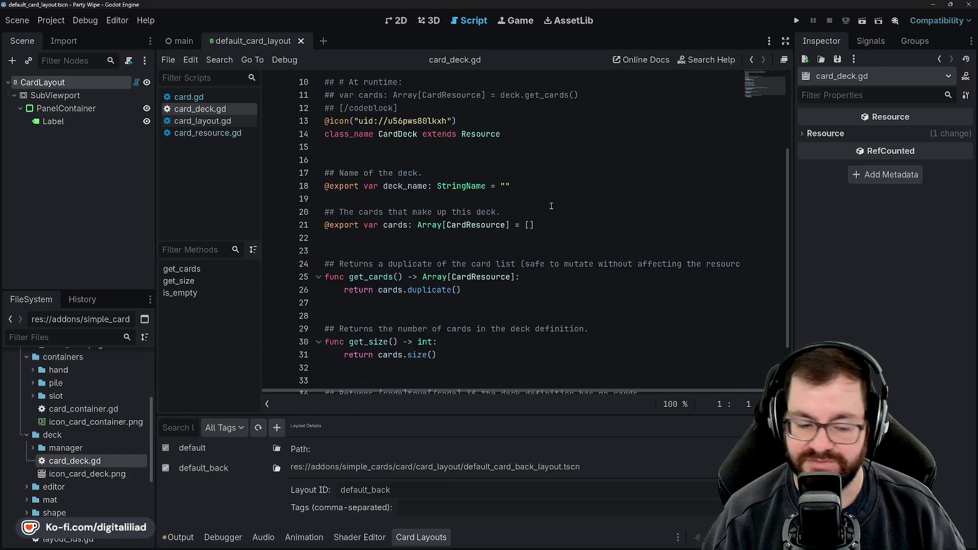
pyautogui.scroll(-1, 547, 205)
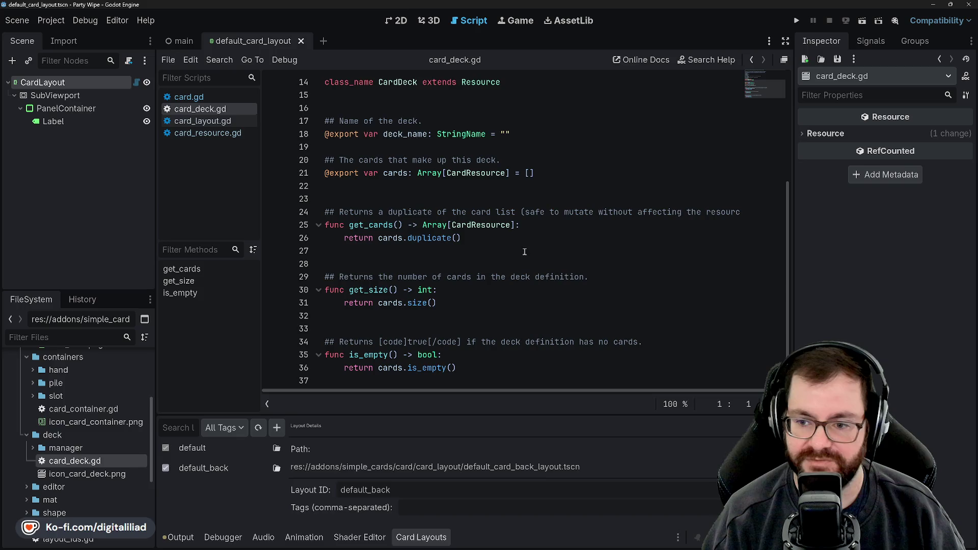
pyautogui.scroll(2, 524, 251)
pyautogui.scroll(1, 522, 271)
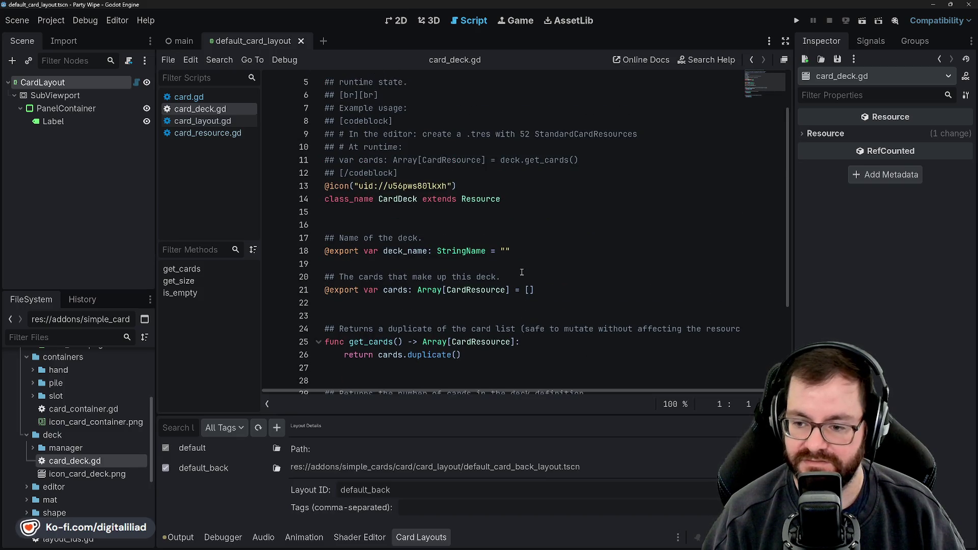
pyautogui.scroll(1, 520, 270)
pyautogui.scroll(1, 517, 265)
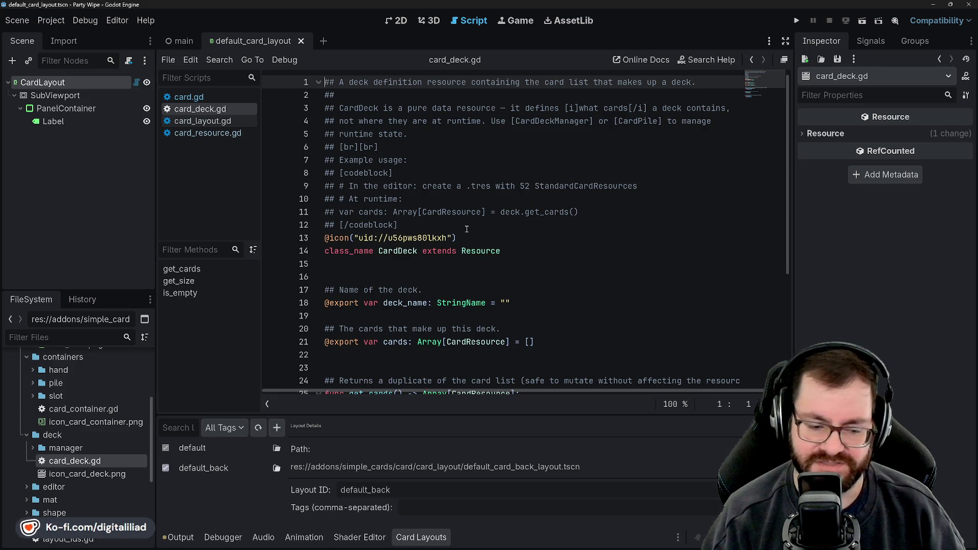
# Step: Expand the deck/manager folder and open card_deck_manager.gd alongside card_deck.gd
pyautogui.rightClick(227, 114)
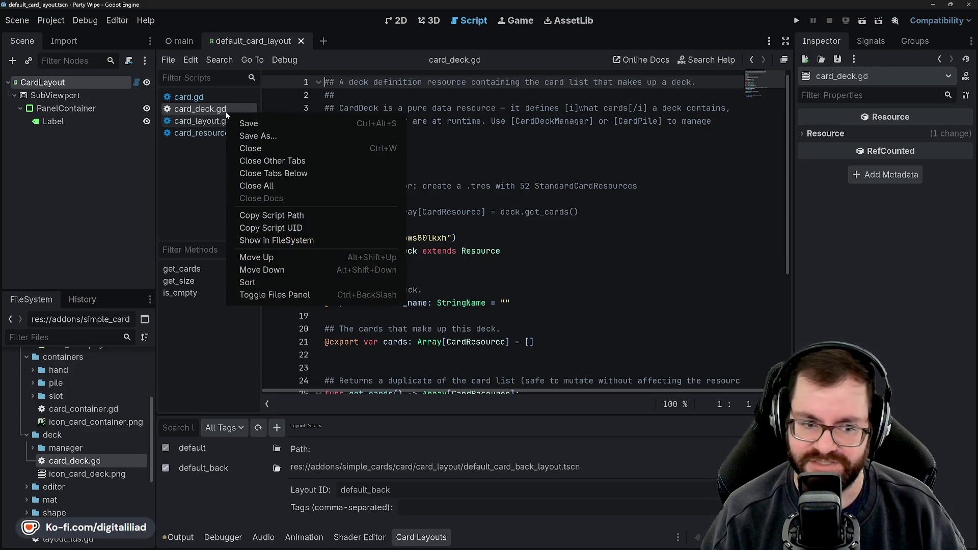
pyautogui.click(197, 158)
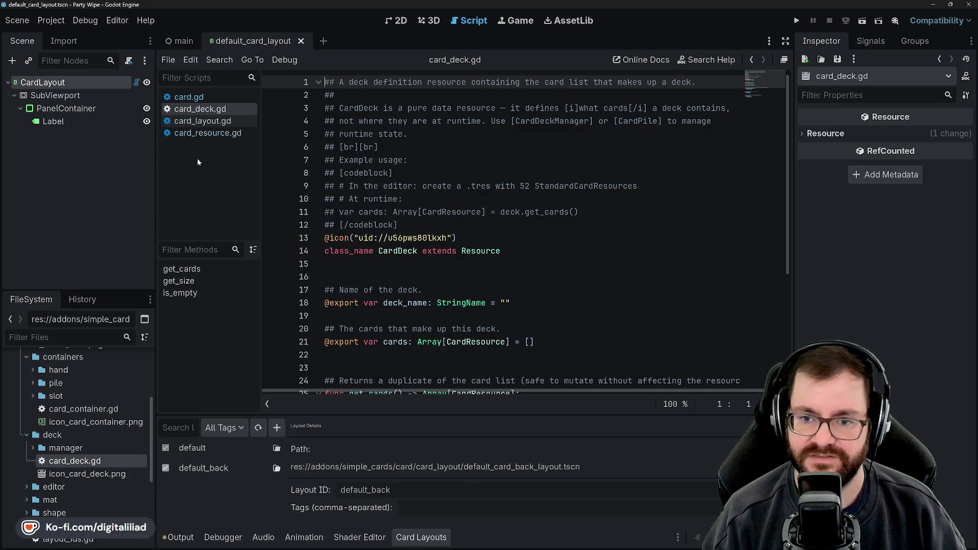
pyautogui.scroll(-1, 54, 417)
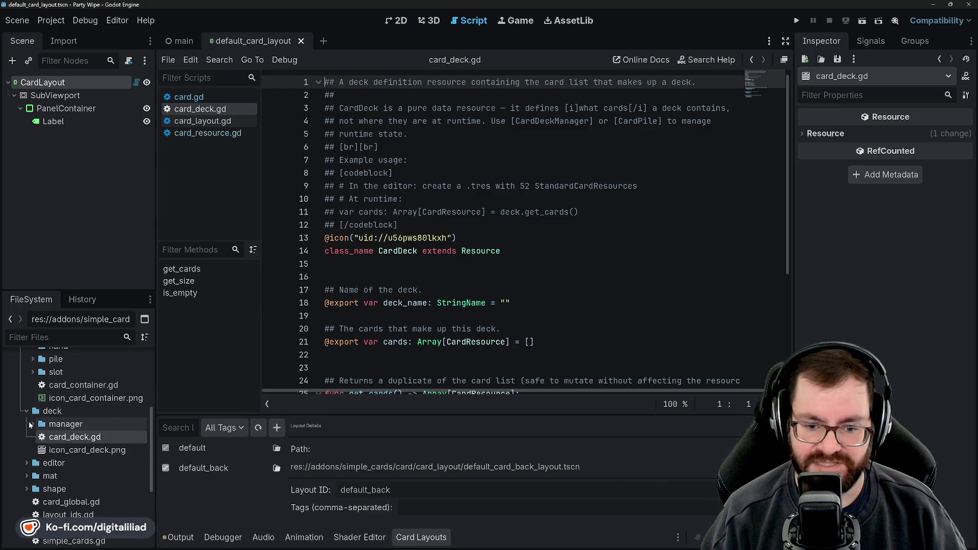
pyautogui.click(33, 423)
pyautogui.scroll(-1, 66, 425)
pyautogui.doubleClick(95, 413)
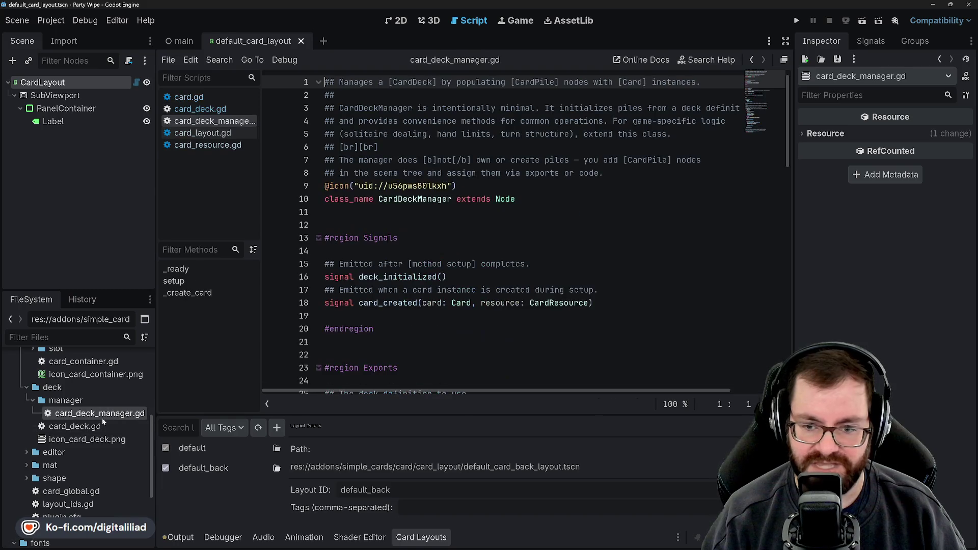
# Step: Read the upper part of card_deck_manager.gd, scrolling down and sideways through long lines
pyautogui.click(440, 99)
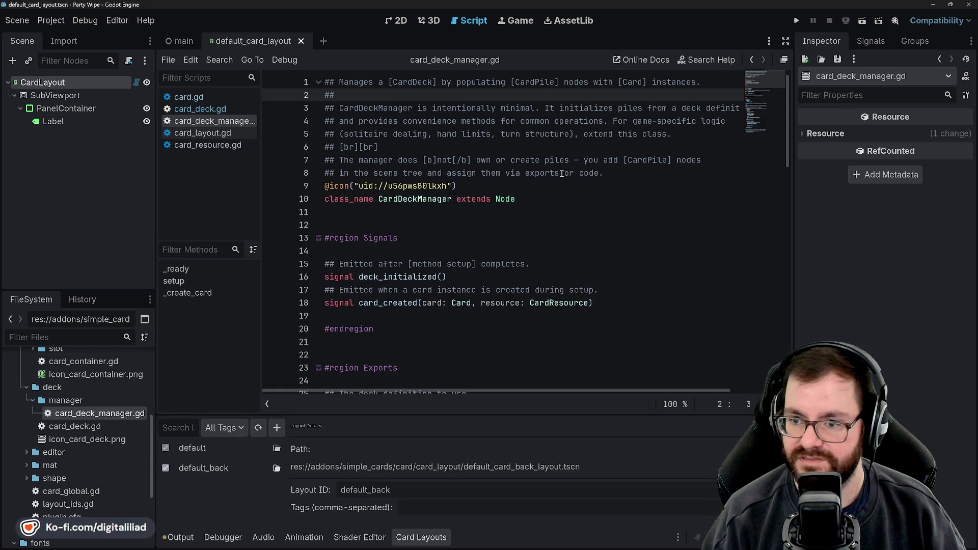
pyautogui.hscroll(3, 567, 183)
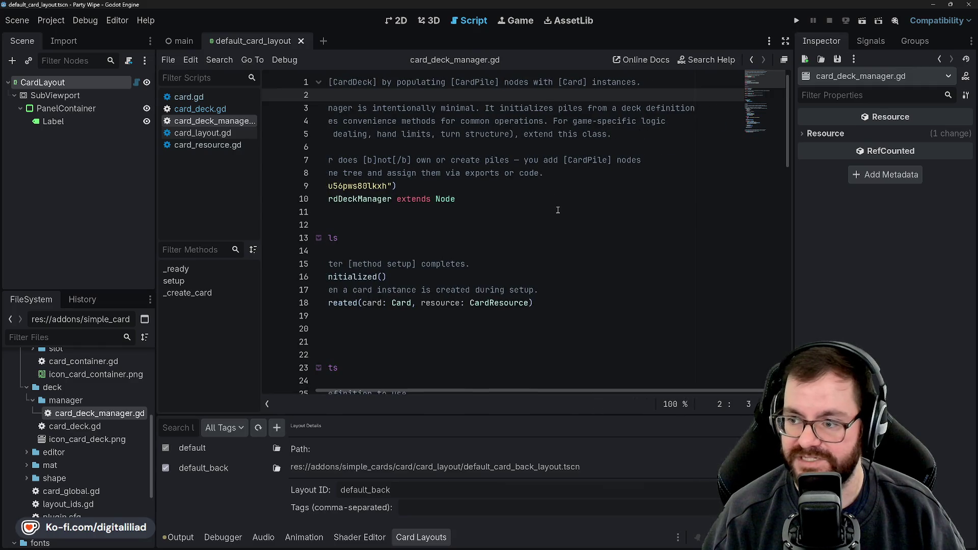
pyautogui.hscroll(-3, 552, 208)
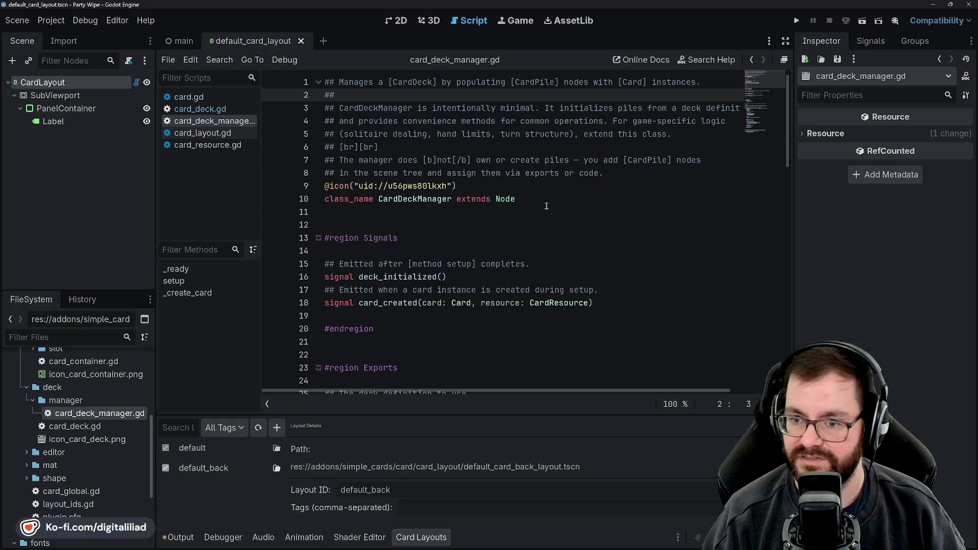
pyautogui.hscroll(1, 544, 204)
pyautogui.hscroll(2, 542, 202)
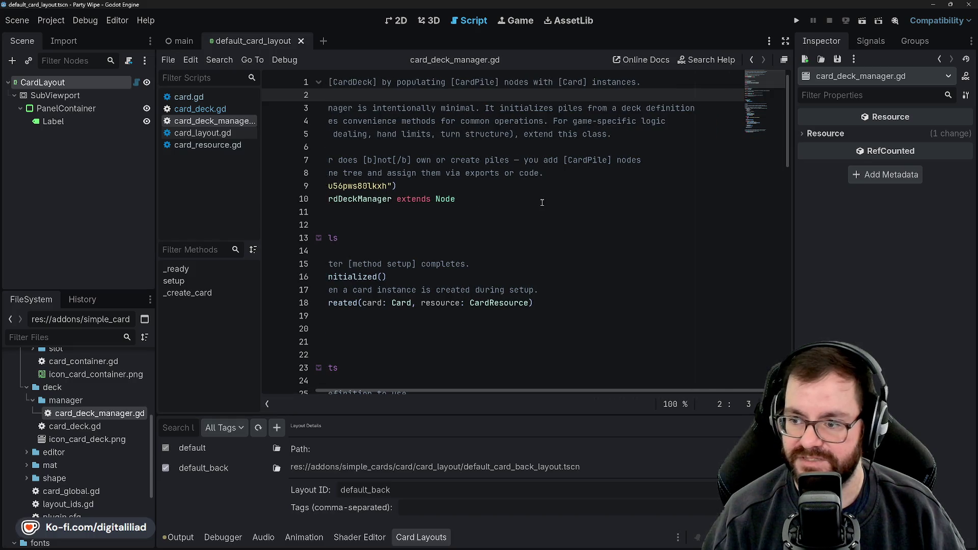
pyautogui.hscroll(-3, 542, 202)
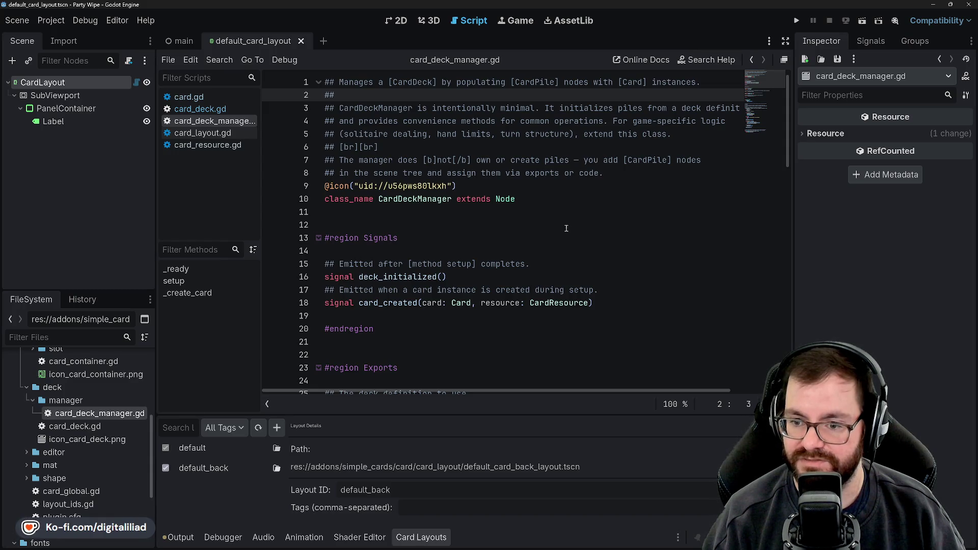
pyautogui.scroll(-5, 549, 233)
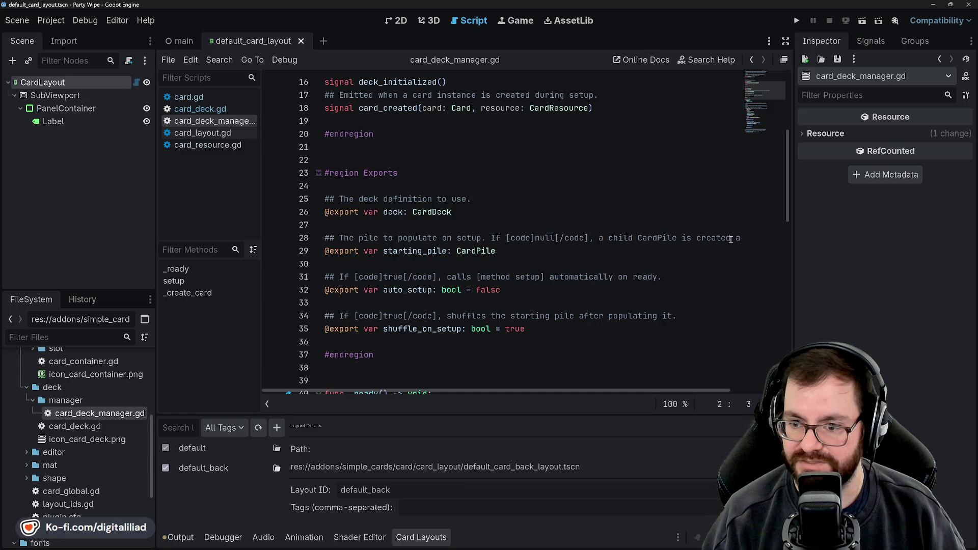
pyautogui.hscroll(3, 640, 240)
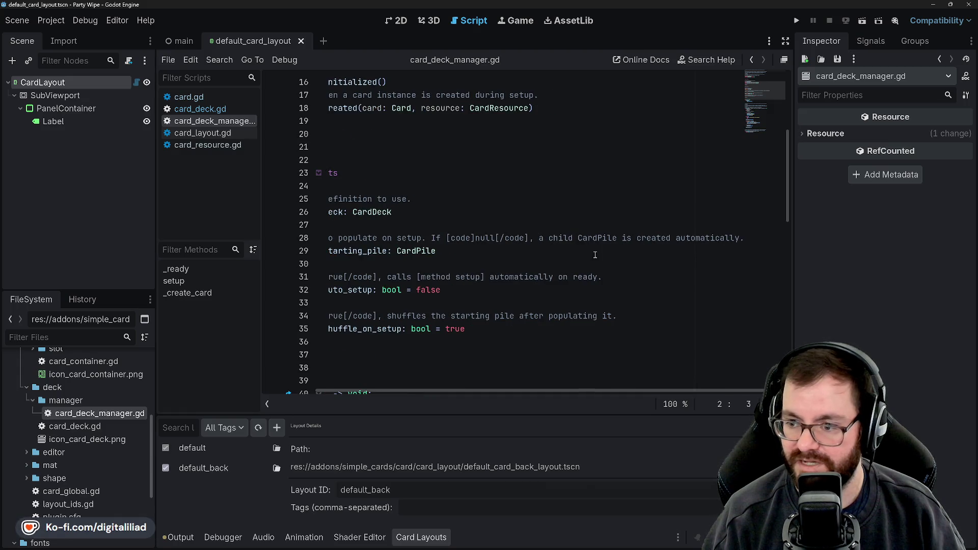
pyautogui.hscroll(-3, 591, 250)
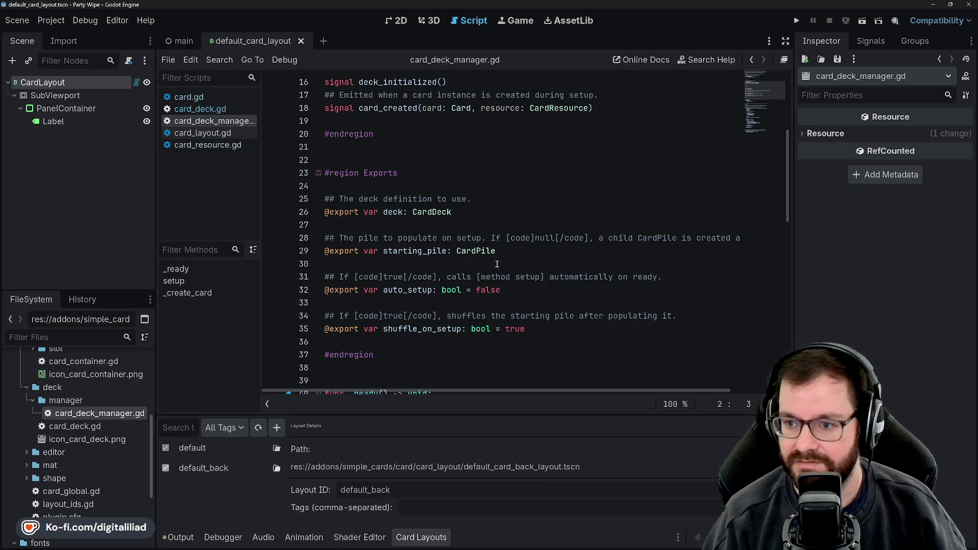
pyautogui.scroll(5, 497, 265)
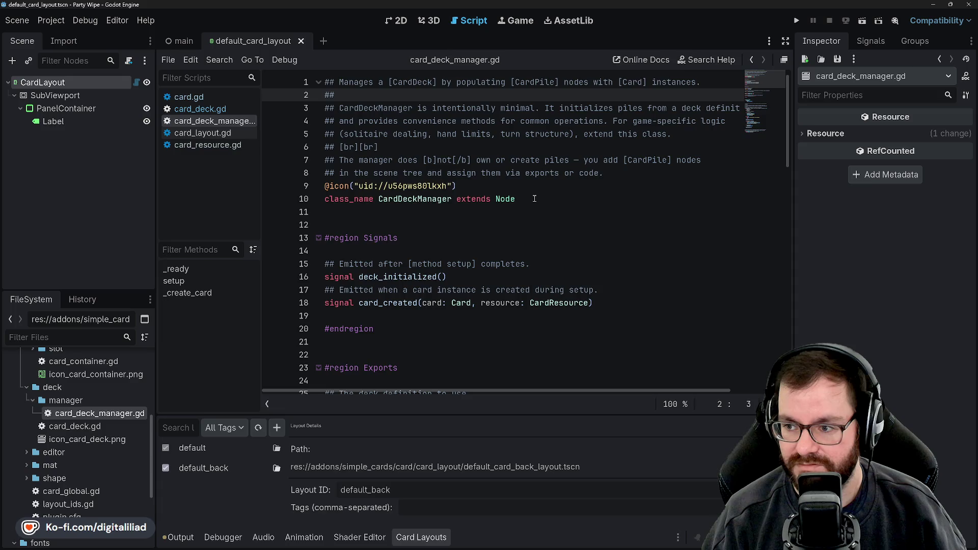
pyautogui.scroll(-6, 535, 199)
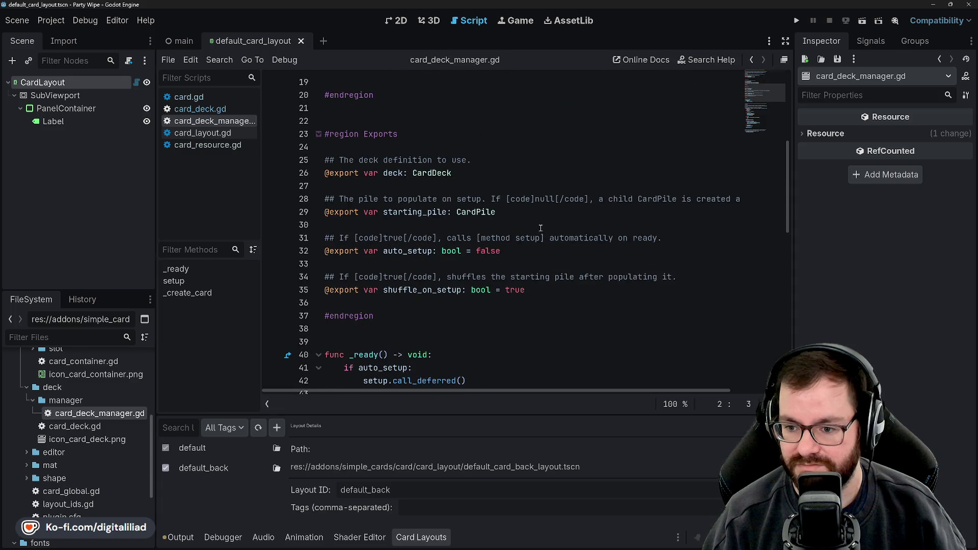
pyautogui.scroll(6, 541, 228)
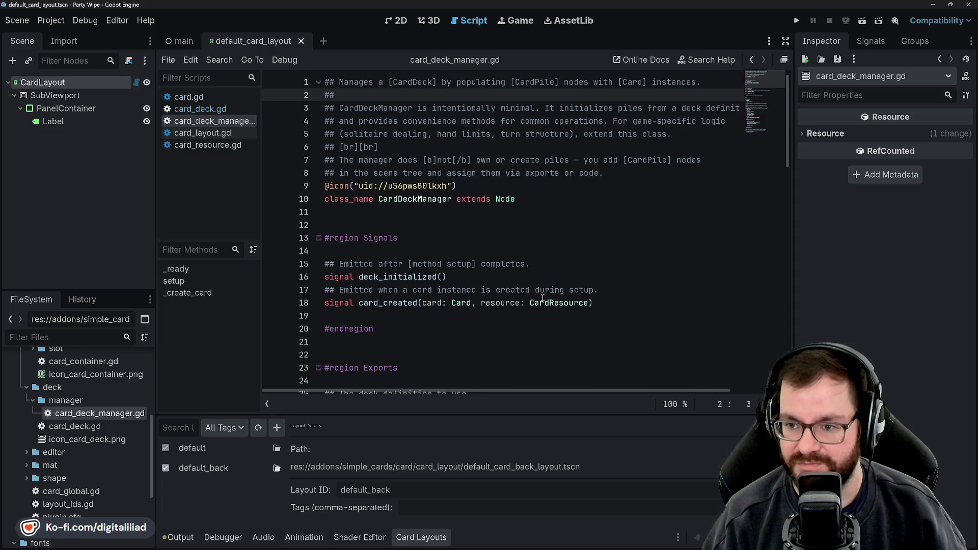
pyautogui.scroll(-1, 505, 257)
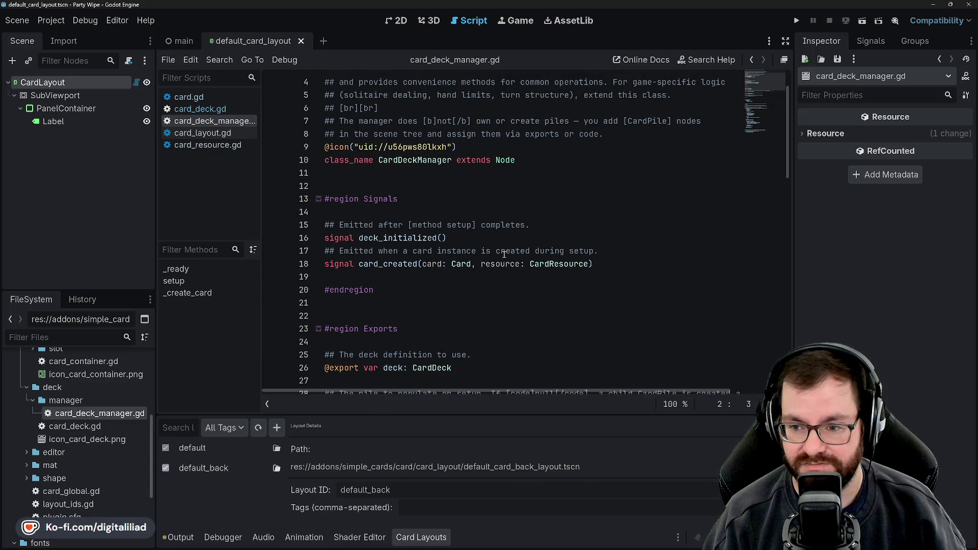
pyautogui.scroll(-1, 504, 254)
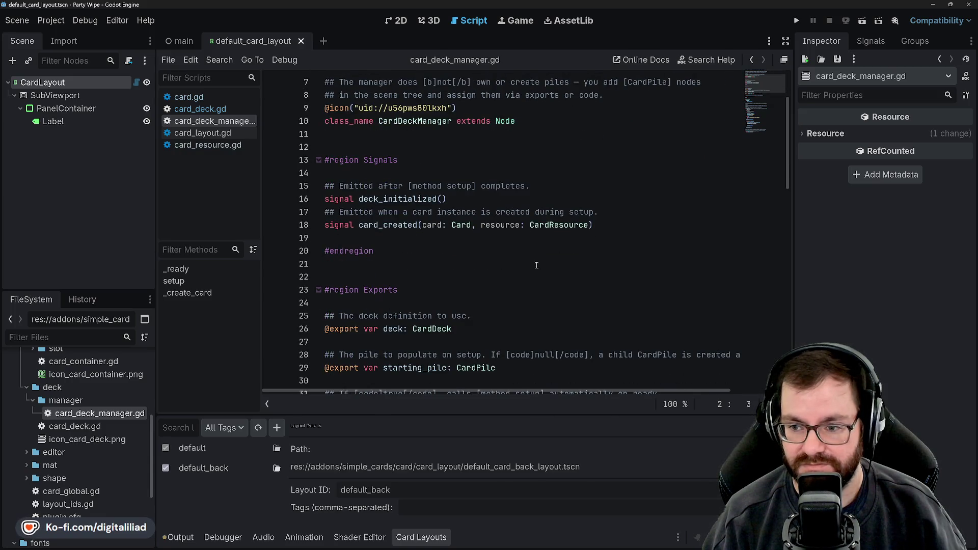
pyautogui.scroll(-6, 535, 260)
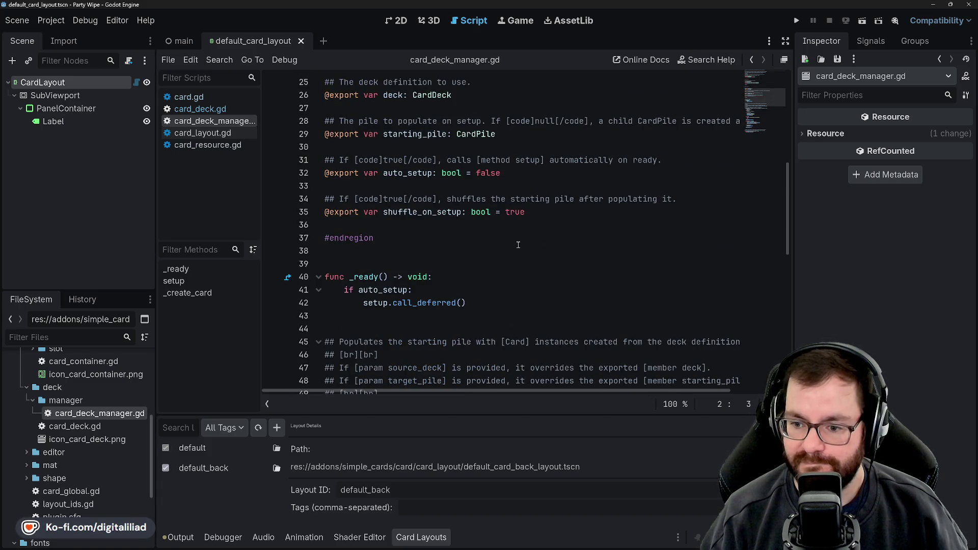
pyautogui.scroll(-3, 518, 245)
pyautogui.scroll(-1, 519, 267)
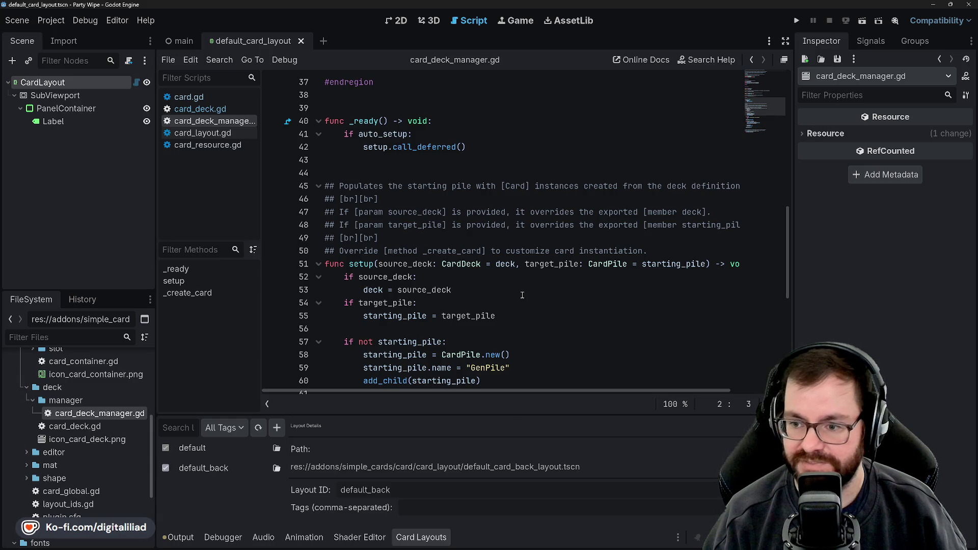
# Step: Finish reading card_deck_manager.gd and minimize Godot to show the simple-cards-v-2 README
pyautogui.hscroll(3, 522, 295)
pyautogui.hscroll(-3, 517, 293)
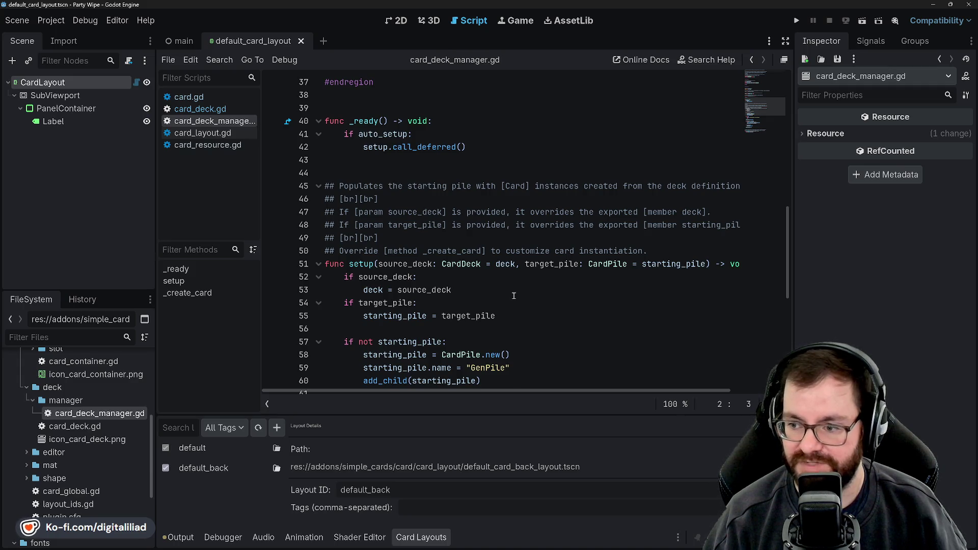
pyautogui.hscroll(3, 494, 275)
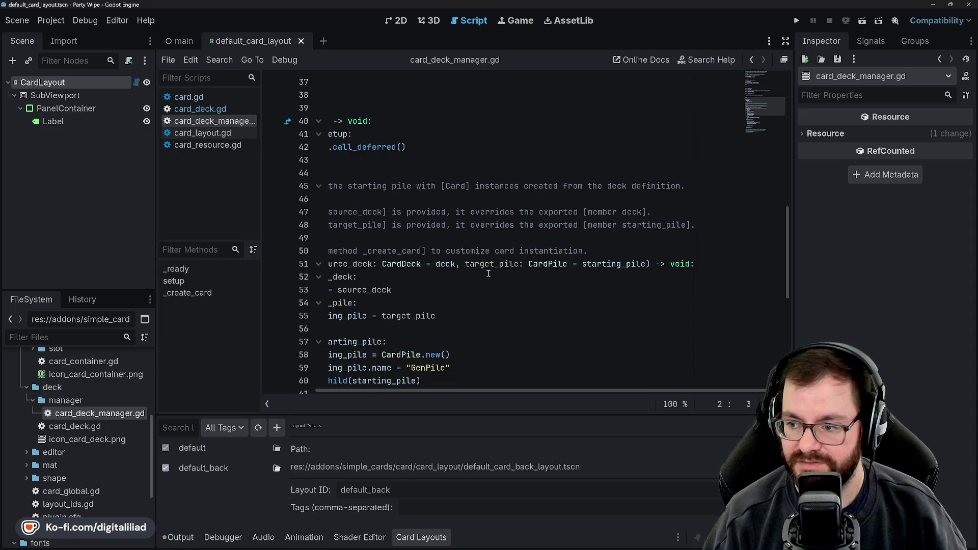
pyautogui.hscroll(-3, 488, 273)
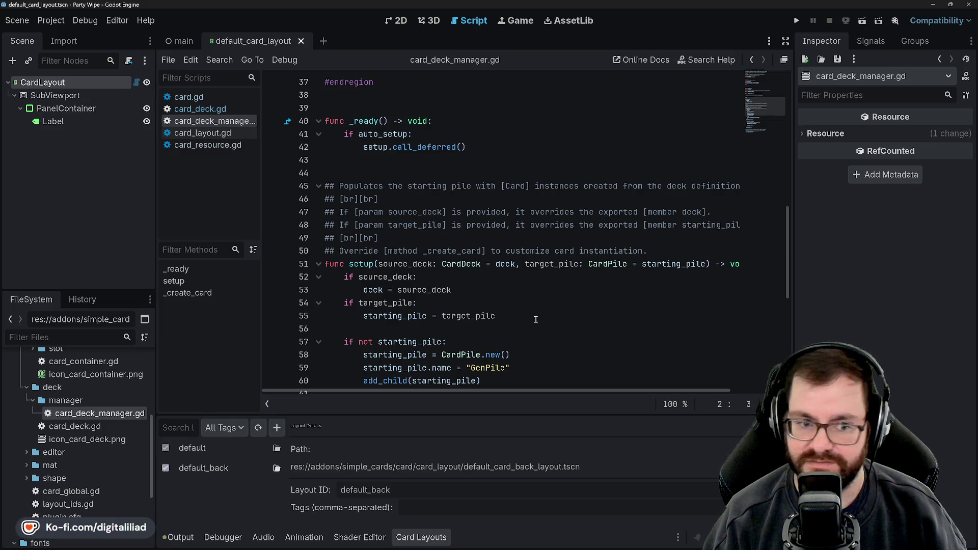
pyautogui.scroll(-1, 535, 319)
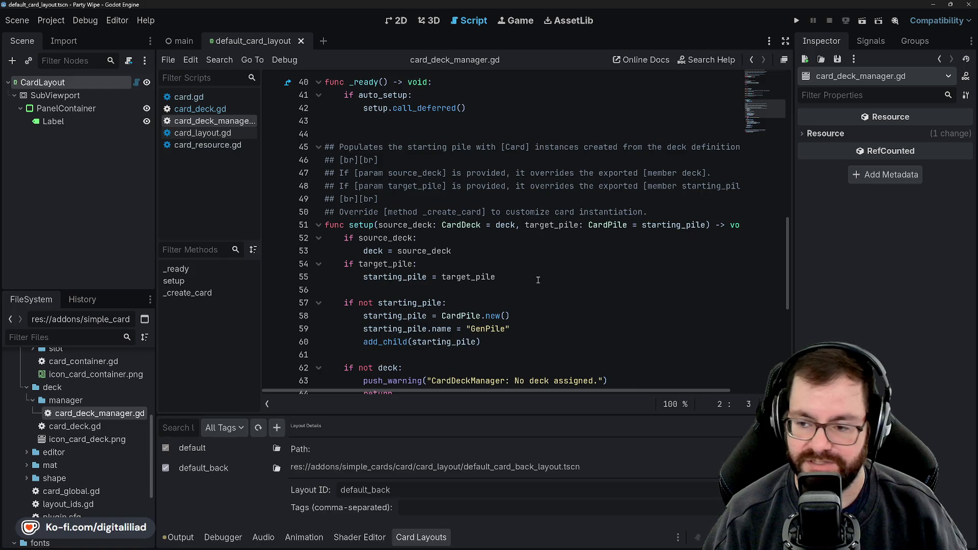
pyautogui.scroll(-2, 535, 283)
pyautogui.scroll(2, 526, 289)
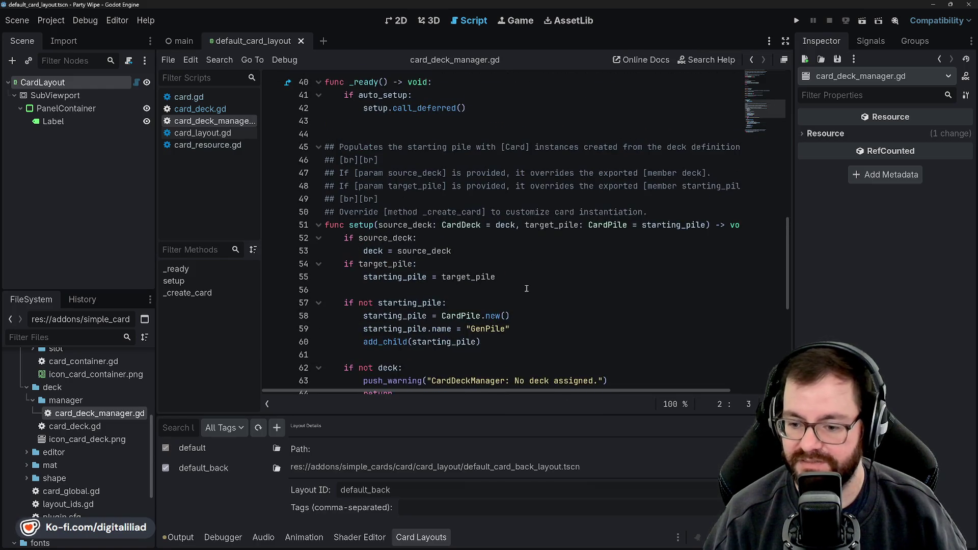
pyautogui.scroll(2, 527, 128)
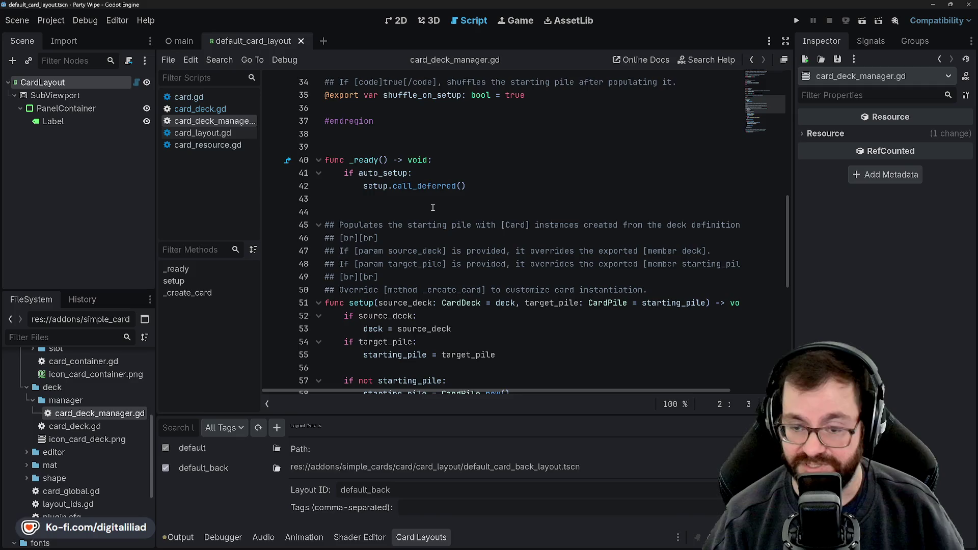
pyautogui.scroll(-5, 470, 224)
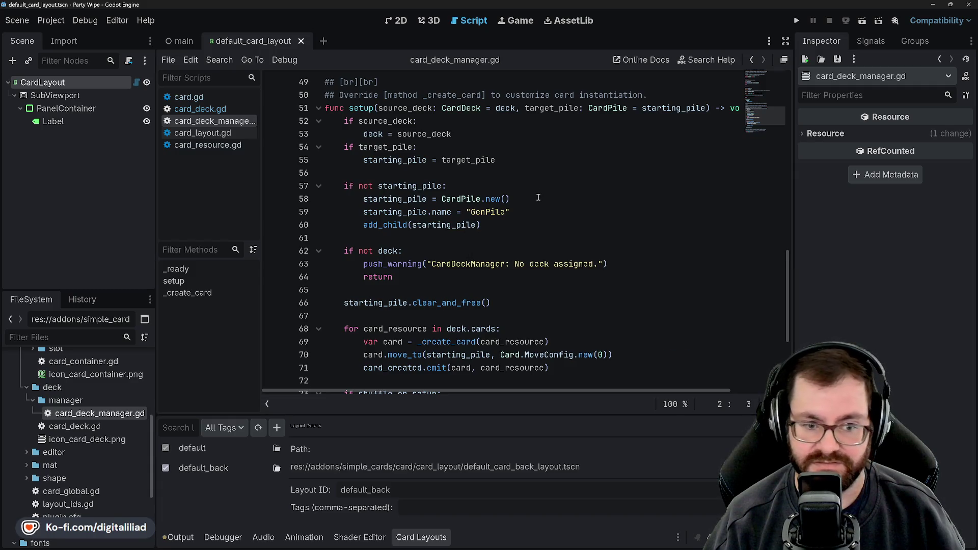
pyautogui.scroll(-2, 525, 214)
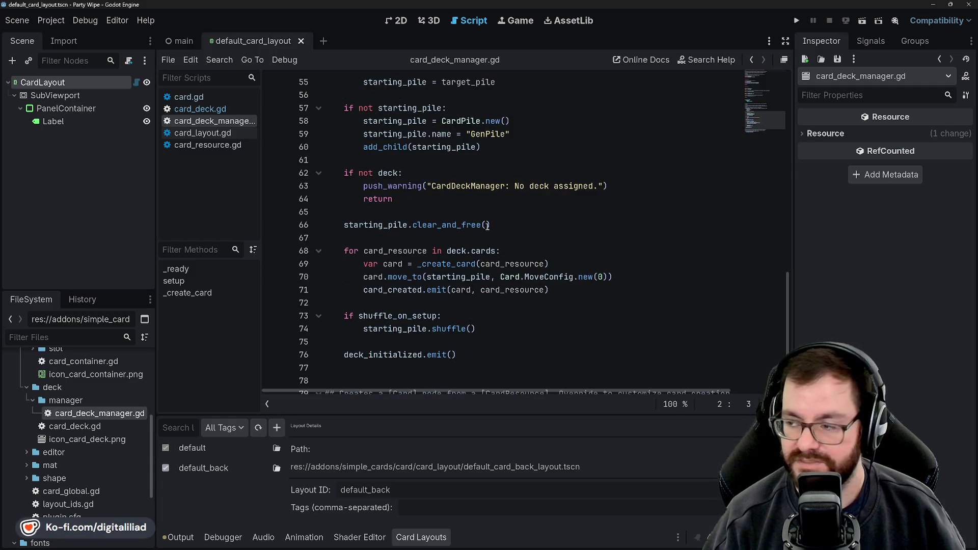
pyautogui.click(935, 4)
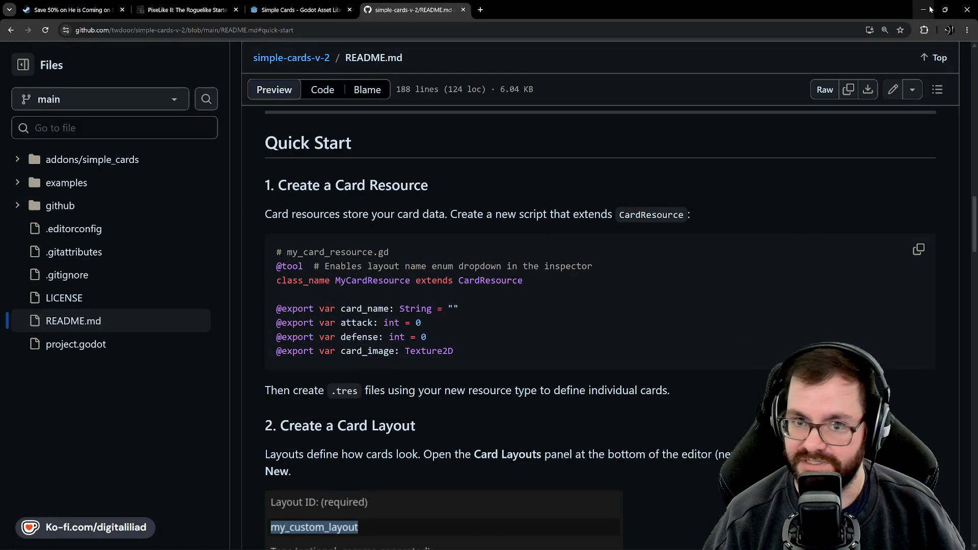
# Step: Minimize the GitHub README browser window to reveal the PARTY WIPE title screen
pyautogui.click(930, 10)
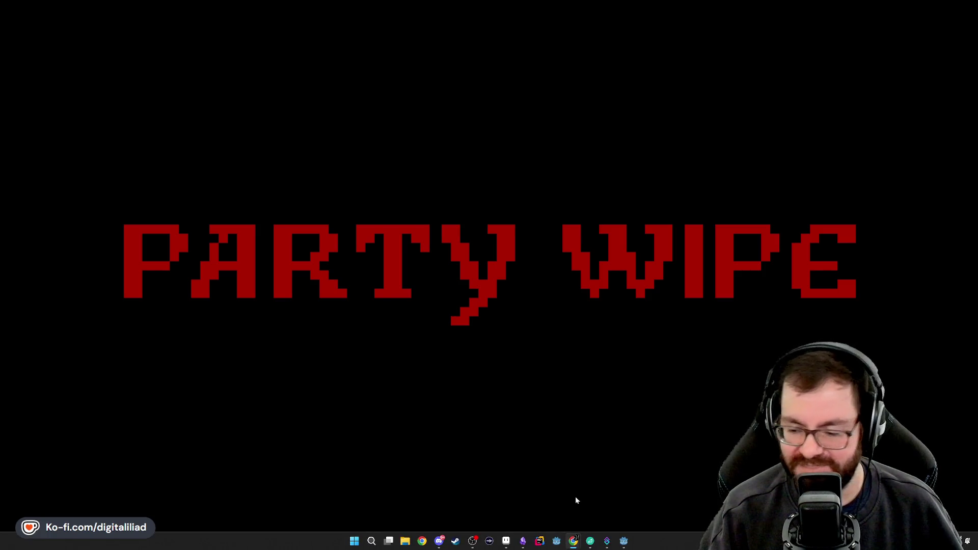
# Step: Bring the Godot editor with card_deck_manager.gd back to the front from the taskbar
pyautogui.moveTo(601, 548)
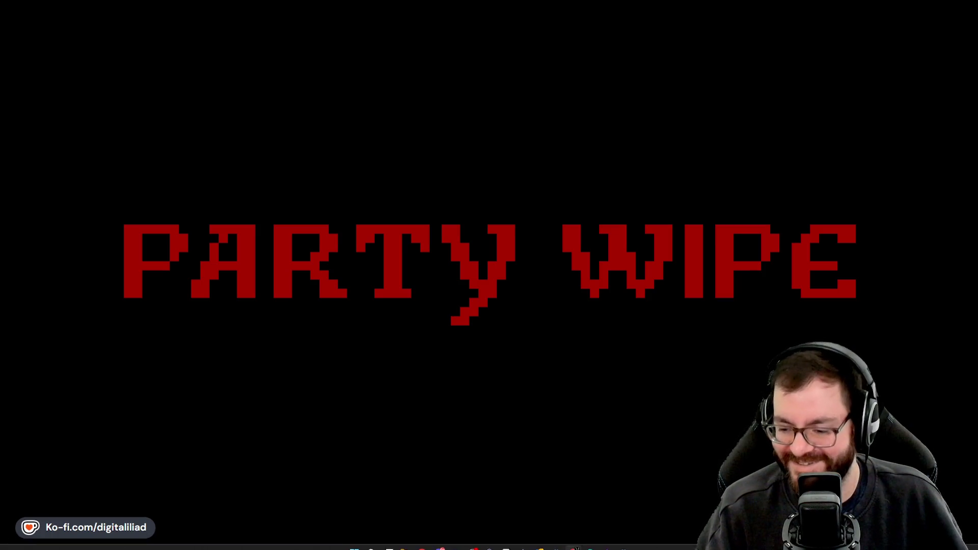
pyautogui.click(624, 541)
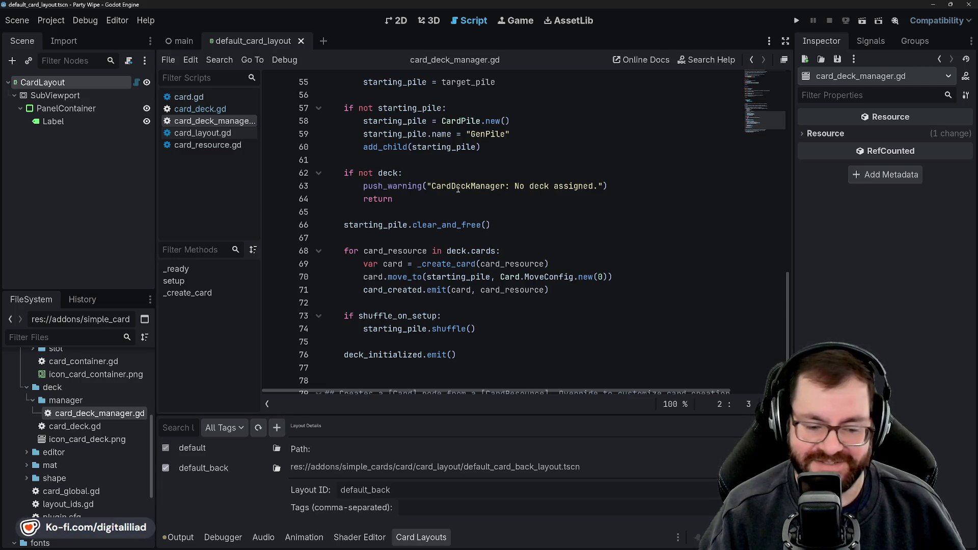
# Step: Review _ready, setup() and _create_card() in card_deck_manager.gd, including starting_pile shuffling and deck_initialized
pyautogui.scroll(2, 458, 188)
pyautogui.scroll(2, 482, 242)
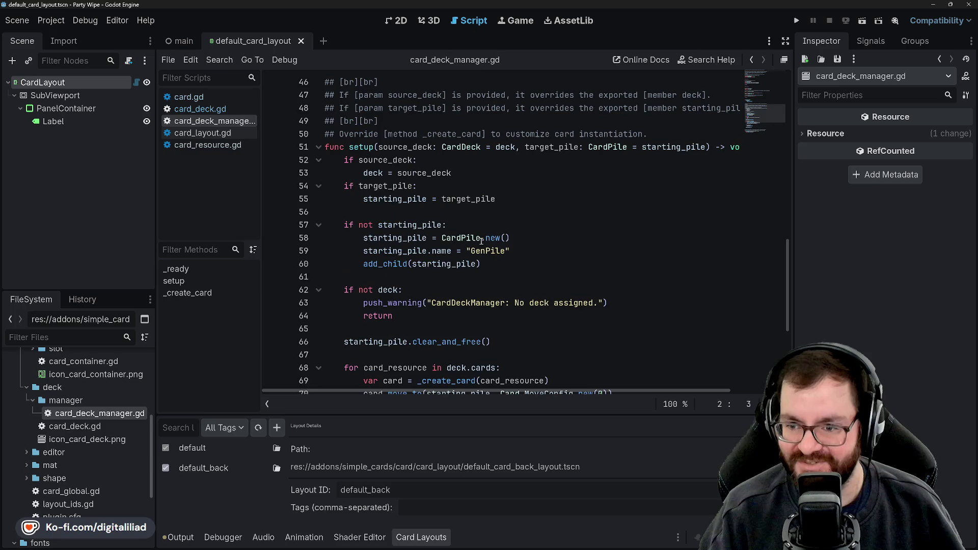
pyautogui.scroll(-2, 484, 249)
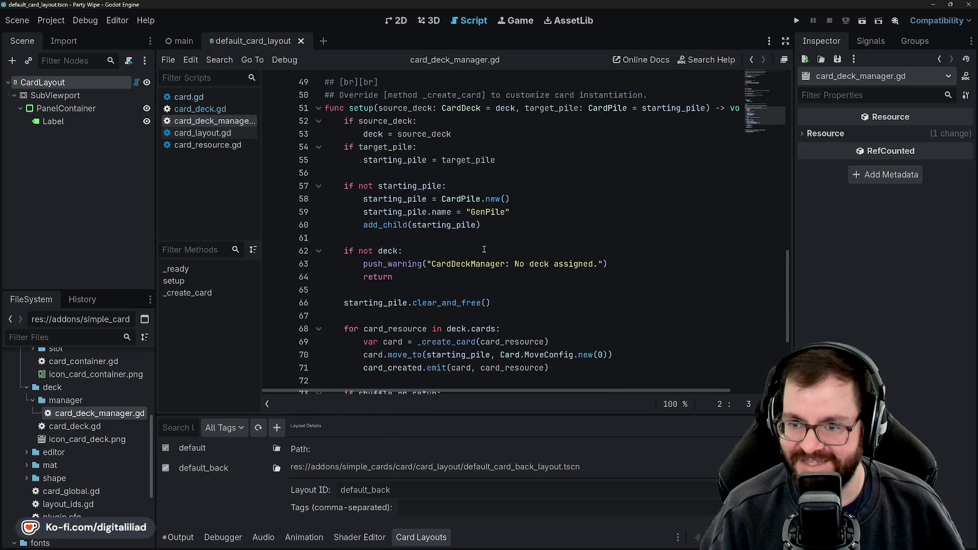
pyautogui.scroll(1, 491, 244)
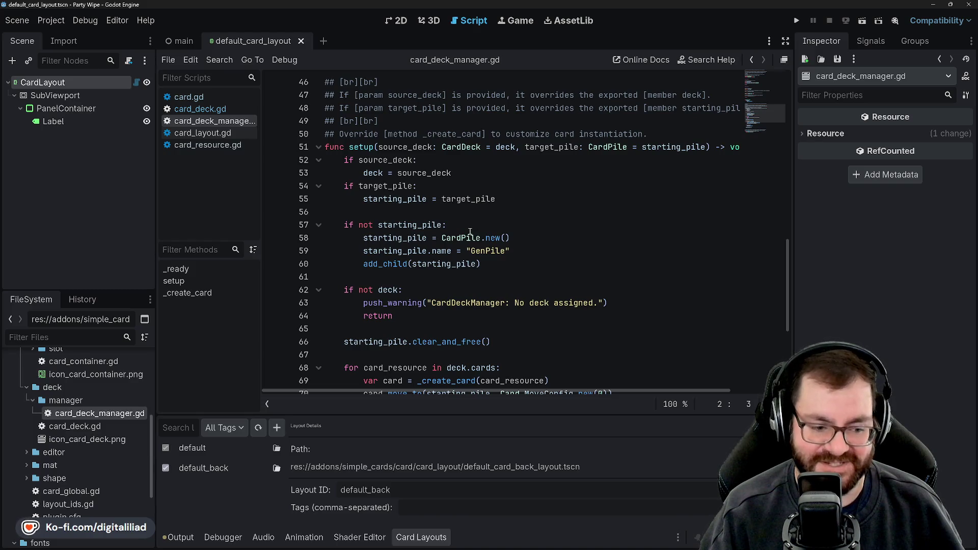
pyautogui.scroll(1, 539, 250)
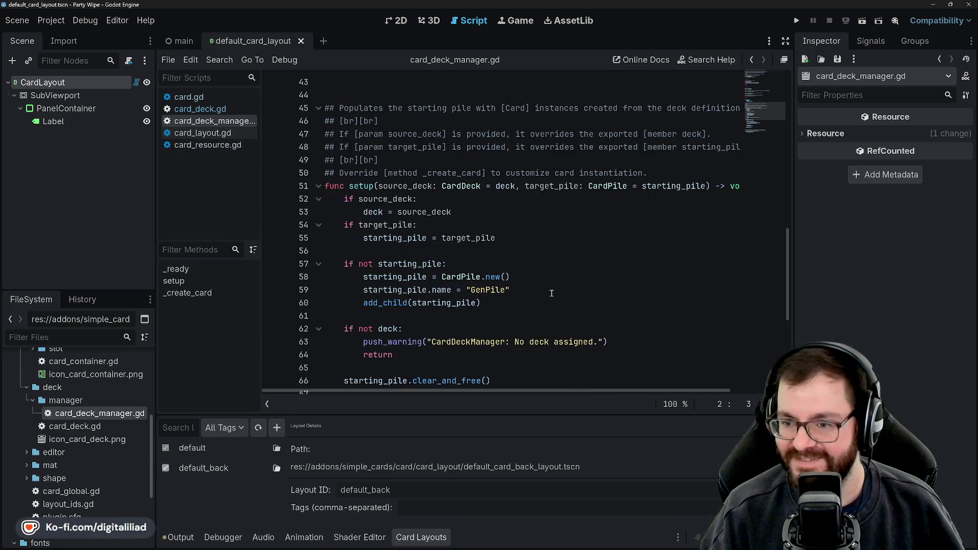
pyautogui.scroll(-1, 551, 293)
pyautogui.hscroll(3, 538, 265)
pyautogui.hscroll(-2, 522, 258)
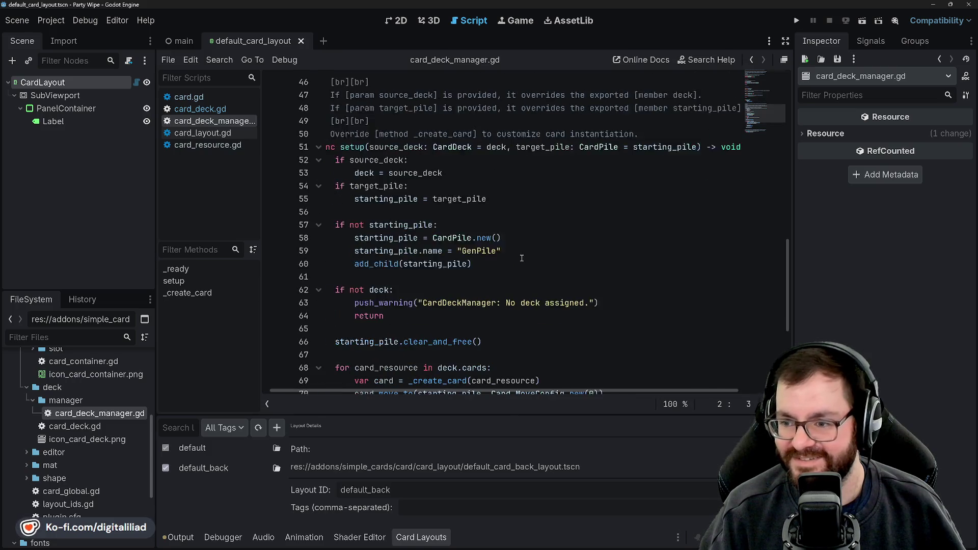
pyautogui.hscroll(-1, 522, 258)
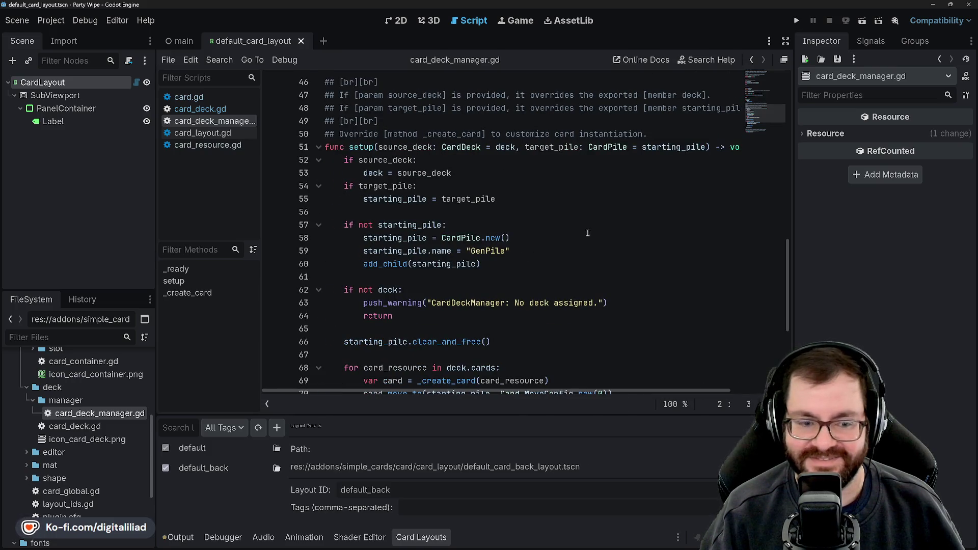
pyautogui.scroll(1, 593, 245)
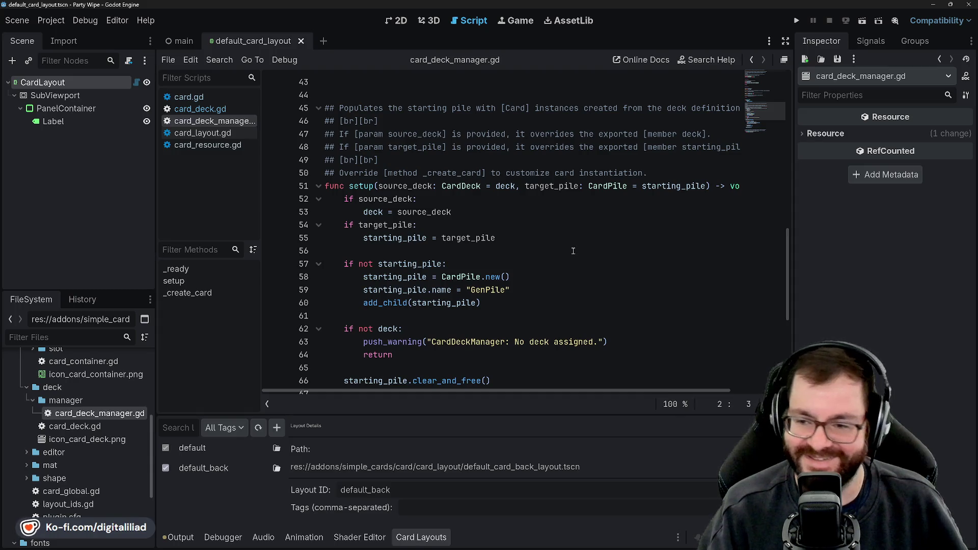
pyautogui.scroll(1, 581, 245)
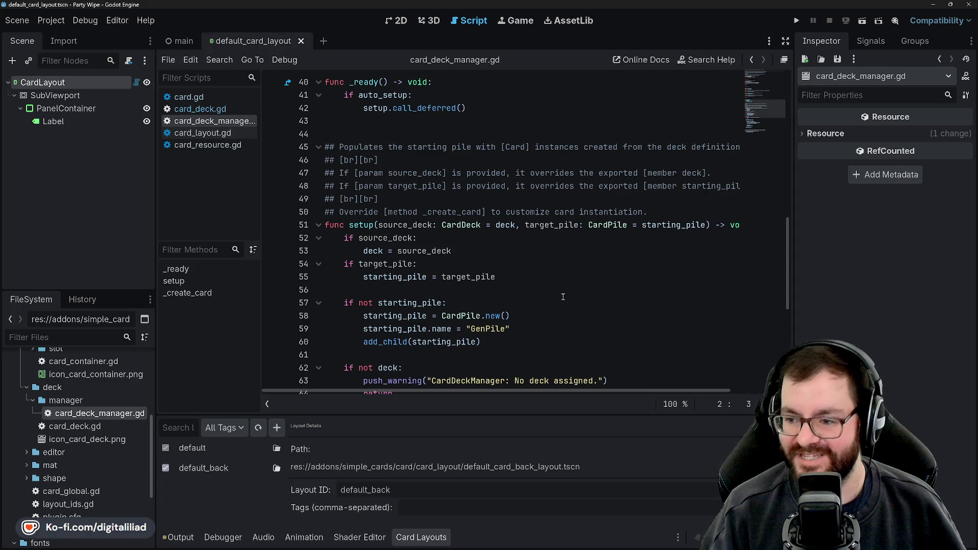
pyautogui.hscroll(2, 555, 294)
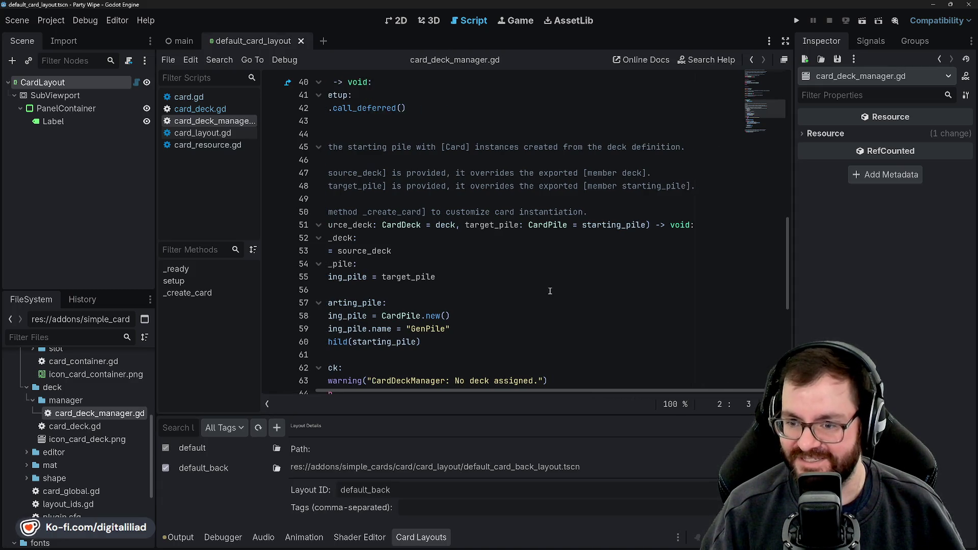
pyautogui.hscroll(-2, 544, 288)
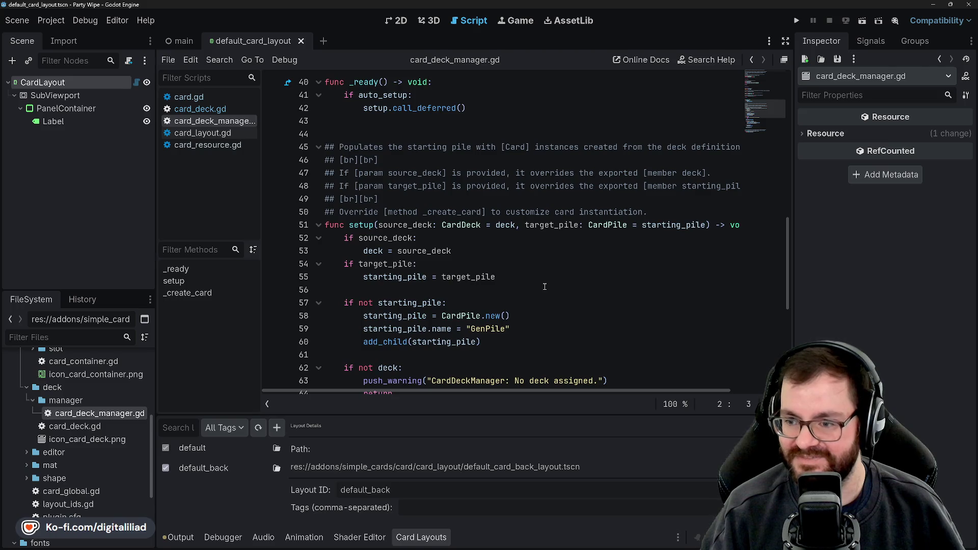
pyautogui.hscroll(2, 545, 287)
pyautogui.hscroll(-2, 544, 282)
pyautogui.scroll(-7, 547, 270)
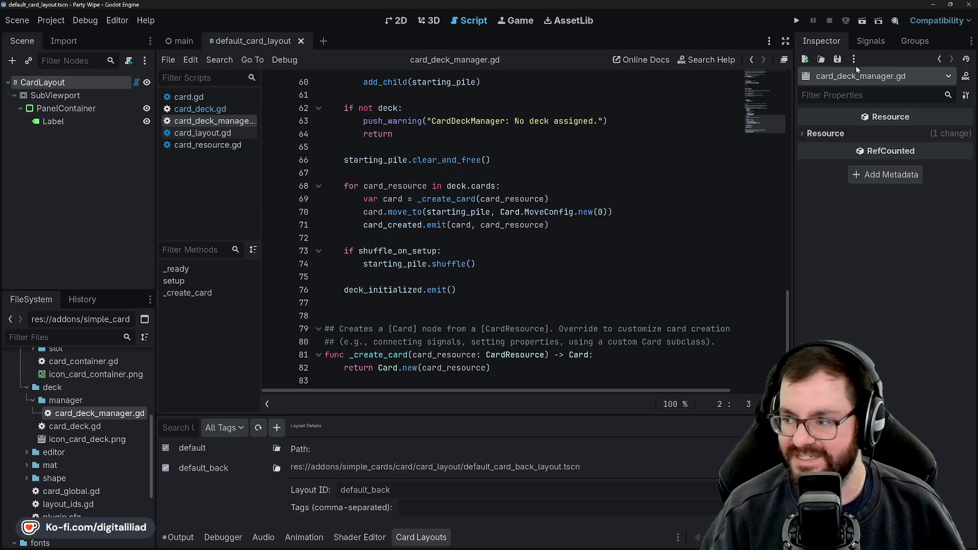
# Step: Collapse the deck, fonts and addons folders in the file tree
pyautogui.click(27, 387)
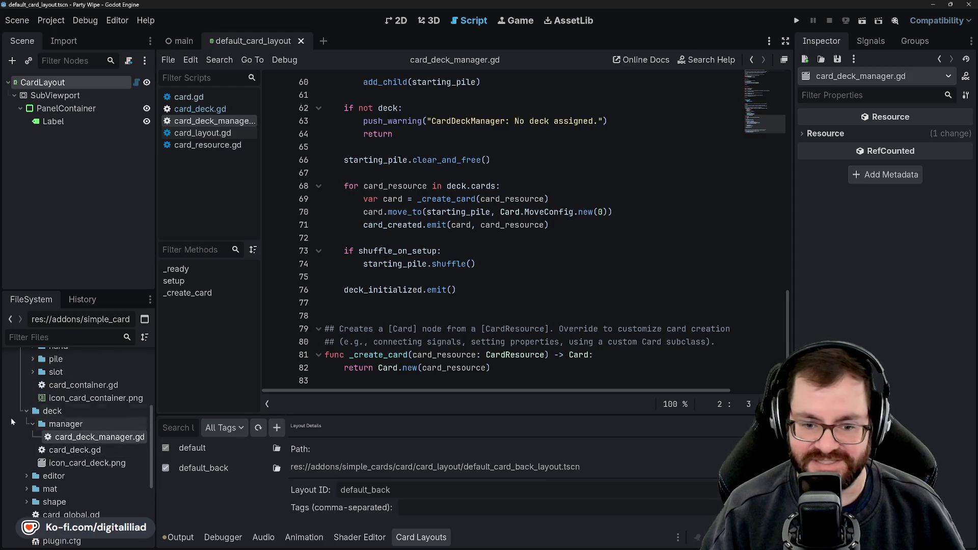
pyautogui.scroll(-1, 30, 420)
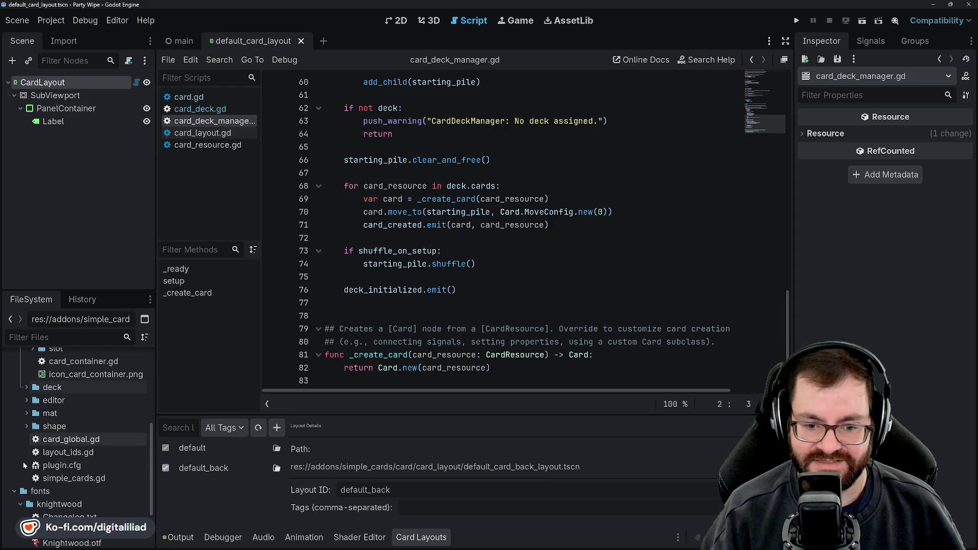
pyautogui.scroll(-3, 27, 434)
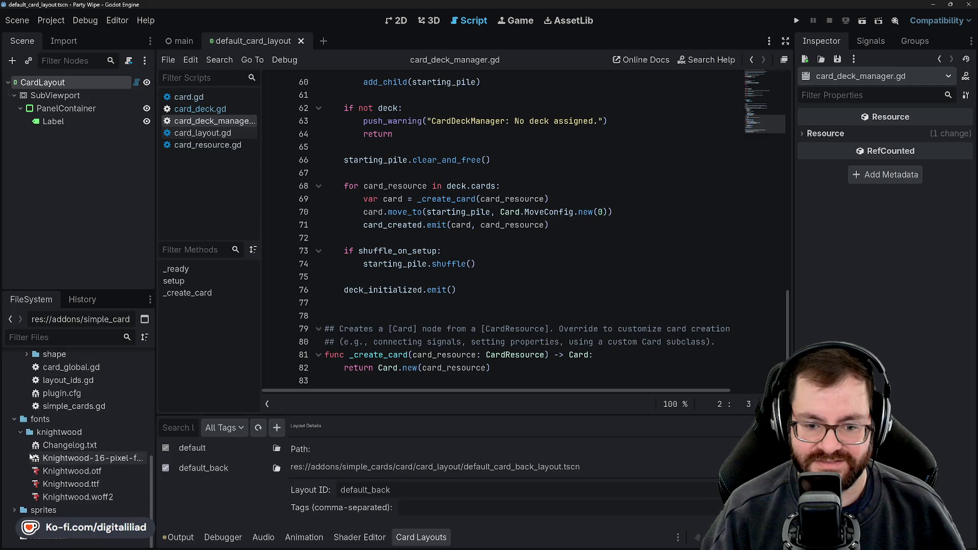
pyautogui.click(13, 419)
pyautogui.scroll(5, 31, 447)
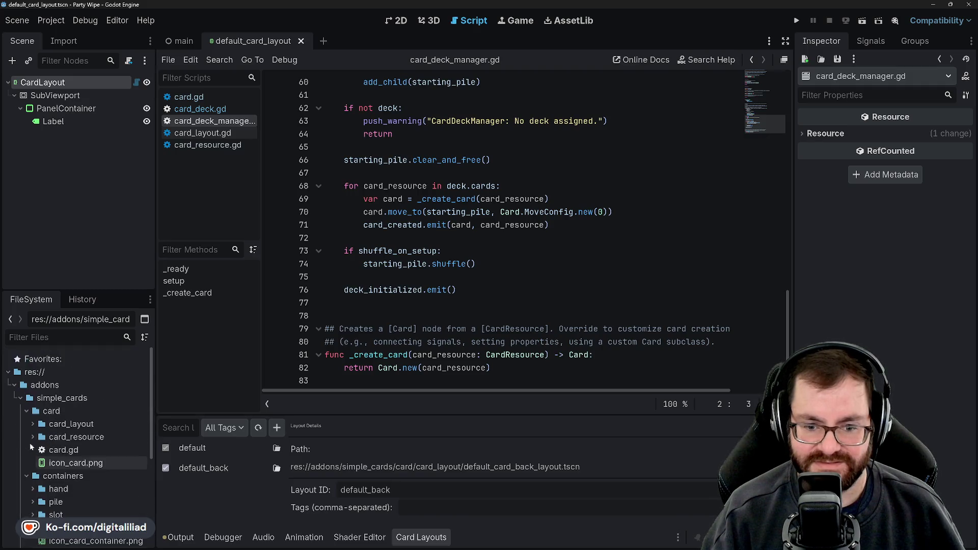
pyautogui.click(14, 385)
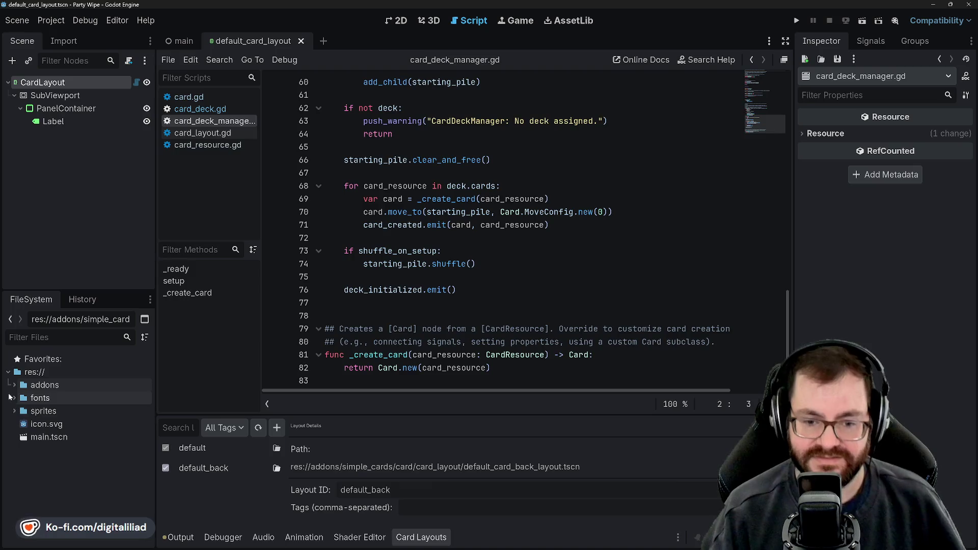
# Step: Peek into fonts and sprites, then re-expand addons to show simple_cards with deck collapsed
pyautogui.click(15, 399)
pyautogui.click(14, 400)
pyautogui.click(14, 402)
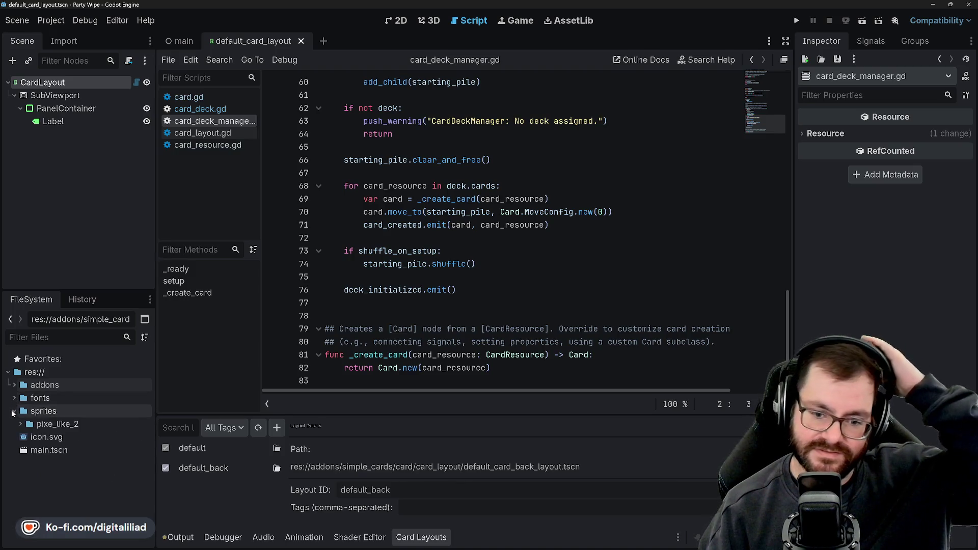
pyautogui.click(15, 404)
pyautogui.click(15, 402)
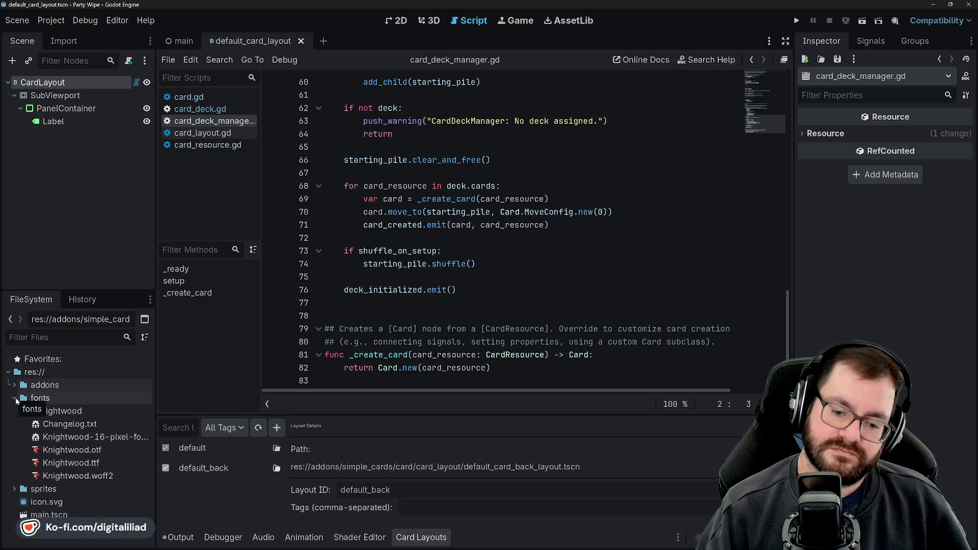
pyautogui.click(14, 399)
pyautogui.click(14, 385)
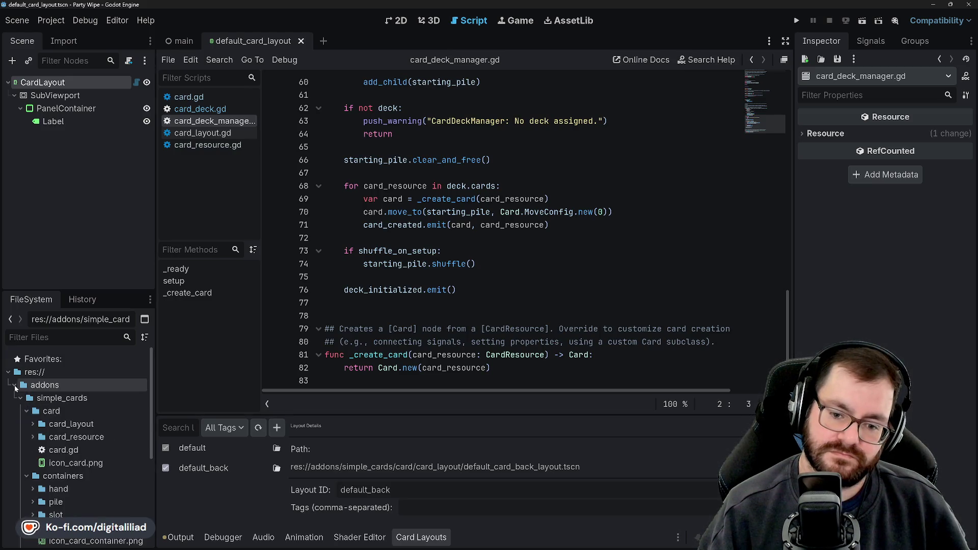
pyautogui.scroll(-2, 70, 433)
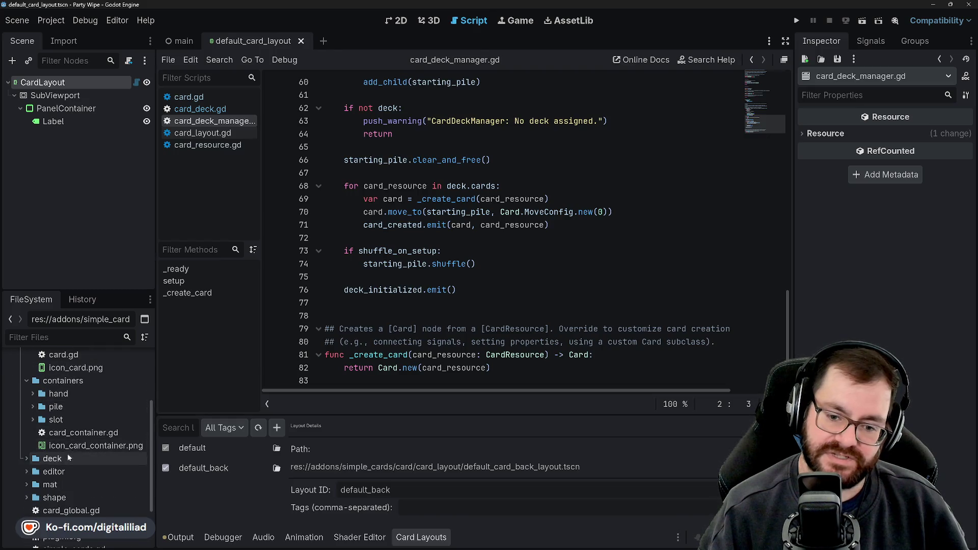
pyautogui.scroll(-1, 36, 453)
pyautogui.click(26, 434)
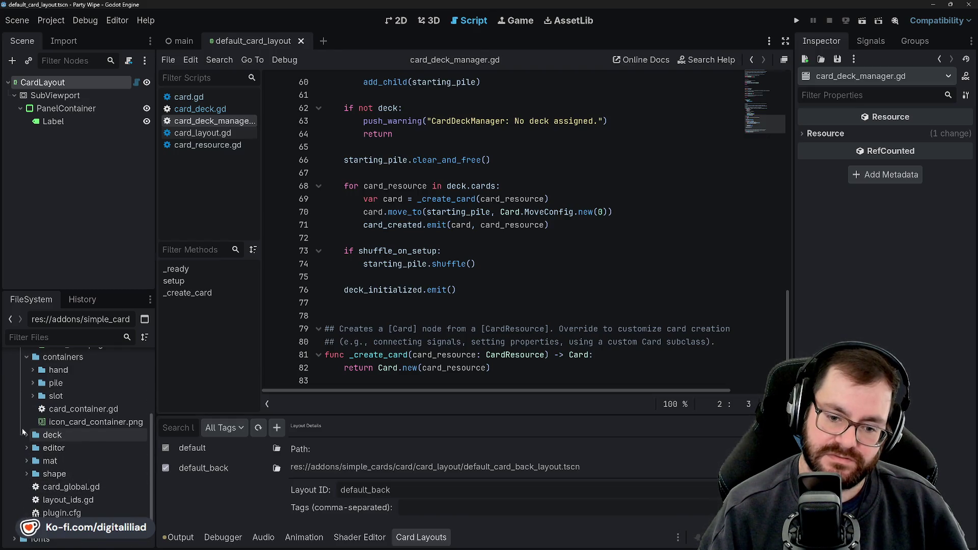
pyautogui.click(25, 434)
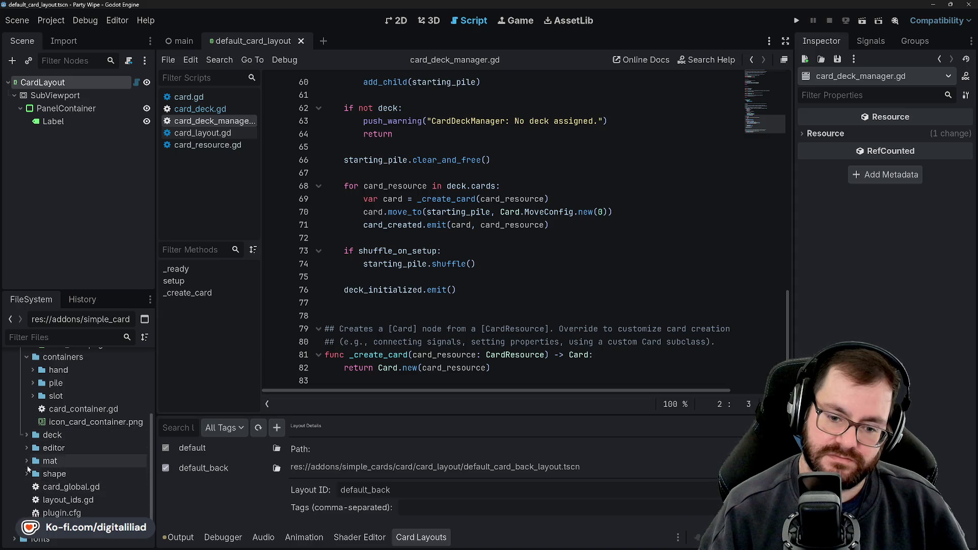
# Step: Open card_container.gd and read its opening section
pyautogui.doubleClick(70, 409)
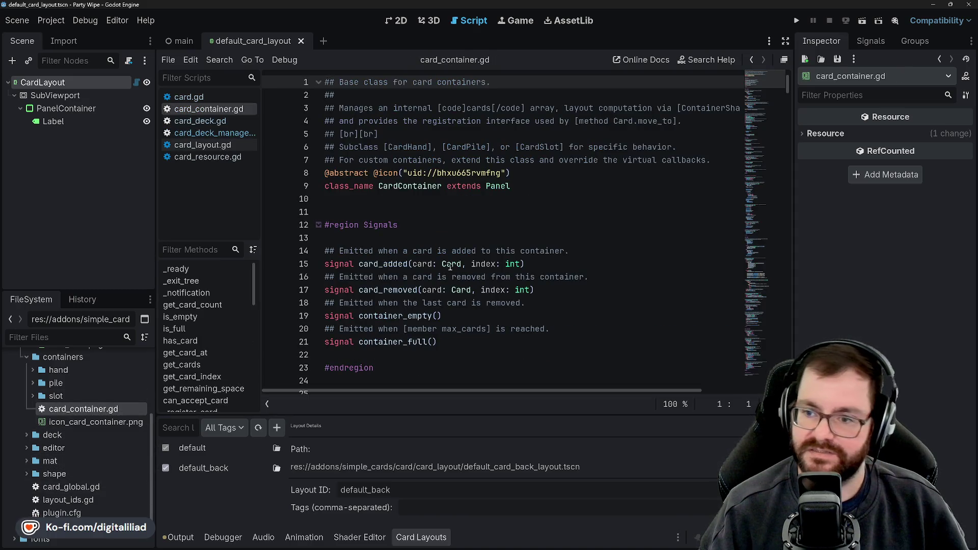
pyautogui.hscroll(4, 492, 135)
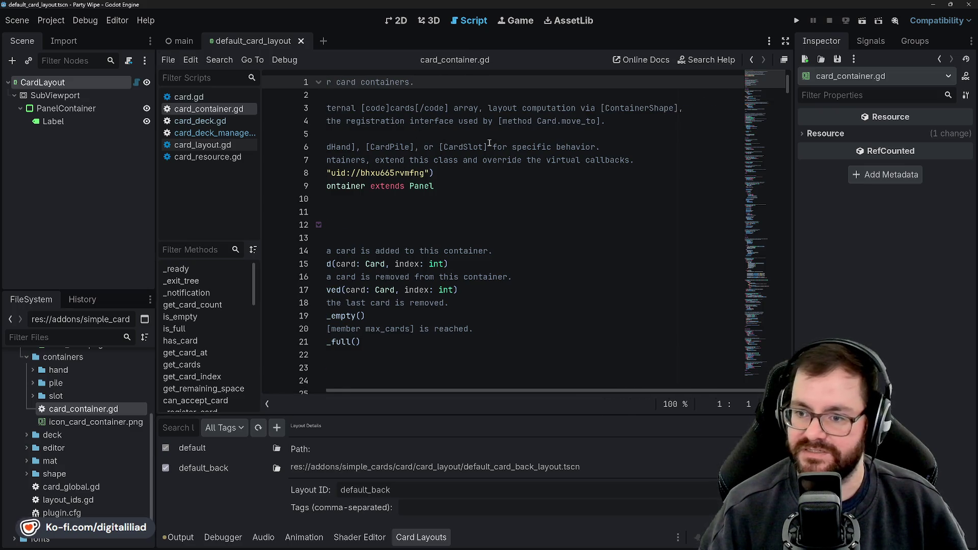
pyautogui.hscroll(-4, 494, 153)
pyautogui.hscroll(4, 513, 194)
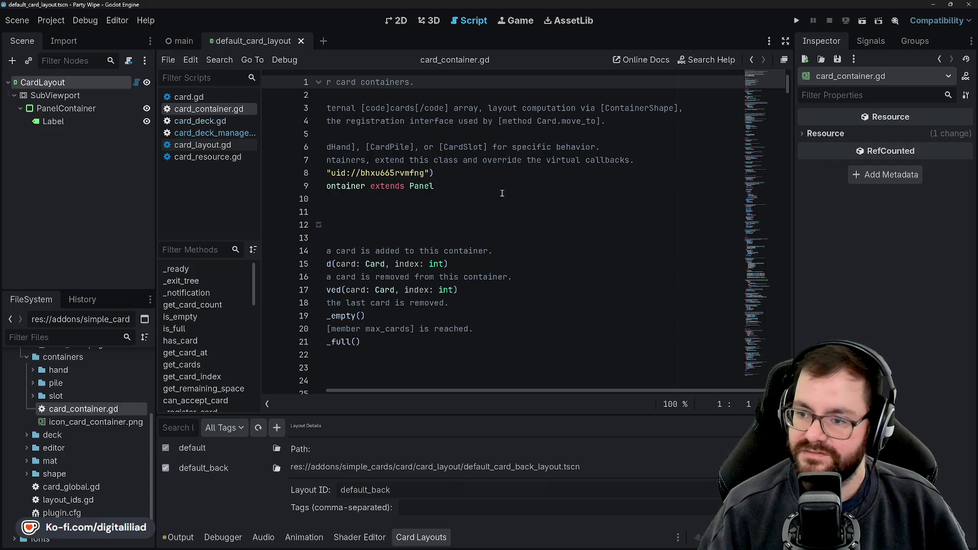
pyautogui.hscroll(-4, 486, 211)
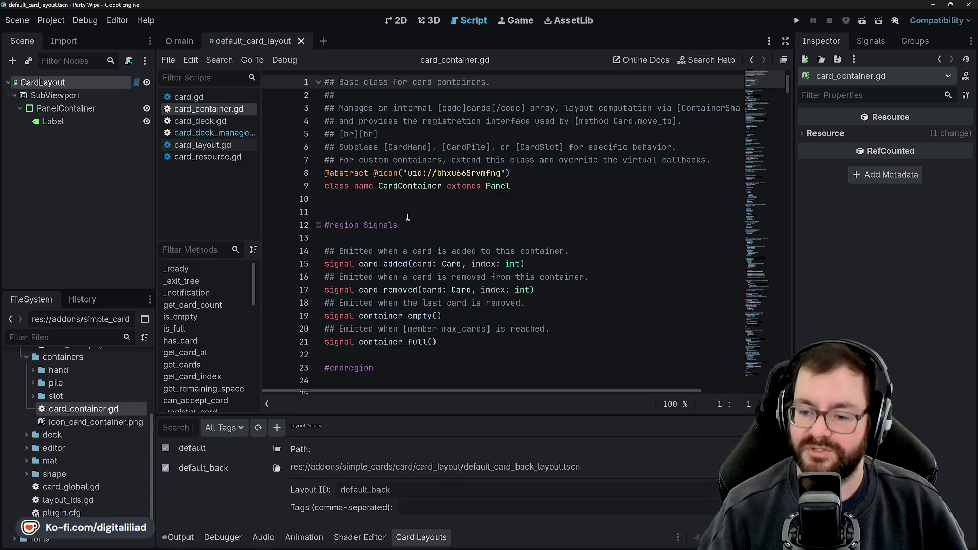
pyautogui.scroll(-8, 469, 261)
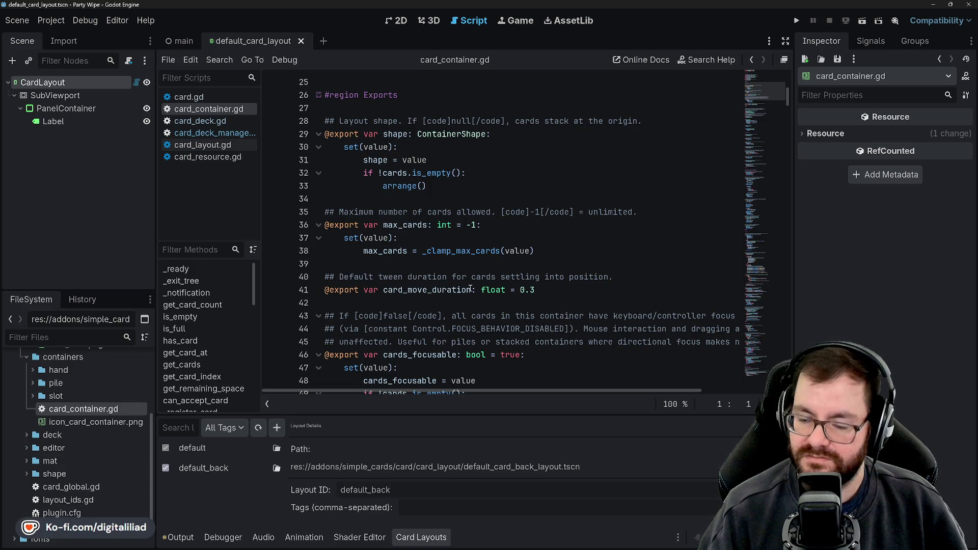
pyautogui.scroll(1, 468, 287)
pyautogui.scroll(7, 375, 251)
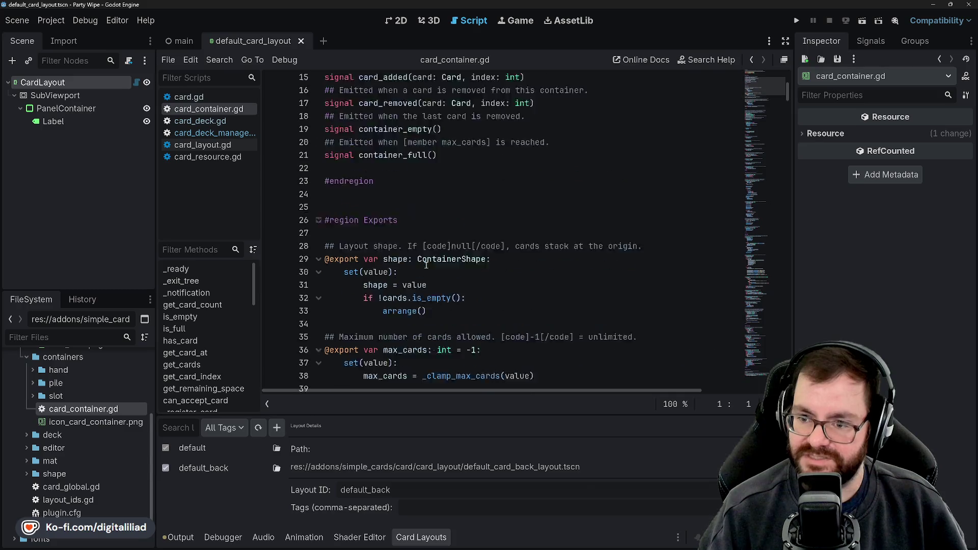
pyautogui.scroll(-8, 442, 264)
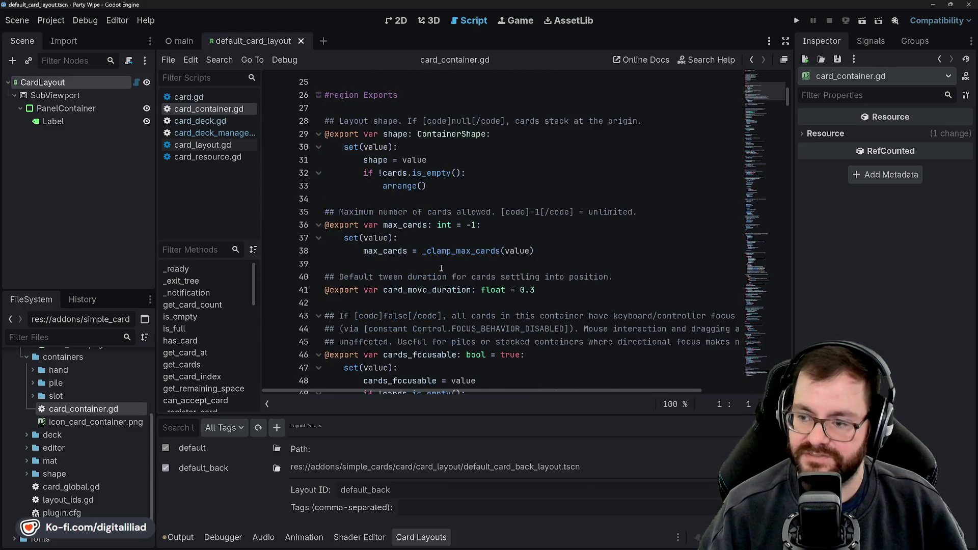
pyautogui.scroll(-1, 448, 303)
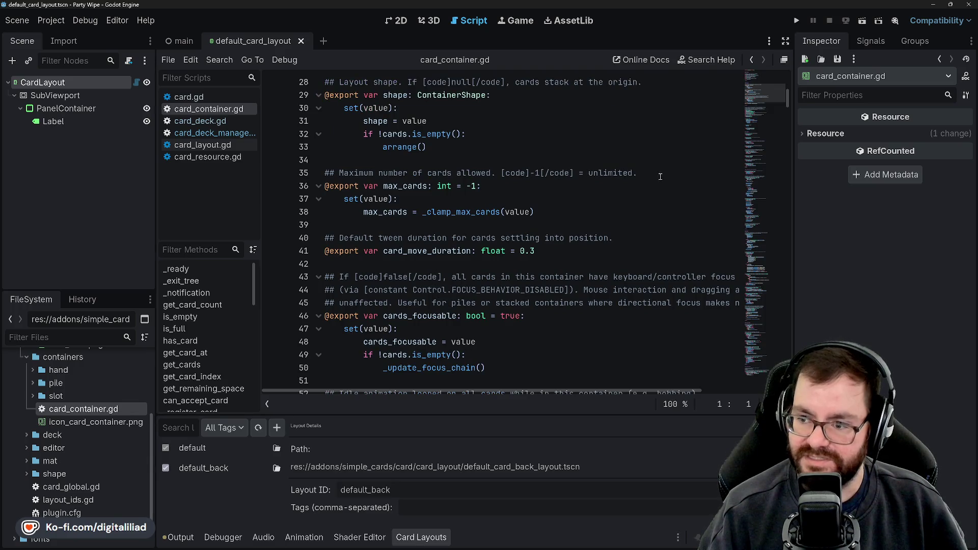
pyautogui.scroll(-1, 605, 249)
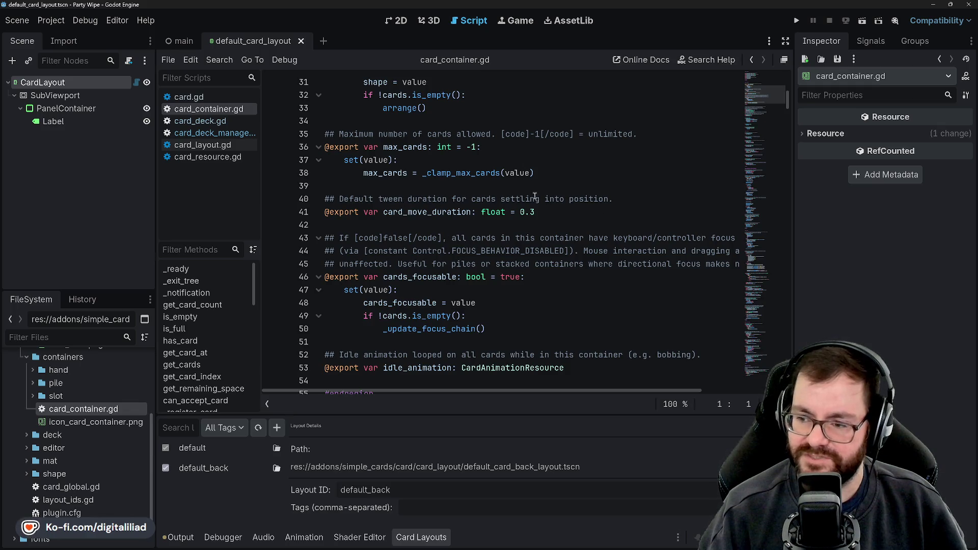
pyautogui.scroll(-1, 524, 247)
# Step: Read the rest of card_container.gd down to the end of the file
pyautogui.hscroll(2, 522, 245)
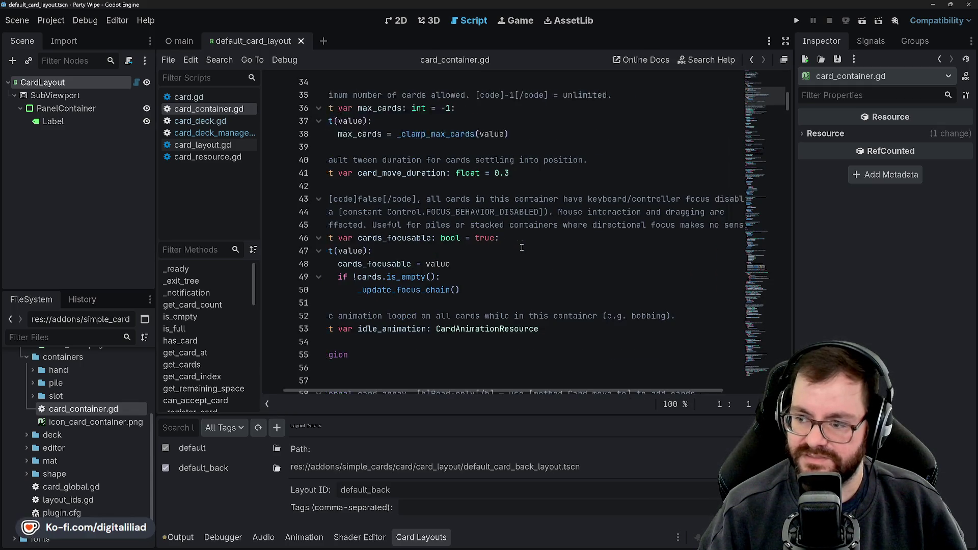
pyautogui.hscroll(-2, 520, 246)
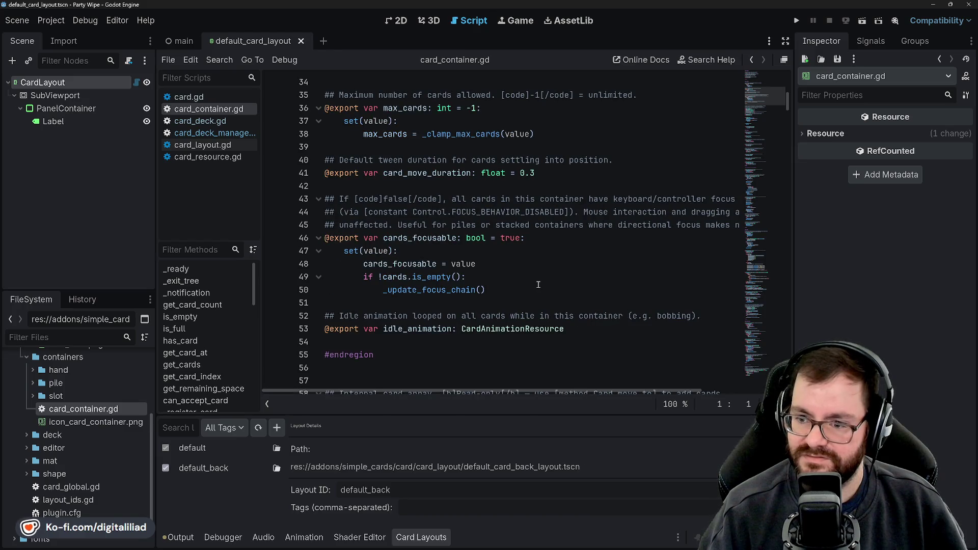
pyautogui.hscroll(2, 481, 286)
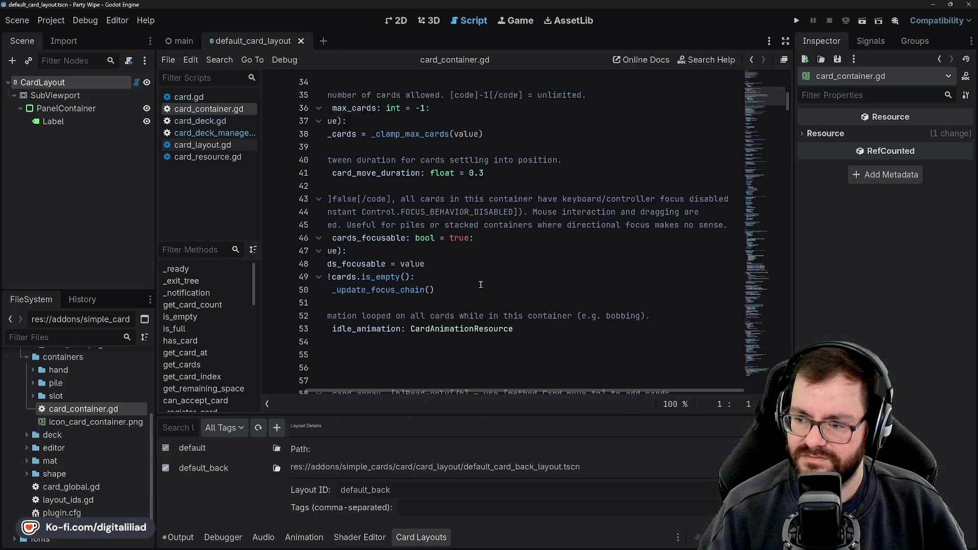
pyautogui.hscroll(-2, 480, 285)
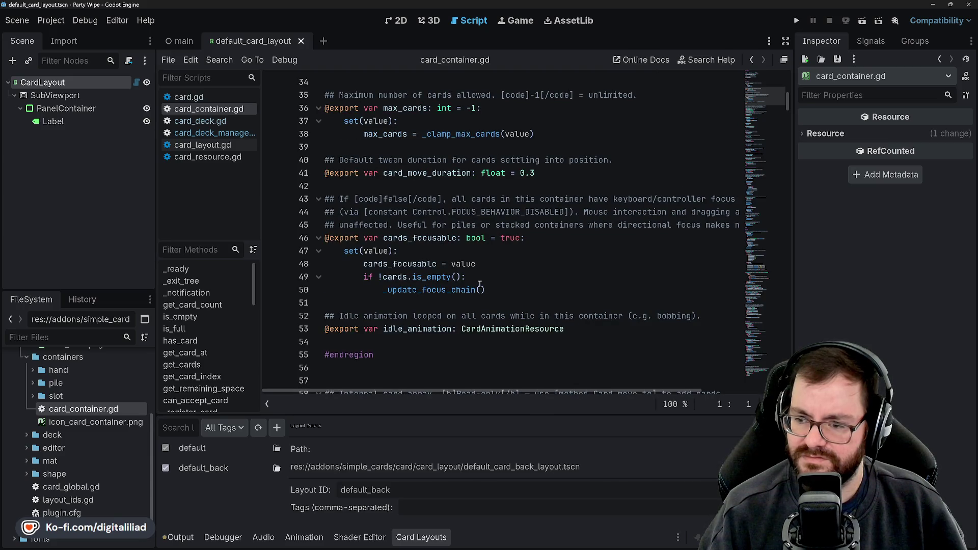
pyautogui.hscroll(2, 478, 283)
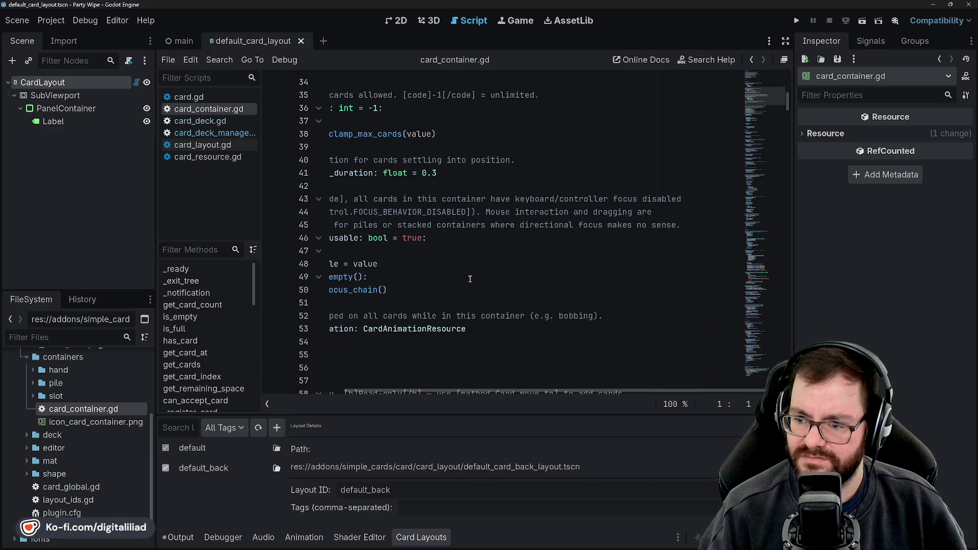
pyautogui.hscroll(-2, 467, 277)
pyautogui.scroll(-3, 466, 279)
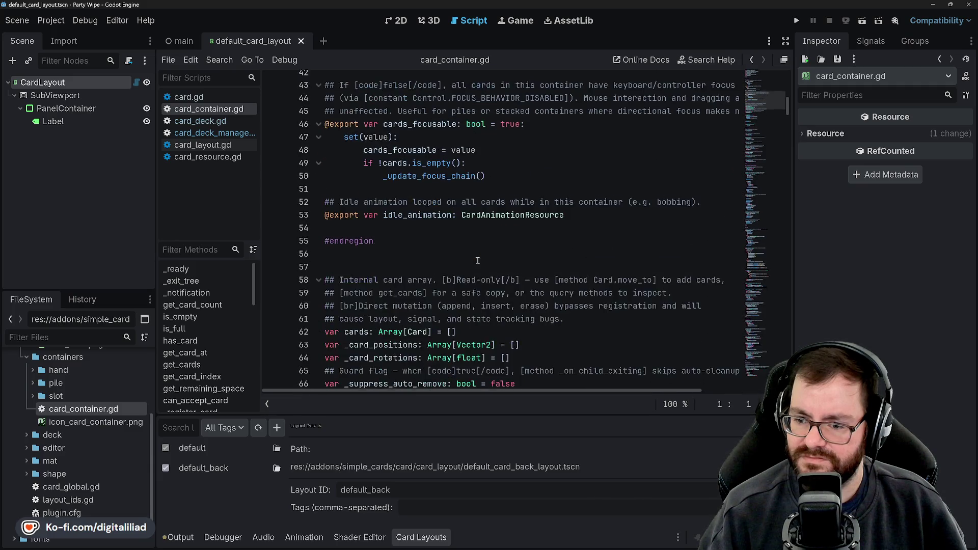
pyautogui.scroll(-5, 437, 255)
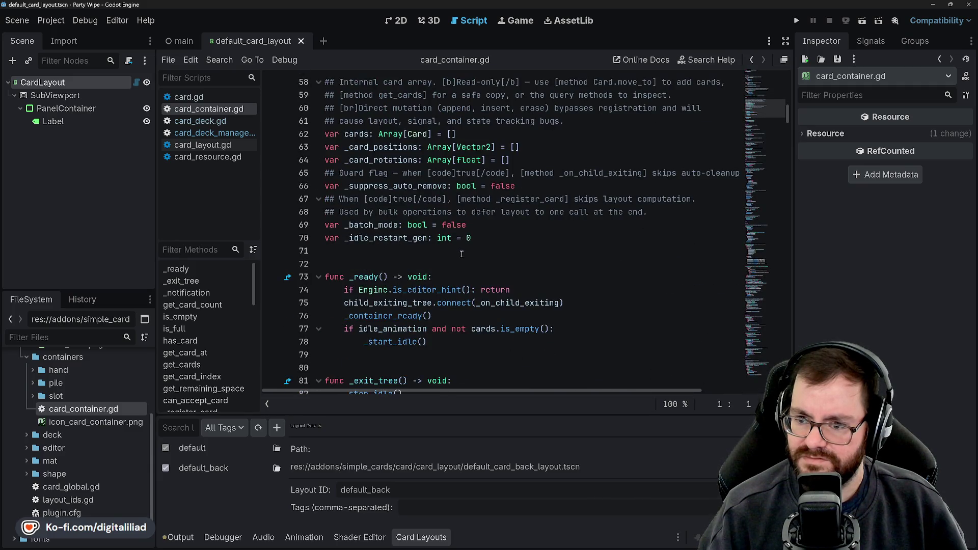
pyautogui.scroll(1, 462, 253)
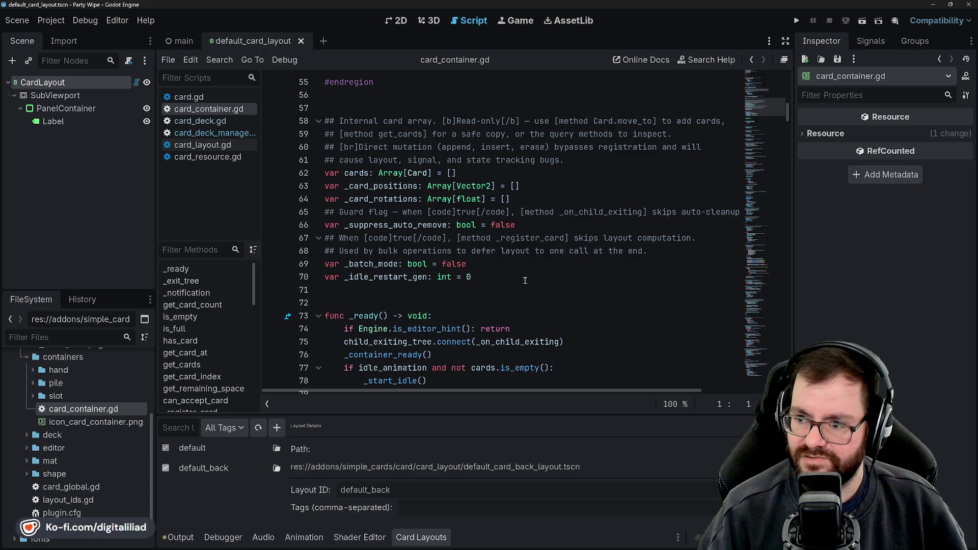
pyautogui.scroll(-1, 507, 277)
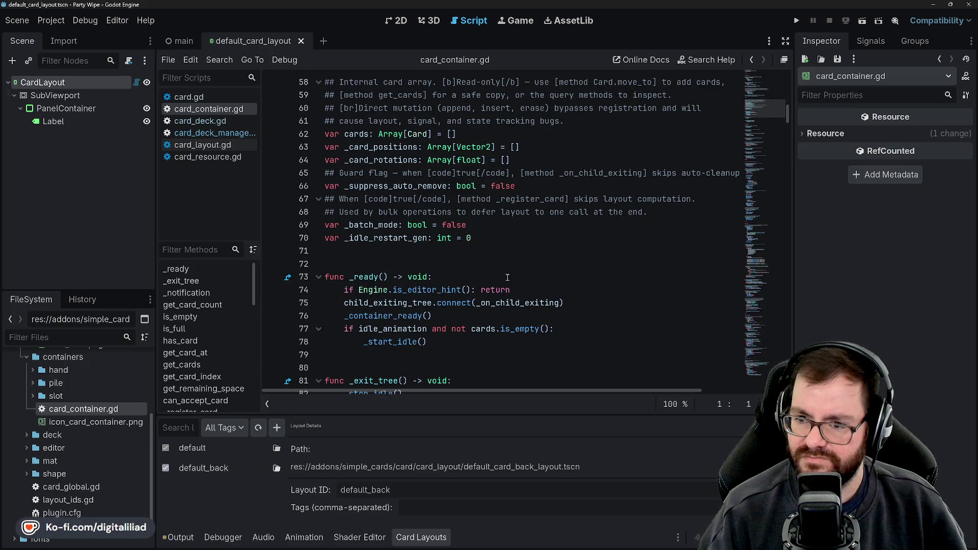
pyautogui.scroll(-9, 507, 277)
pyautogui.scroll(2, 506, 277)
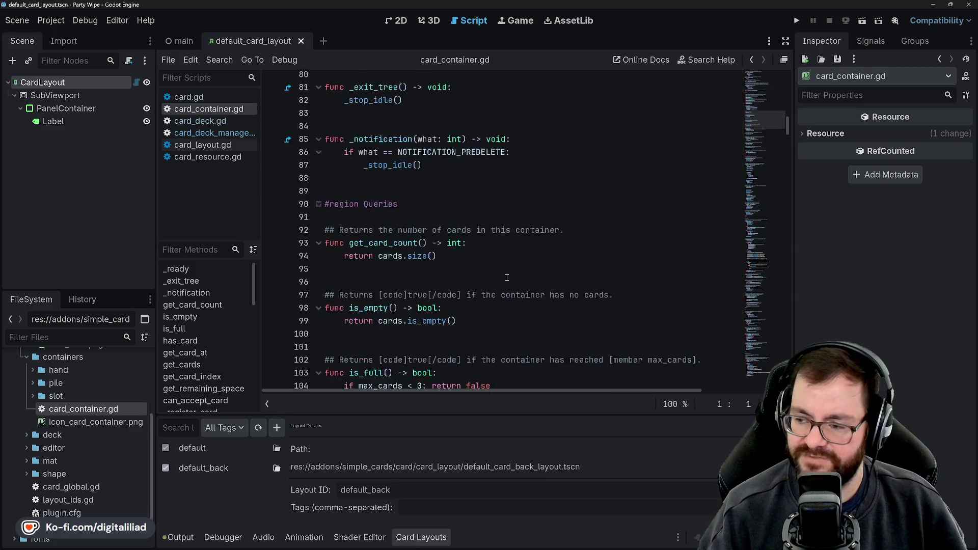
pyautogui.scroll(-20, 507, 277)
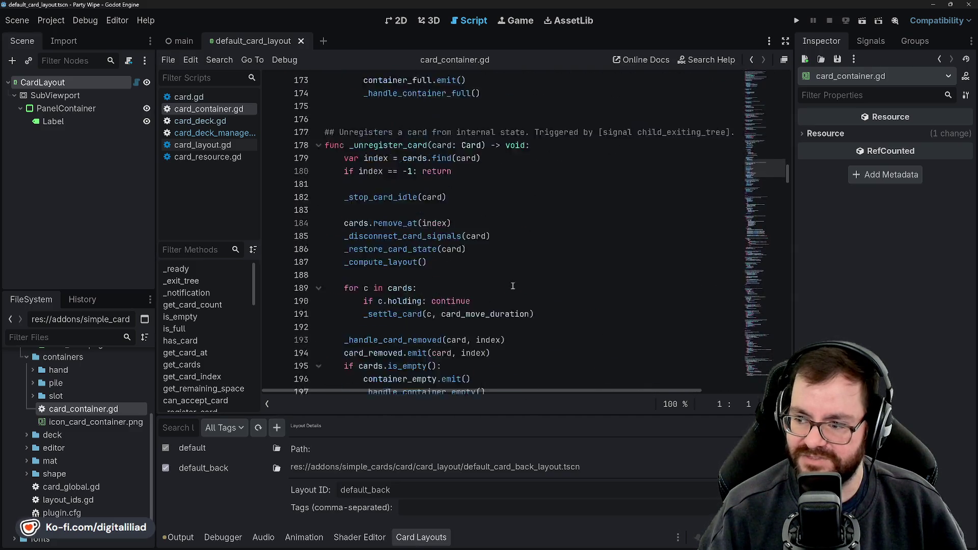
pyautogui.scroll(-20, 513, 286)
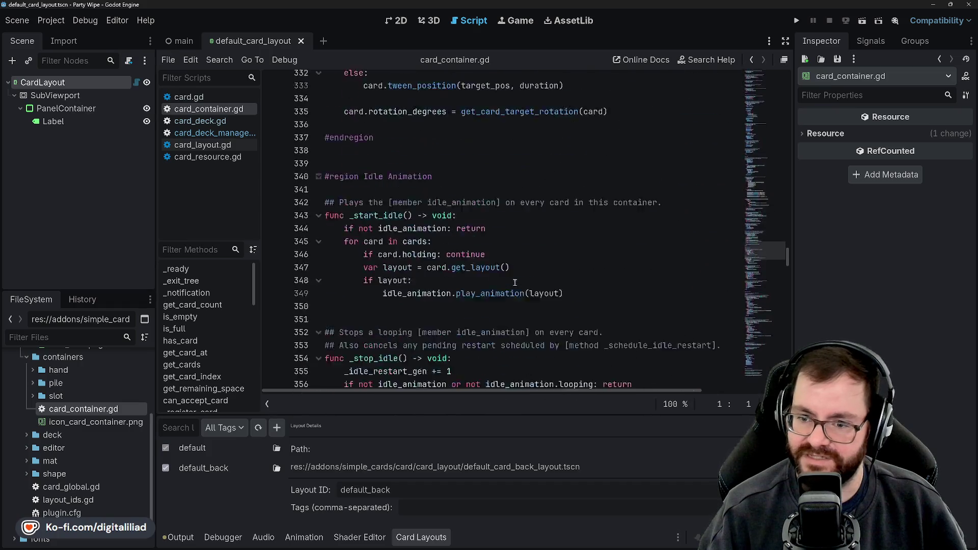
pyautogui.scroll(-17, 515, 282)
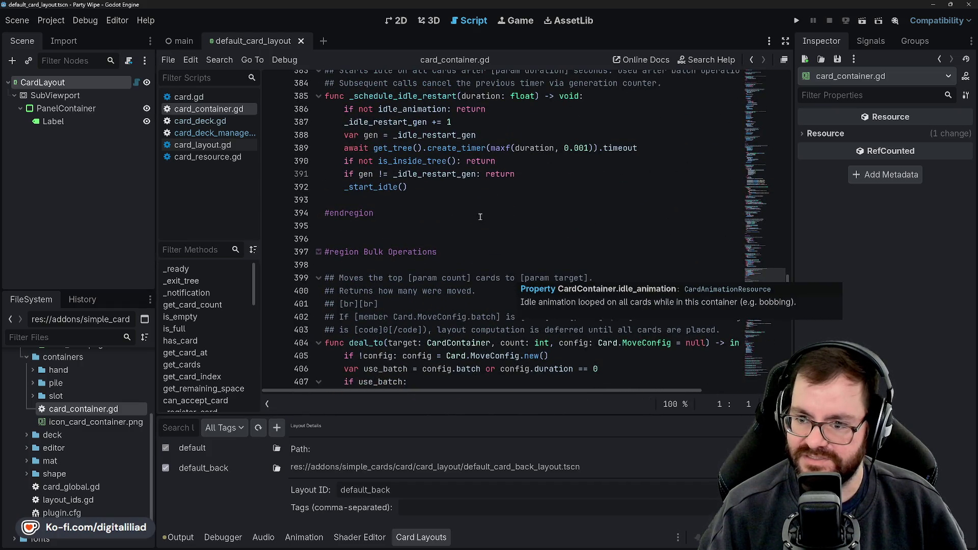
pyautogui.scroll(5, 508, 297)
pyautogui.scroll(-1, 525, 313)
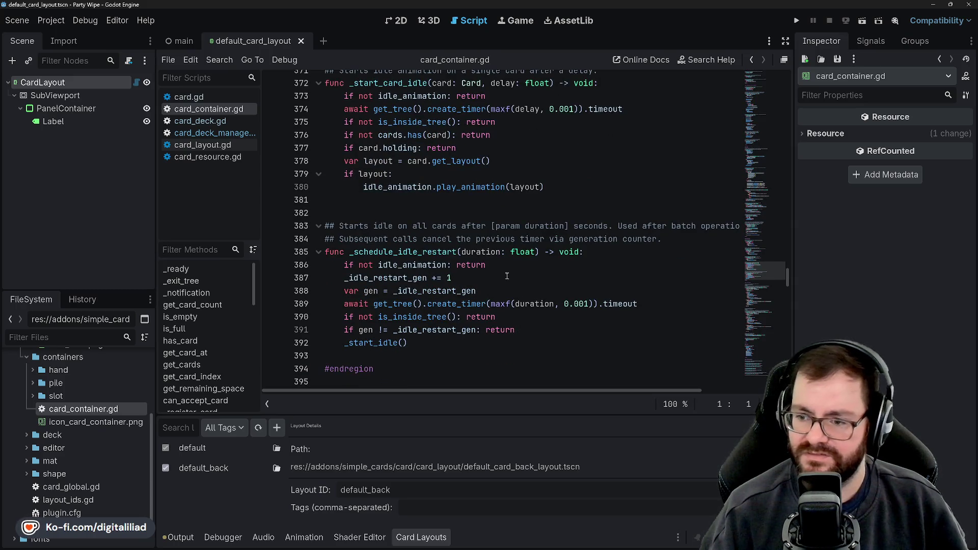
pyautogui.scroll(-20, 520, 294)
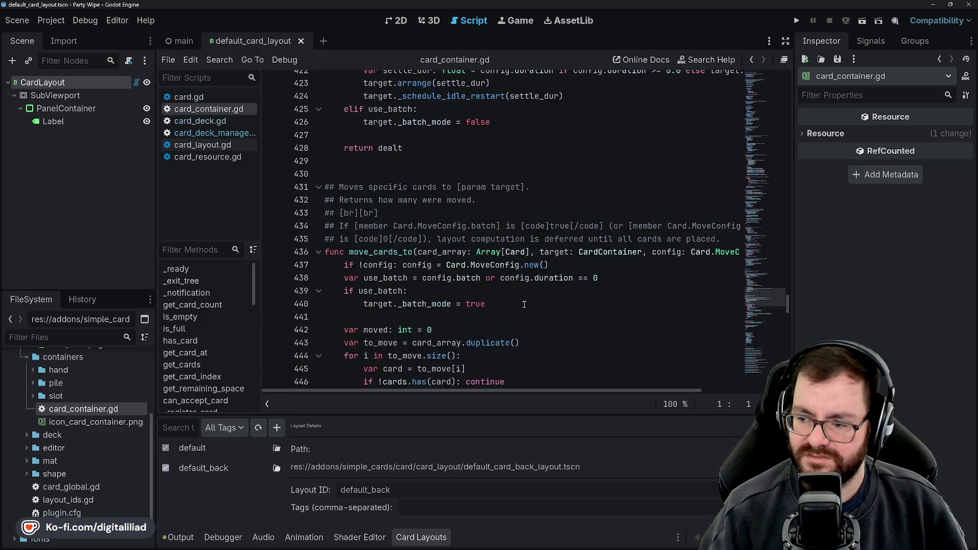
pyautogui.scroll(-12, 524, 305)
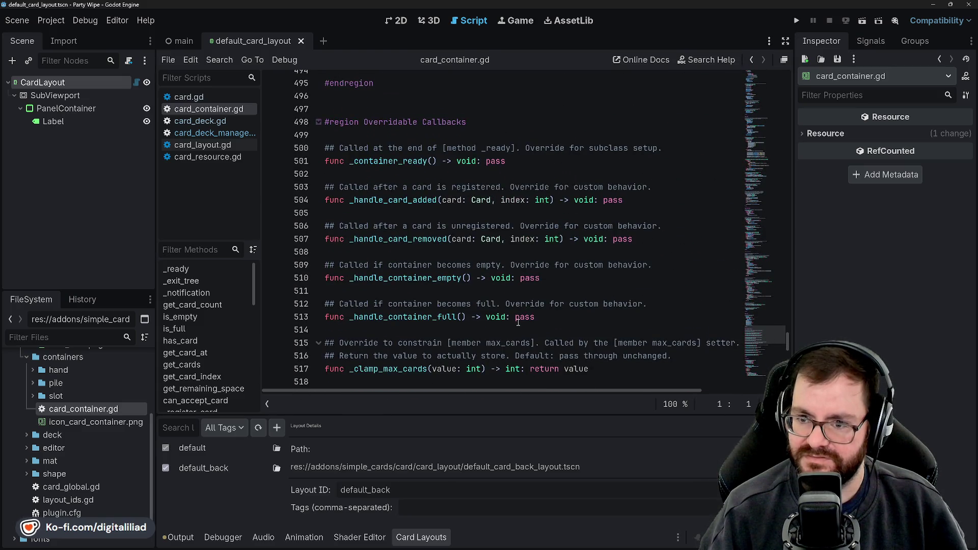
pyautogui.scroll(-8, 499, 303)
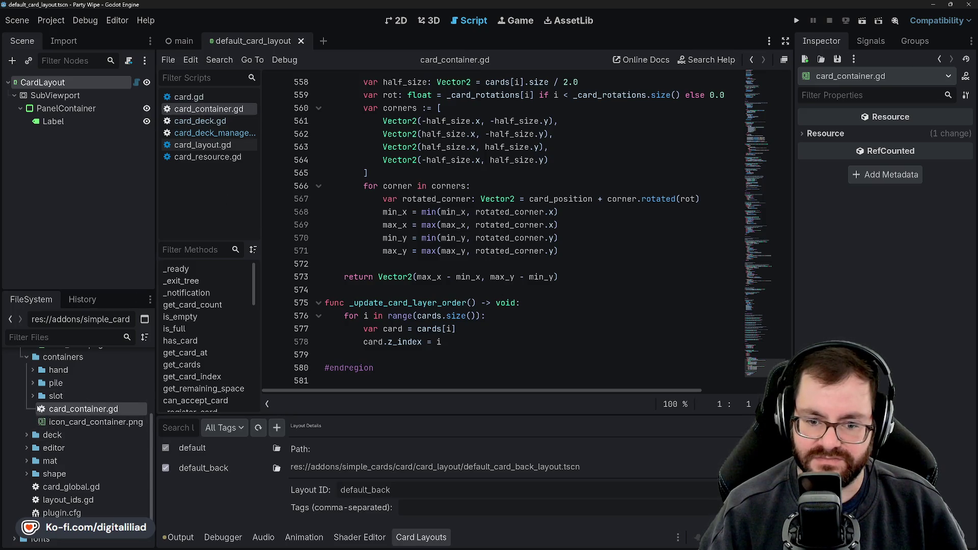
pyautogui.scroll(1, 41, 407)
# Step: Open card_hand.gd from the hand folder, then collapse the hand folder again
pyautogui.click(33, 394)
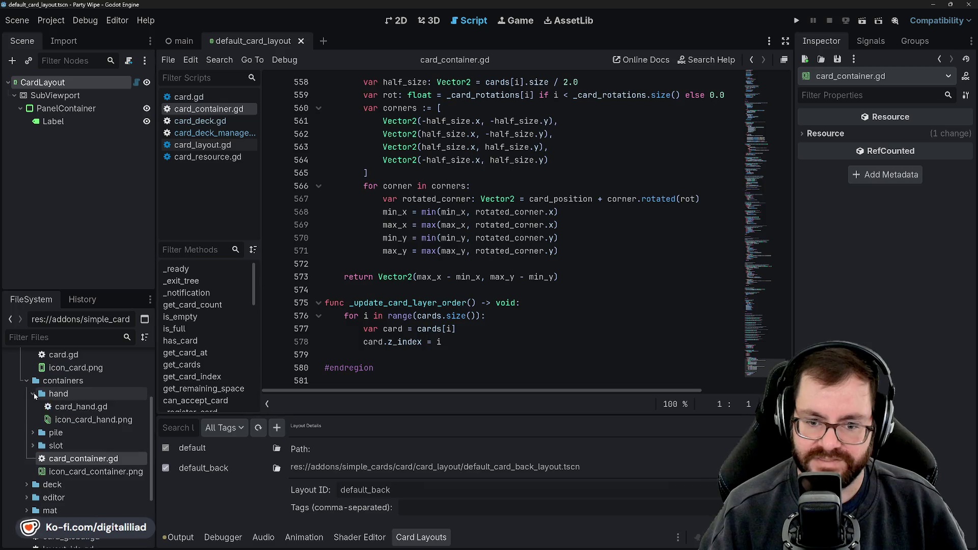
pyautogui.doubleClick(66, 406)
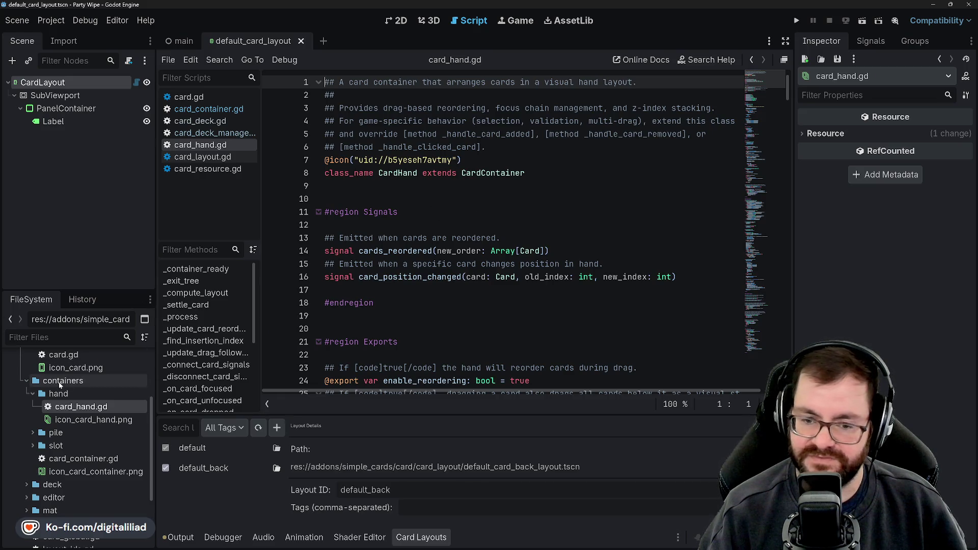
pyautogui.click(32, 393)
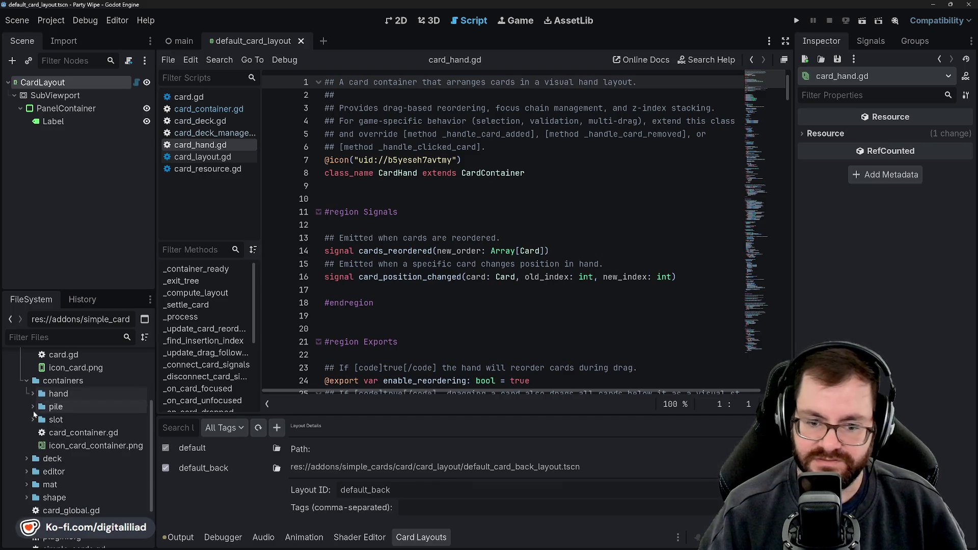
# Step: Expand the pile folder and open card_pile.gd to view the CardPile script
pyautogui.click(32, 408)
pyautogui.doubleClick(51, 419)
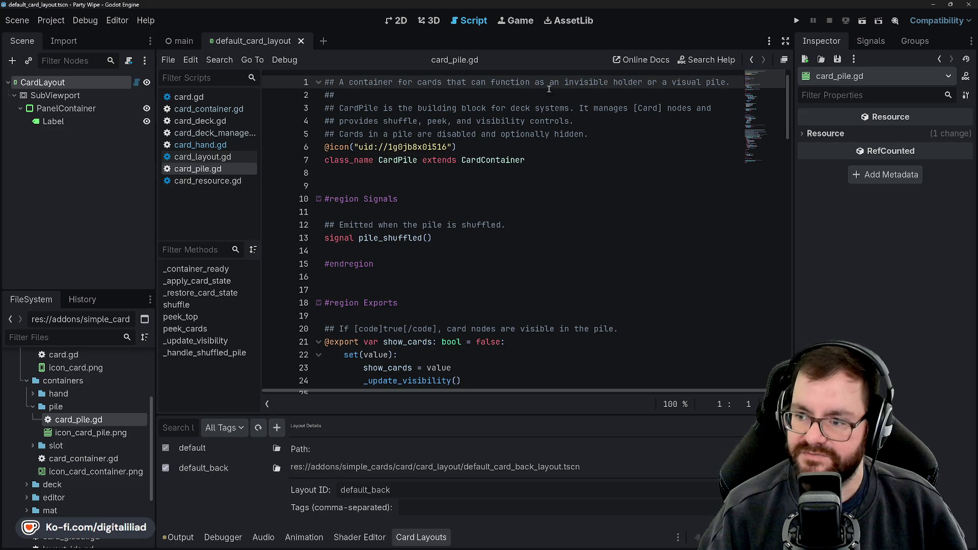
pyautogui.hscroll(1, 629, 192)
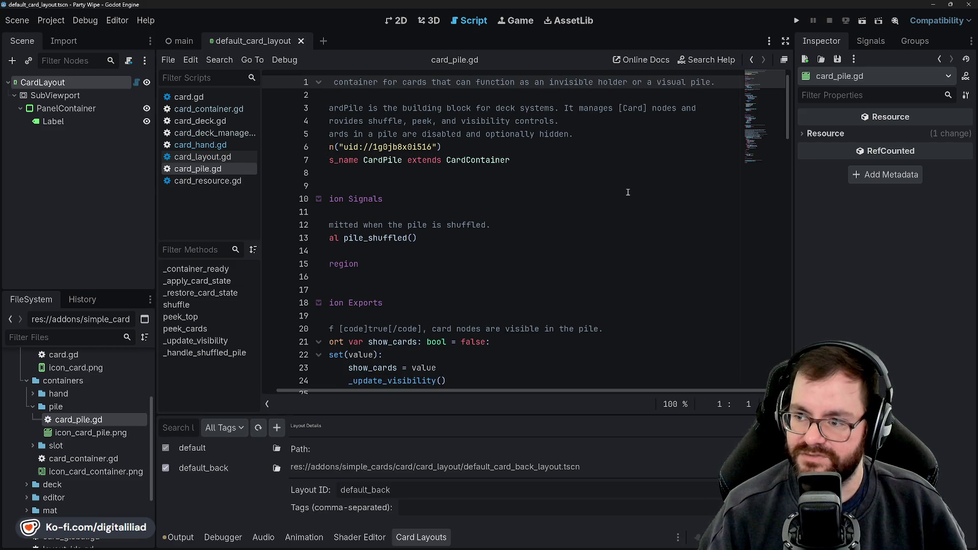
pyautogui.hscroll(-1, 626, 194)
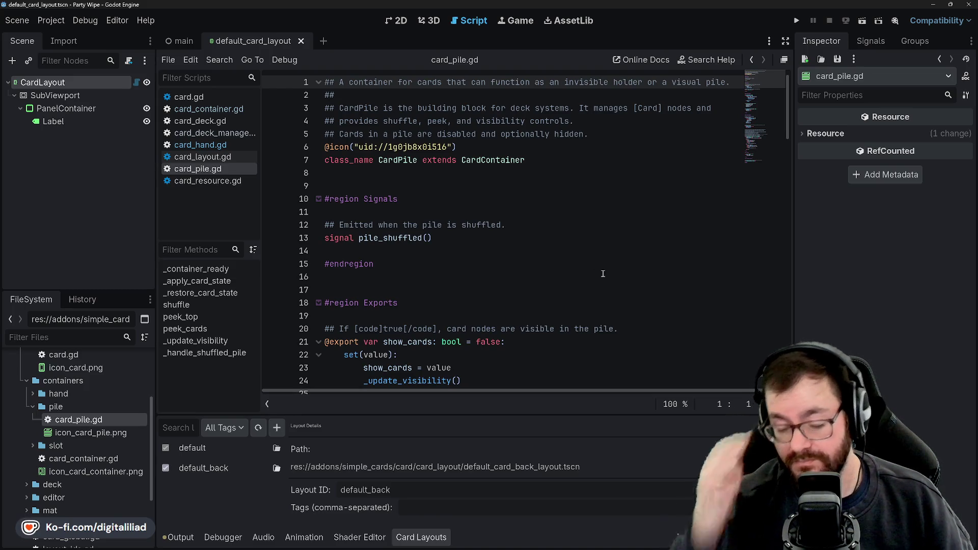
pyautogui.scroll(-3, 590, 277)
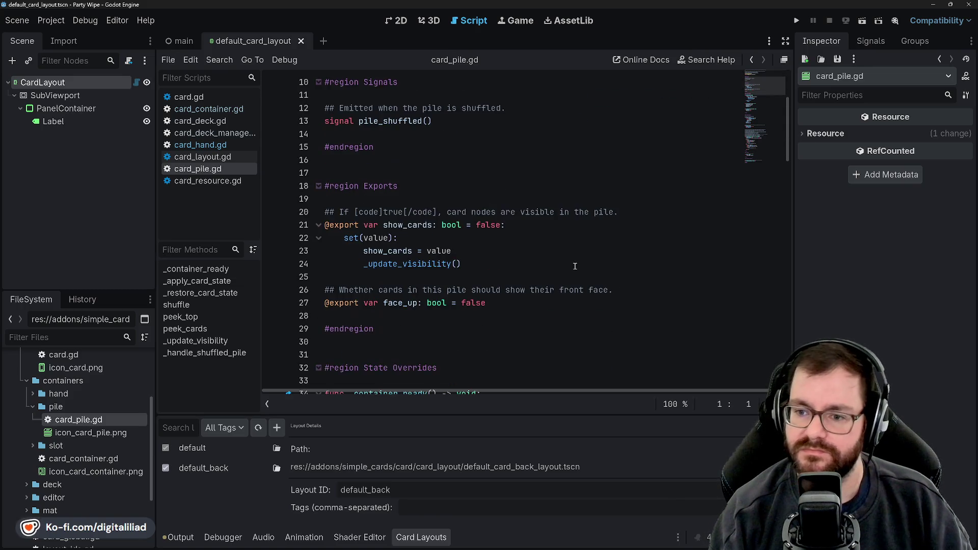
pyautogui.scroll(3, 574, 266)
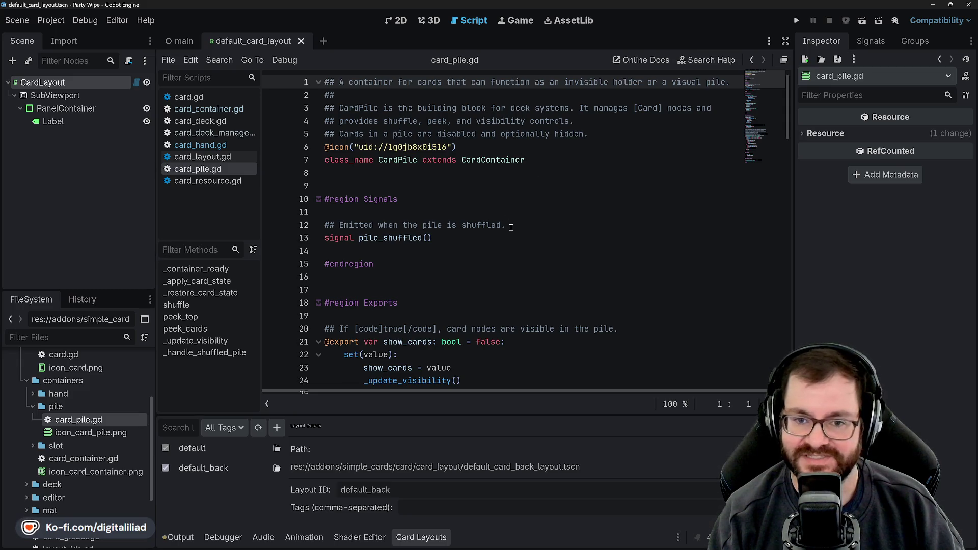
pyautogui.moveTo(574, 547)
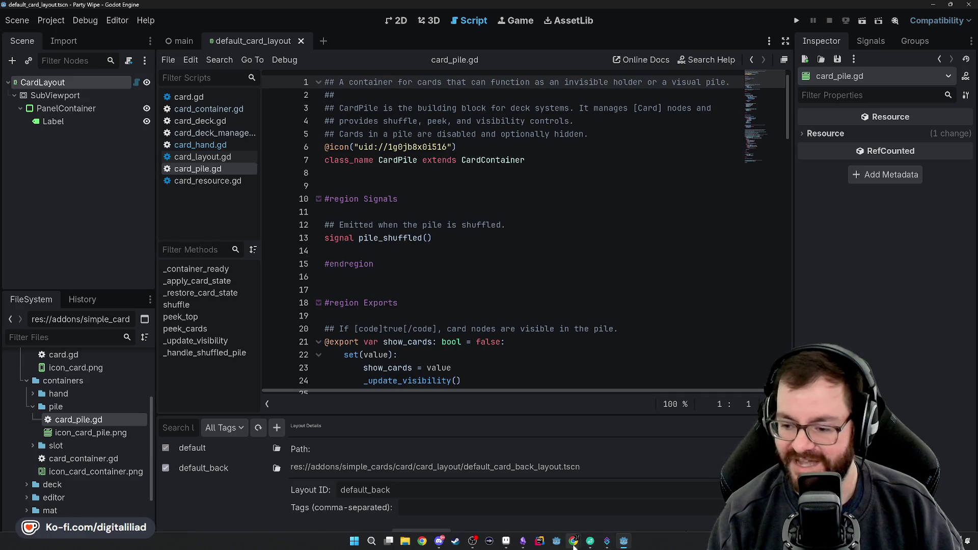
pyautogui.click(635, 502)
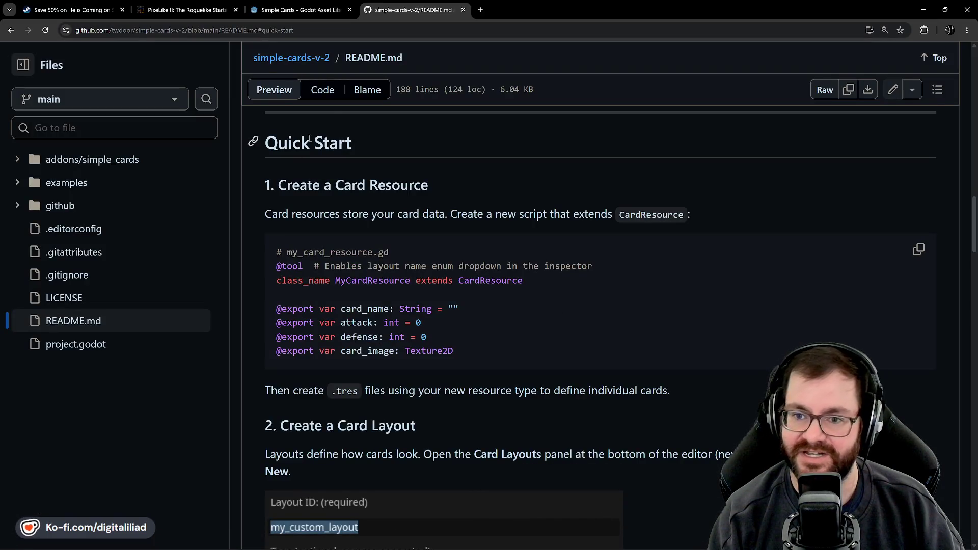
pyautogui.scroll(15, 309, 138)
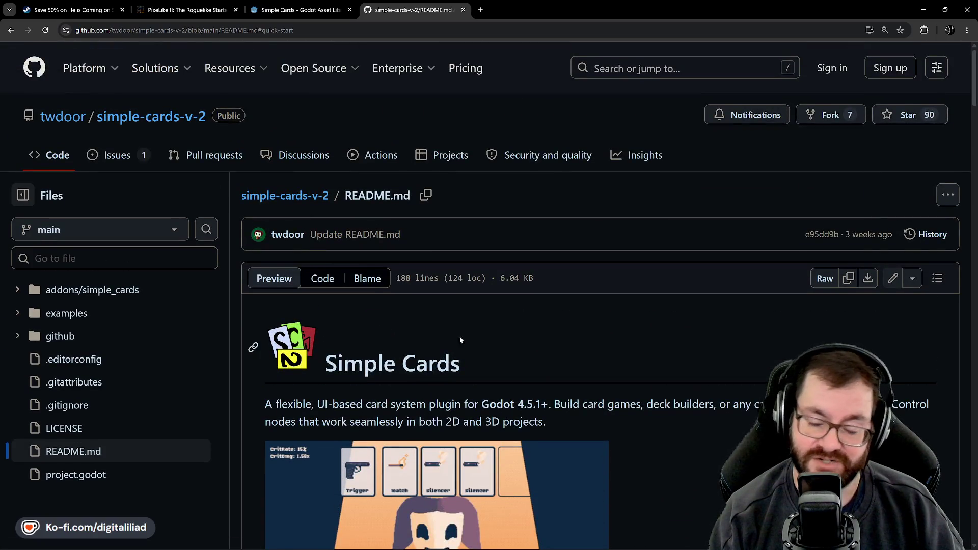
pyautogui.scroll(-6, 461, 340)
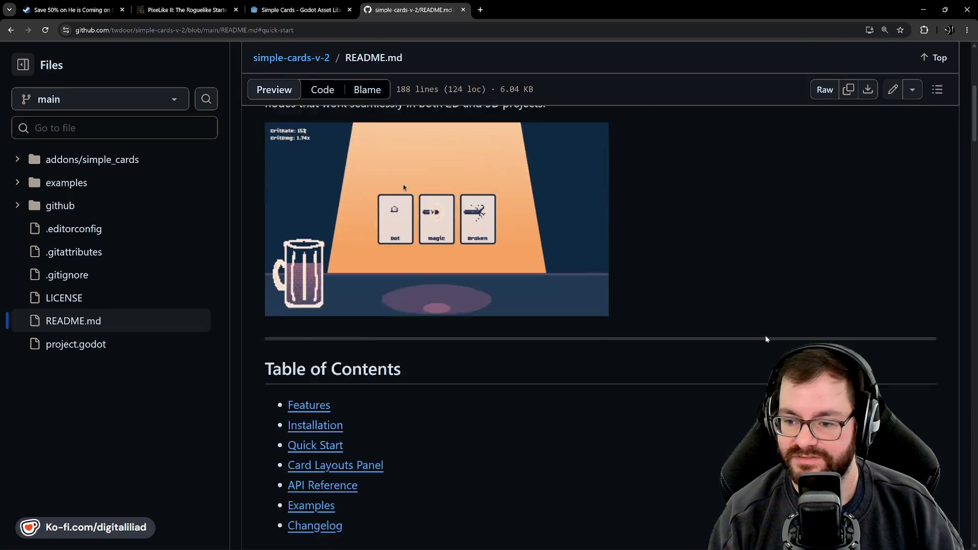
pyautogui.scroll(8, 735, 375)
pyautogui.scroll(-3, 439, 281)
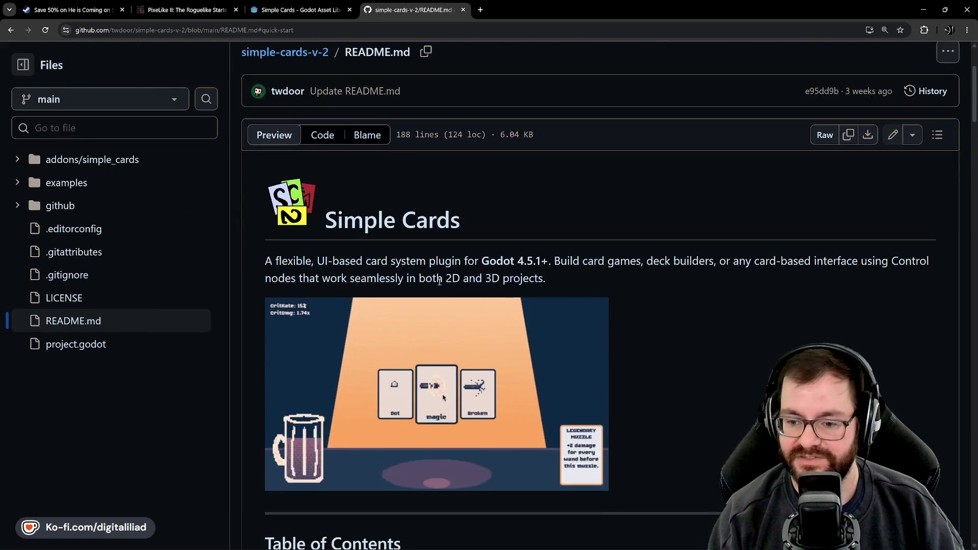
pyautogui.scroll(-2, 440, 281)
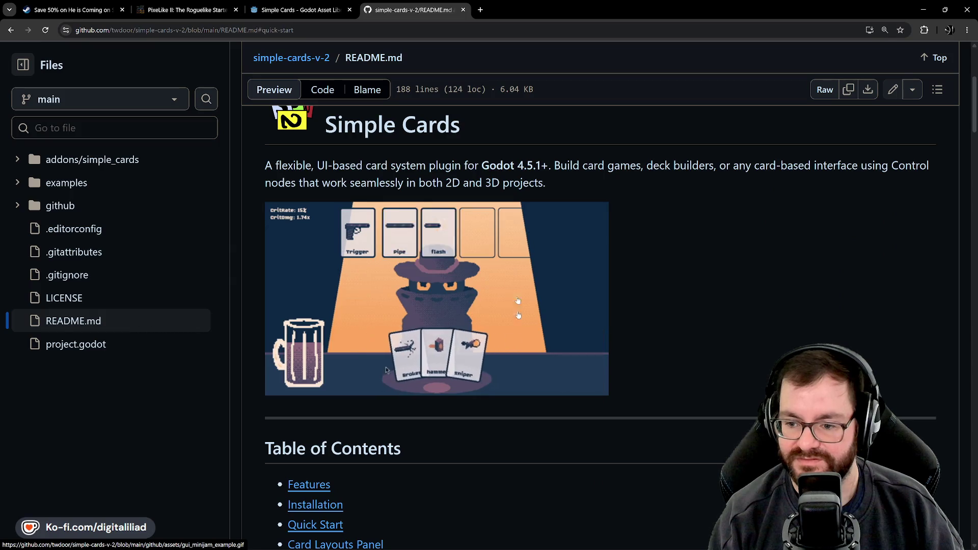
pyautogui.click(301, 10)
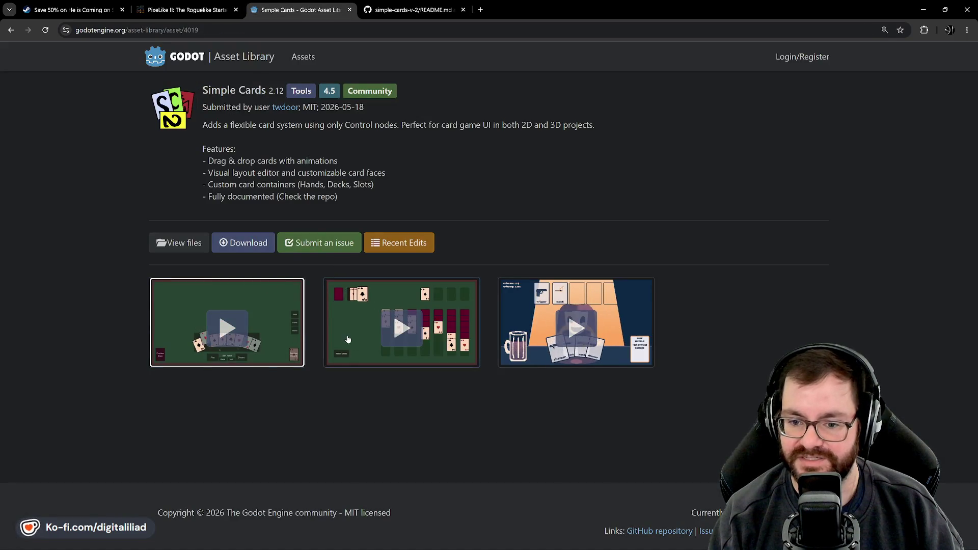
pyautogui.moveTo(560, 548)
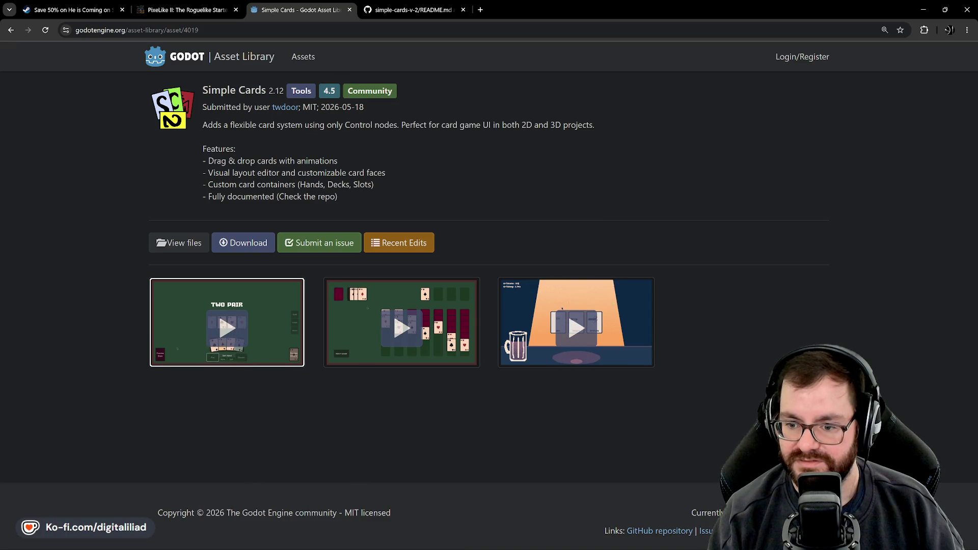
pyautogui.hotkey('alt', 'Tab')
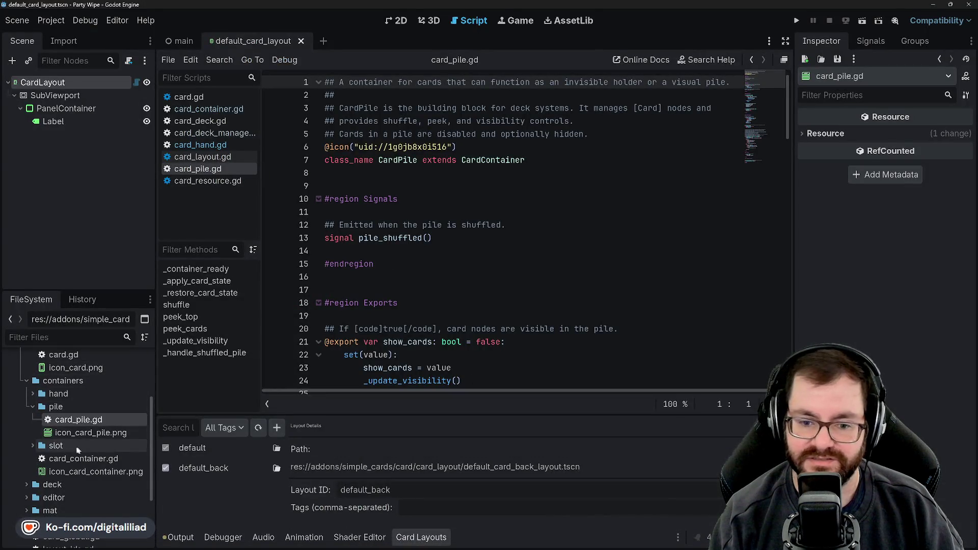
# Step: Collapse the pile folder, expand the slot folder, and open card_slot.gd in the script editor
pyautogui.click(33, 407)
pyautogui.click(31, 420)
pyautogui.click(32, 420)
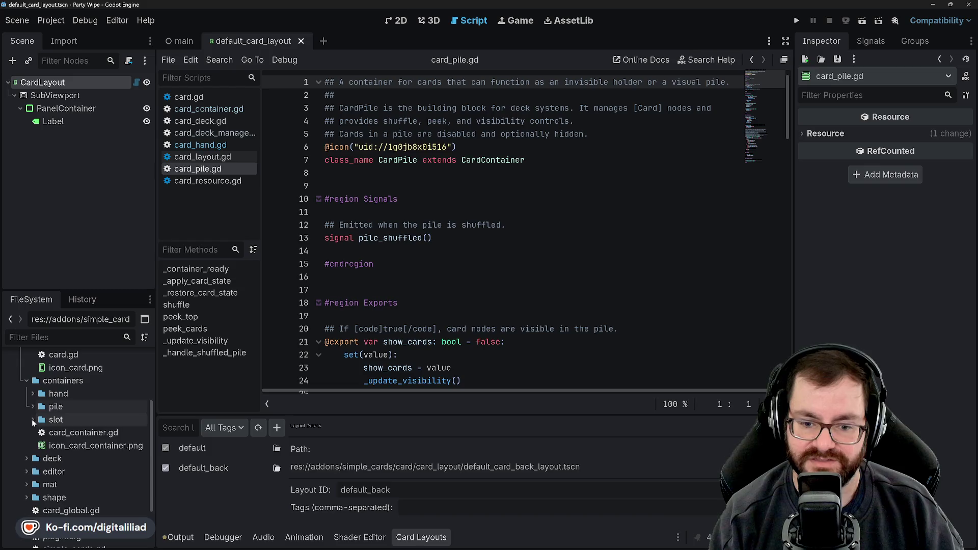
pyautogui.click(31, 420)
pyautogui.doubleClick(78, 432)
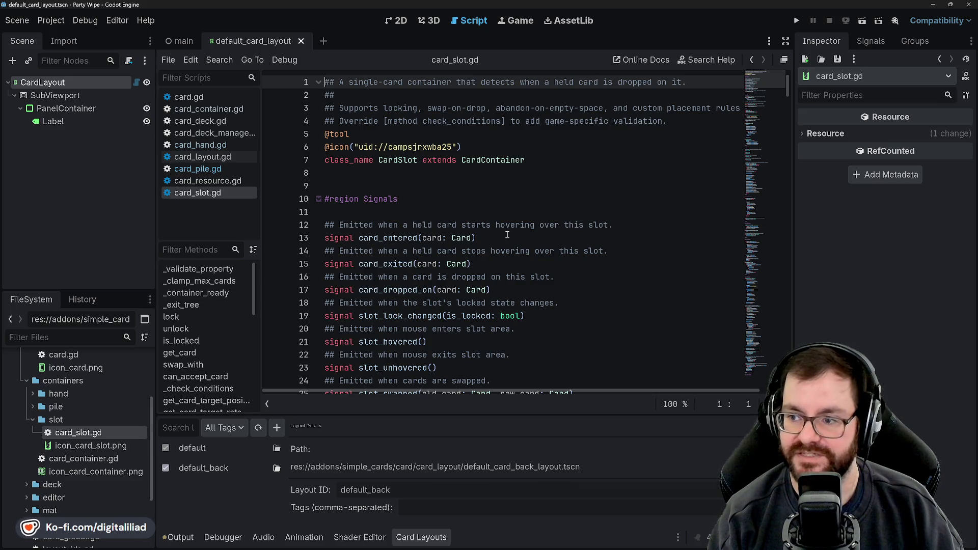
pyautogui.hscroll(1, 507, 235)
pyautogui.hscroll(-1, 506, 234)
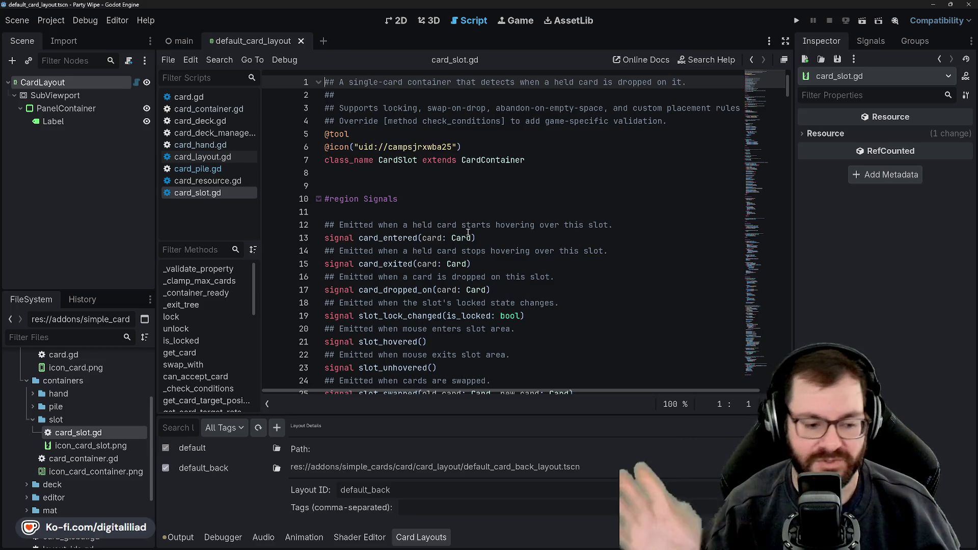
# Step: Collapse the slot folder while card_slot.gd stays open
pyautogui.scroll(-3, 433, 192)
pyautogui.scroll(3, 408, 202)
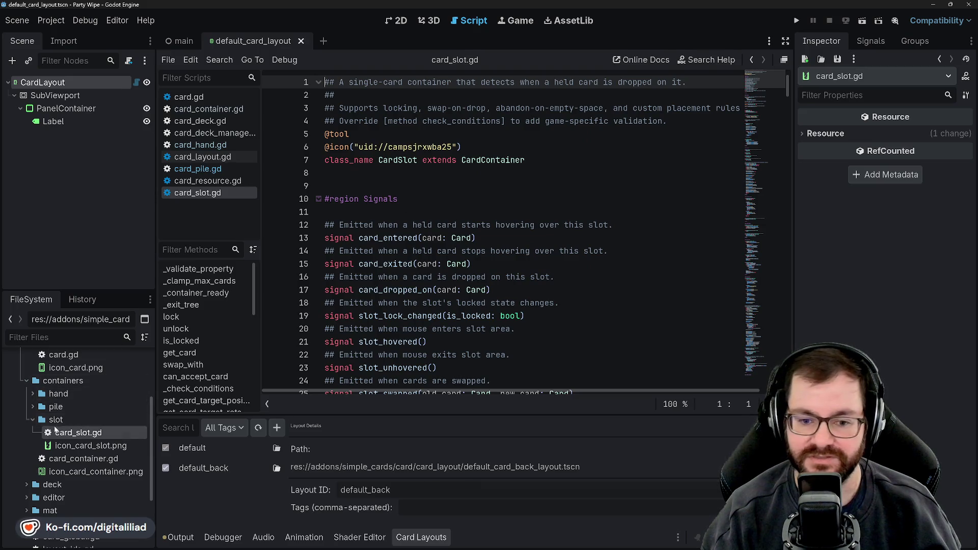
pyautogui.click(33, 419)
pyautogui.scroll(-1, 33, 421)
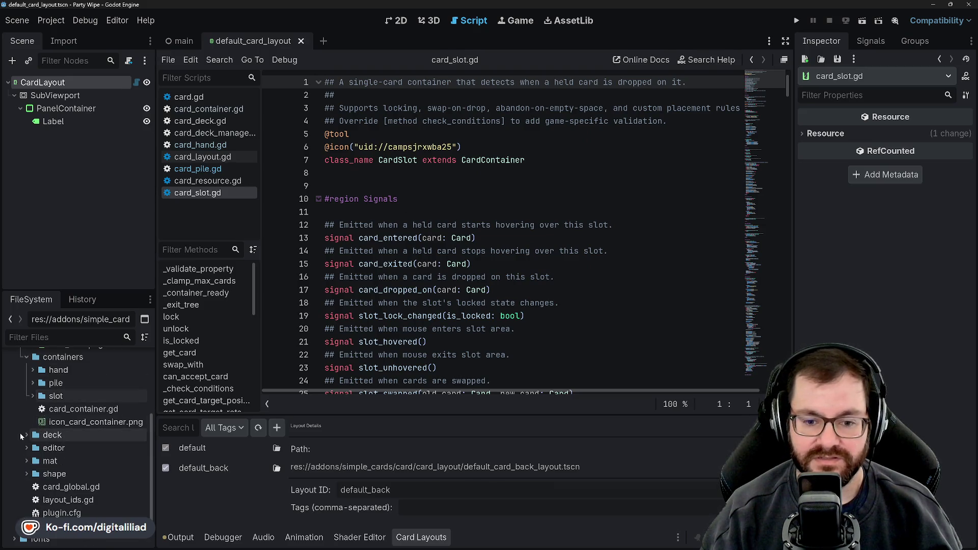
# Step: Expand the deck folder and its manager subfolder to browse the deck manager scripts
pyautogui.click(27, 435)
pyautogui.click(27, 436)
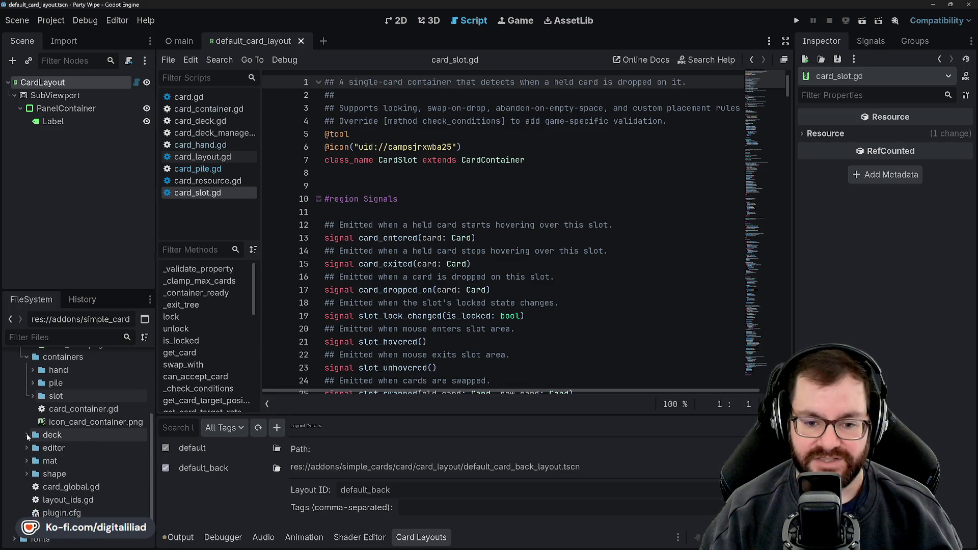
pyautogui.click(27, 436)
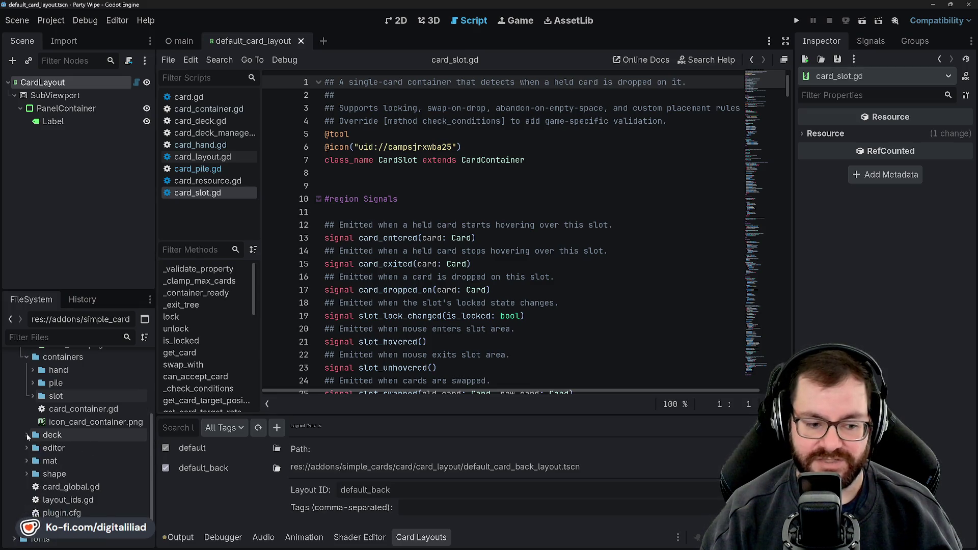
pyautogui.click(31, 447)
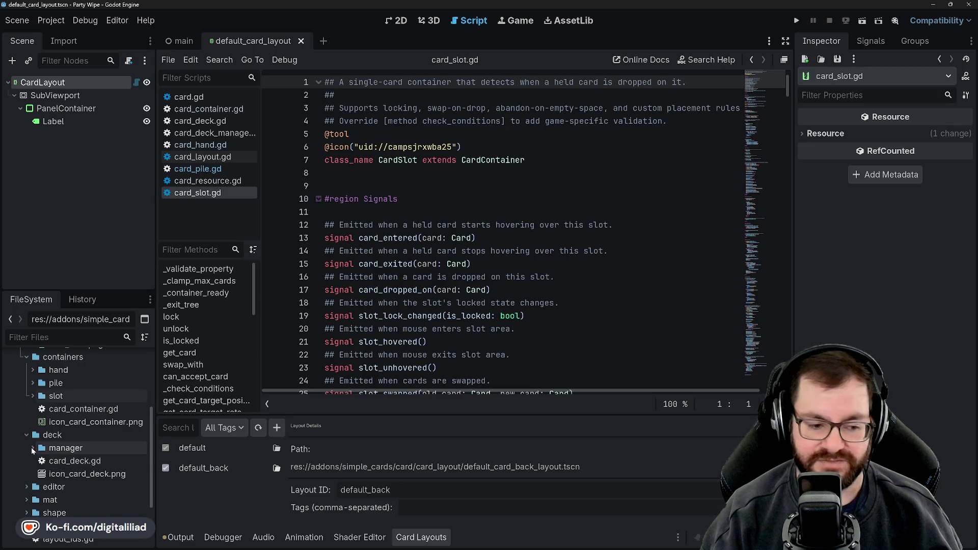
pyautogui.click(31, 447)
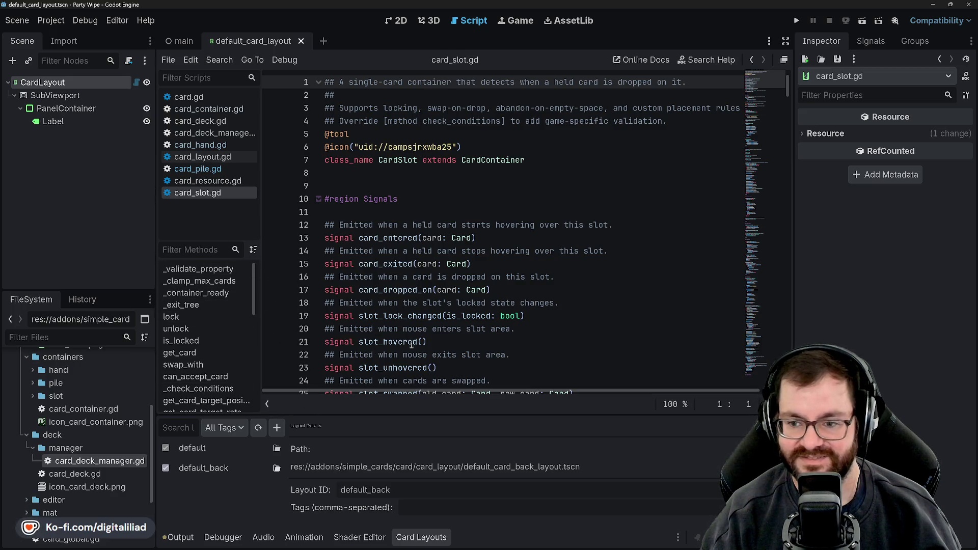
pyautogui.scroll(-6, 446, 324)
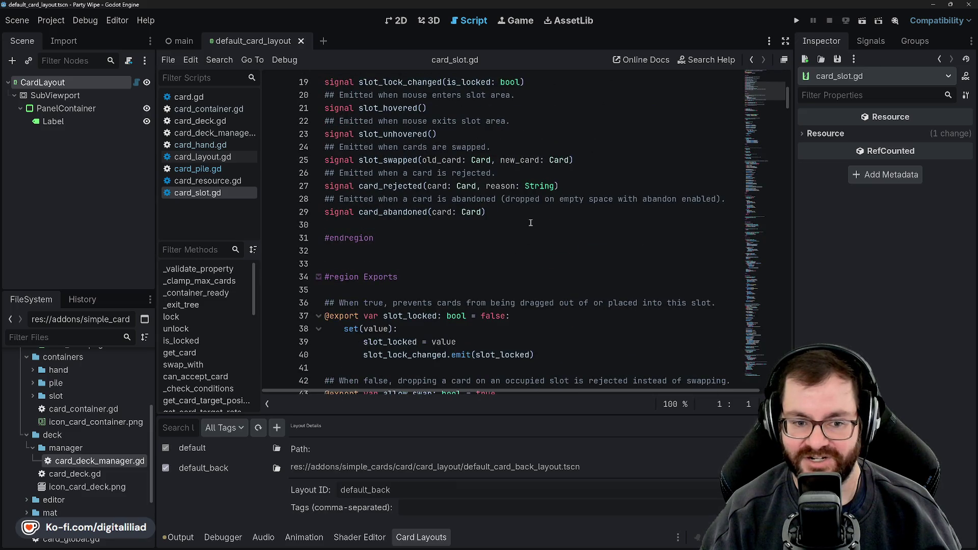
pyautogui.scroll(5, 510, 245)
pyautogui.scroll(-2, 470, 276)
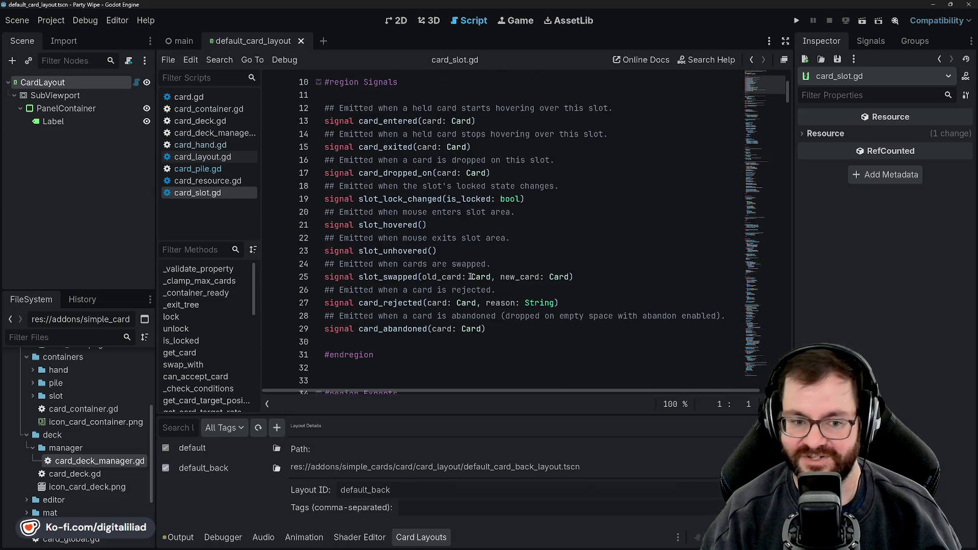
pyautogui.scroll(-3, 471, 276)
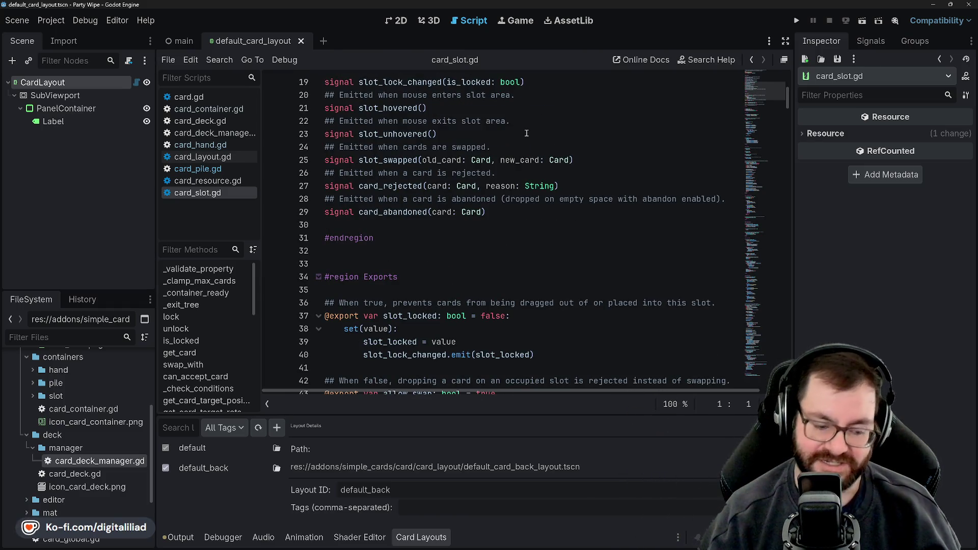
pyautogui.scroll(4, 488, 301)
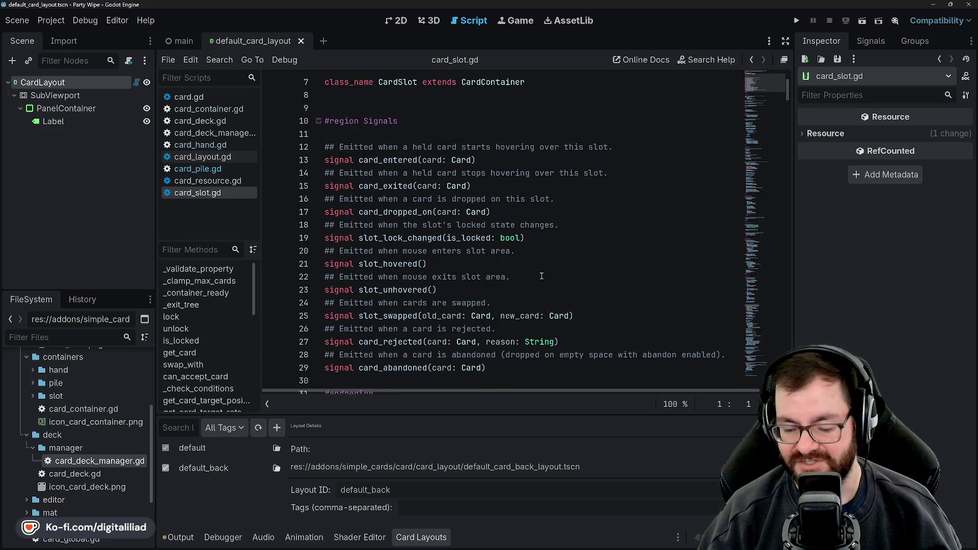
pyautogui.scroll(2, 425, 308)
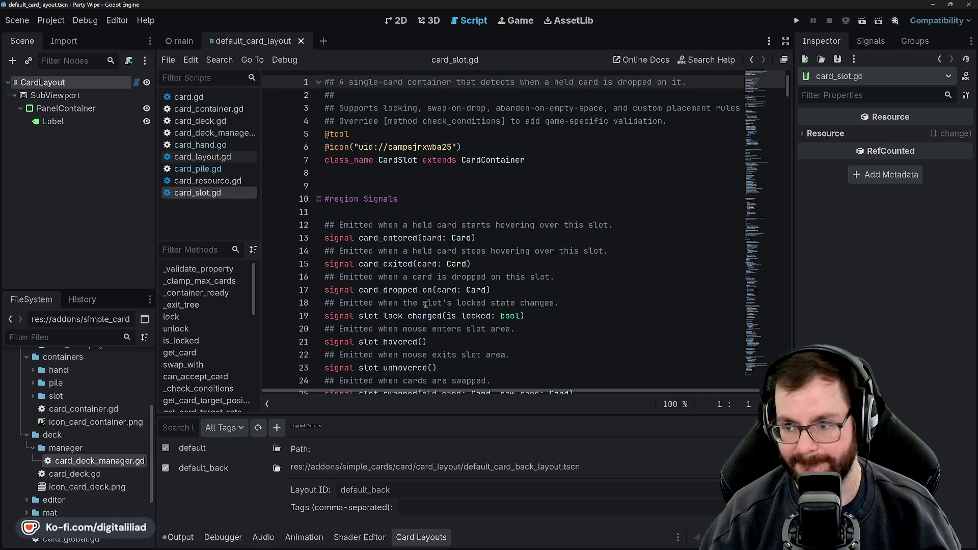
pyautogui.scroll(-2, 90, 448)
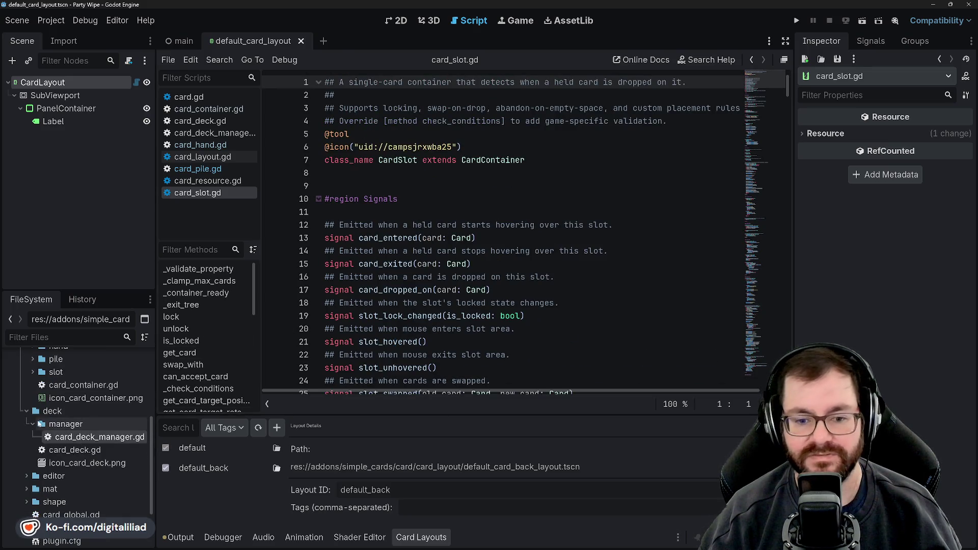
pyautogui.scroll(4, 39, 425)
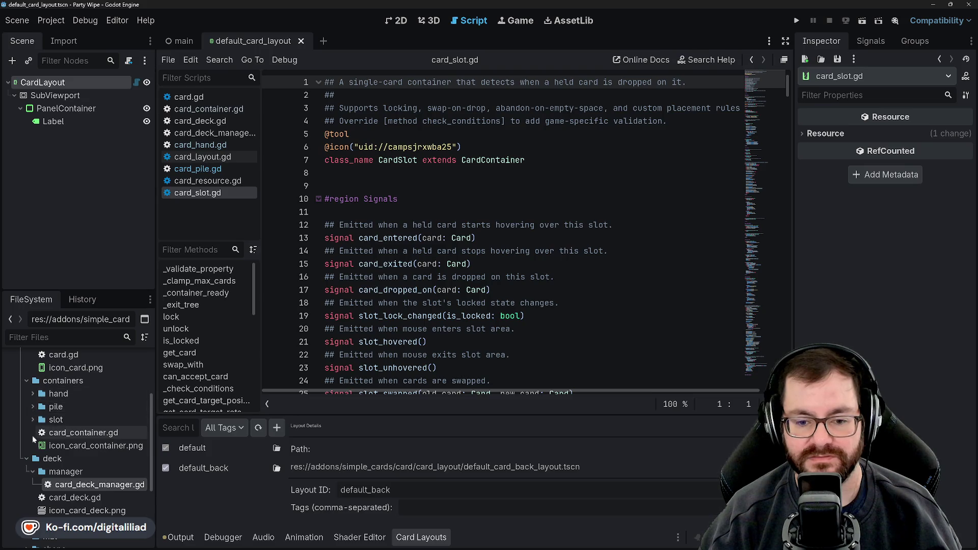
pyautogui.scroll(-6, 32, 435)
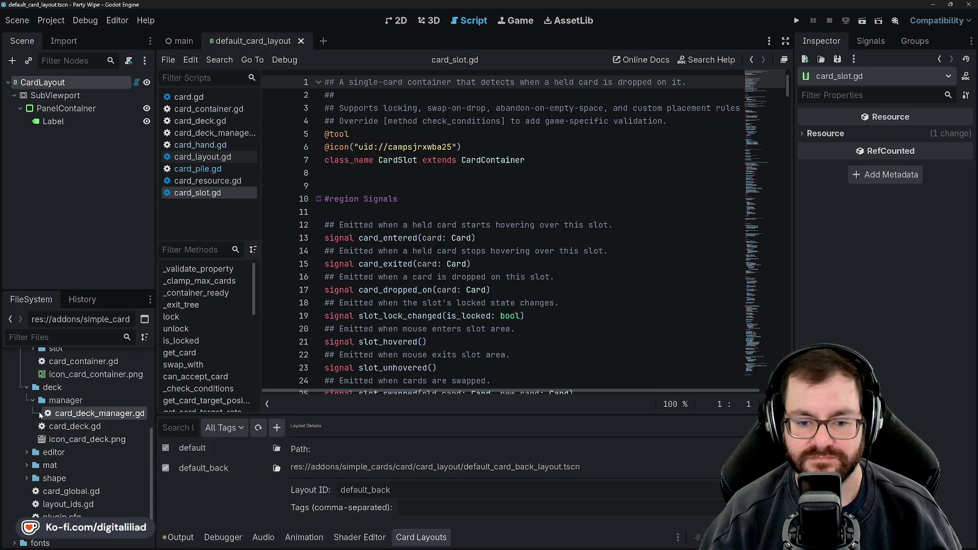
# Step: Collapse manager, expand the editor folder, and select layout_cache.gd and layout_panel.gd
pyautogui.click(33, 401)
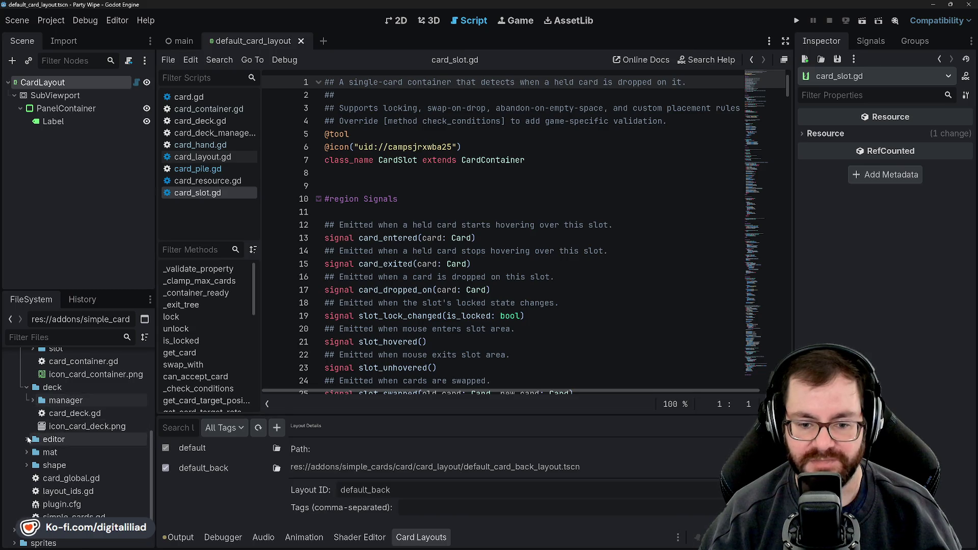
pyautogui.click(28, 439)
pyautogui.scroll(-2, 56, 448)
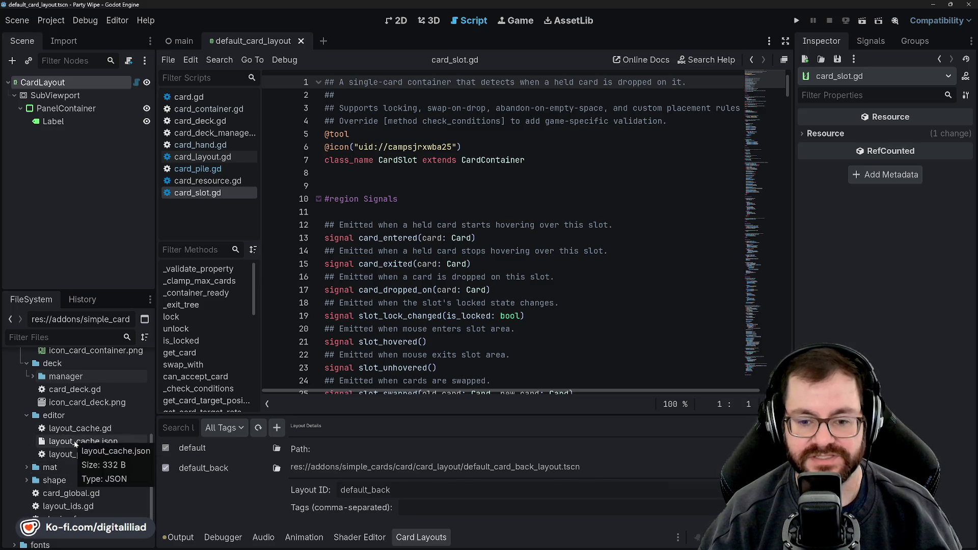
pyautogui.scroll(5, 75, 441)
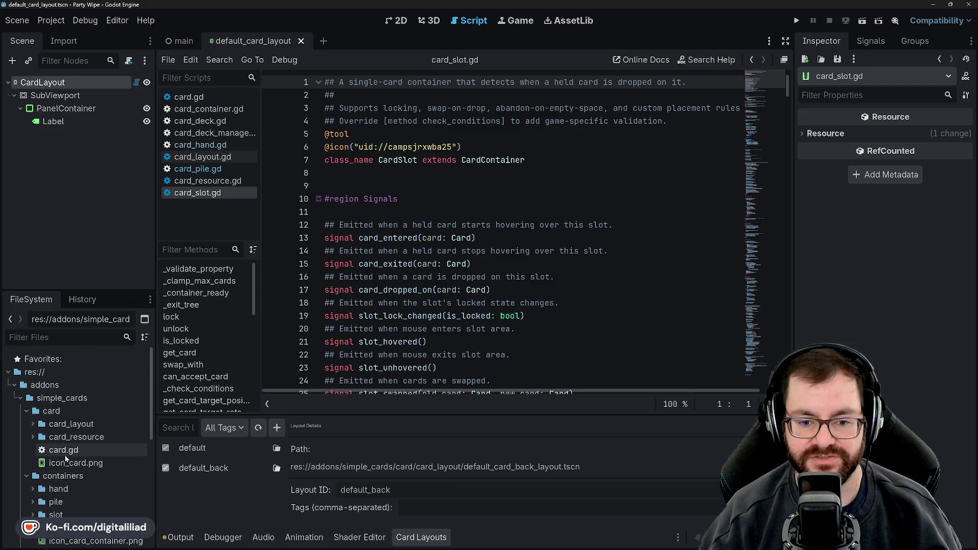
pyautogui.scroll(-5, 65, 460)
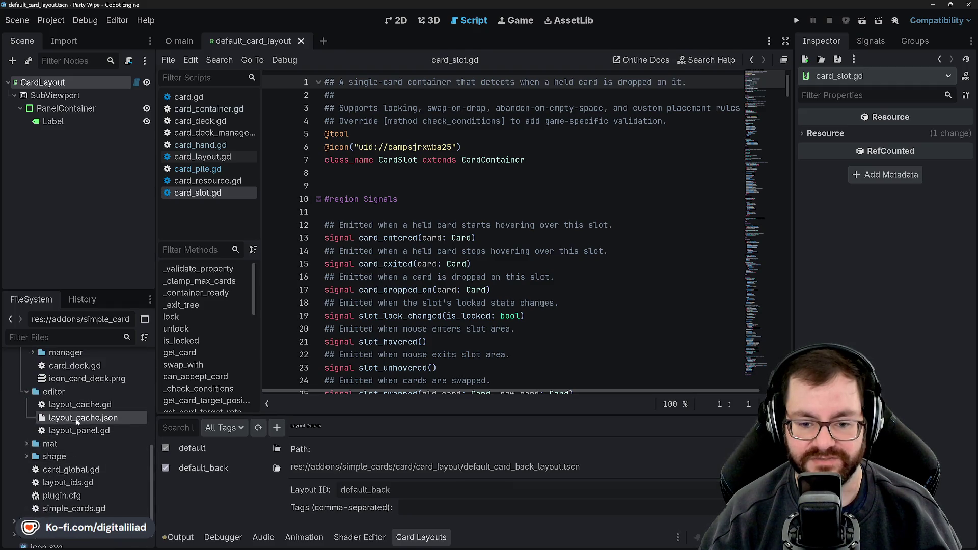
pyautogui.click(73, 405)
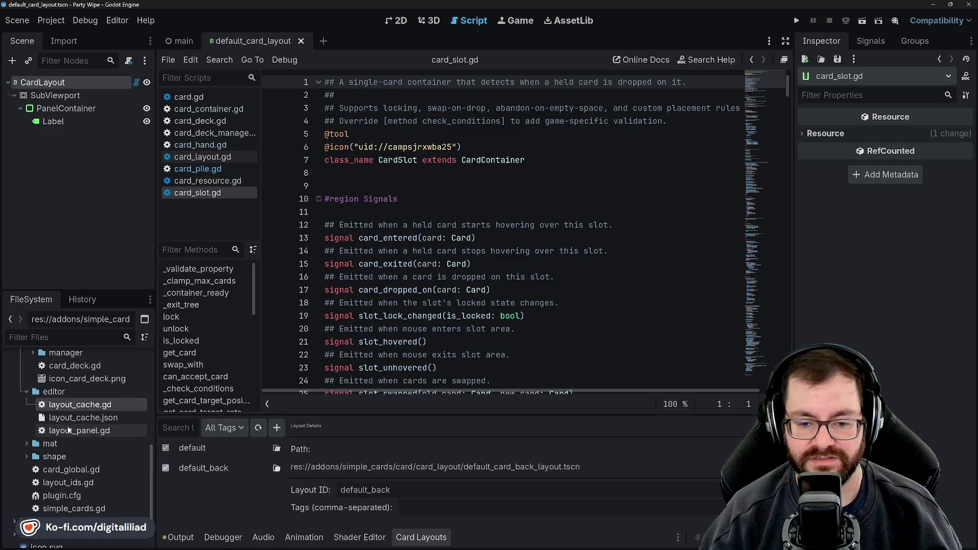
pyautogui.click(69, 430)
pyautogui.scroll(-1, 51, 429)
pyautogui.click(29, 420)
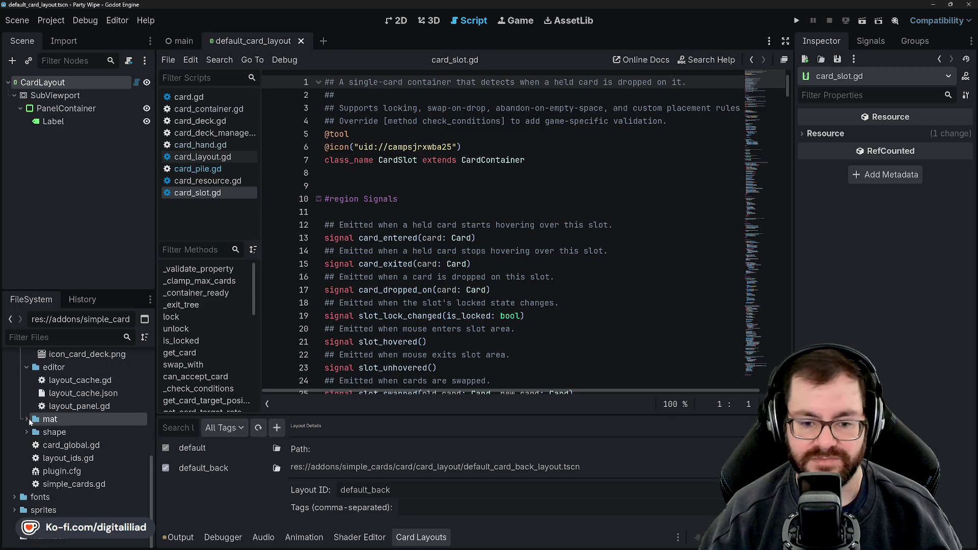
# Step: Open card_mat.gd from the mat folder and read through its code
pyautogui.doubleClick(58, 433)
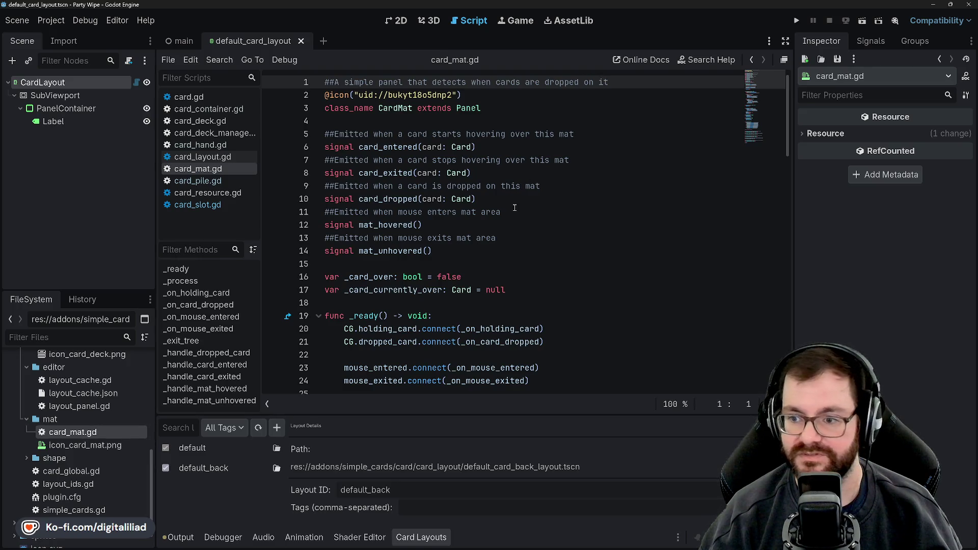
pyautogui.scroll(-4, 566, 267)
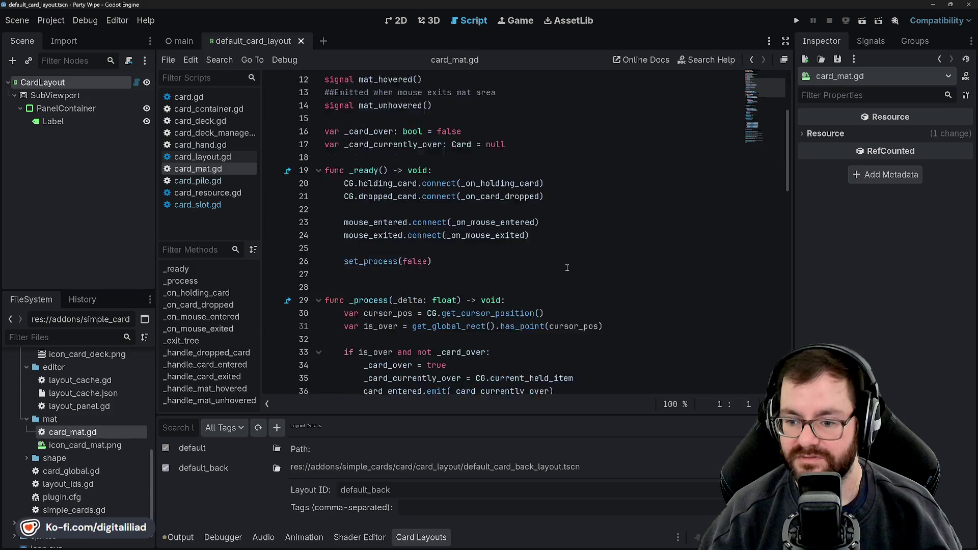
pyautogui.scroll(-12, 567, 267)
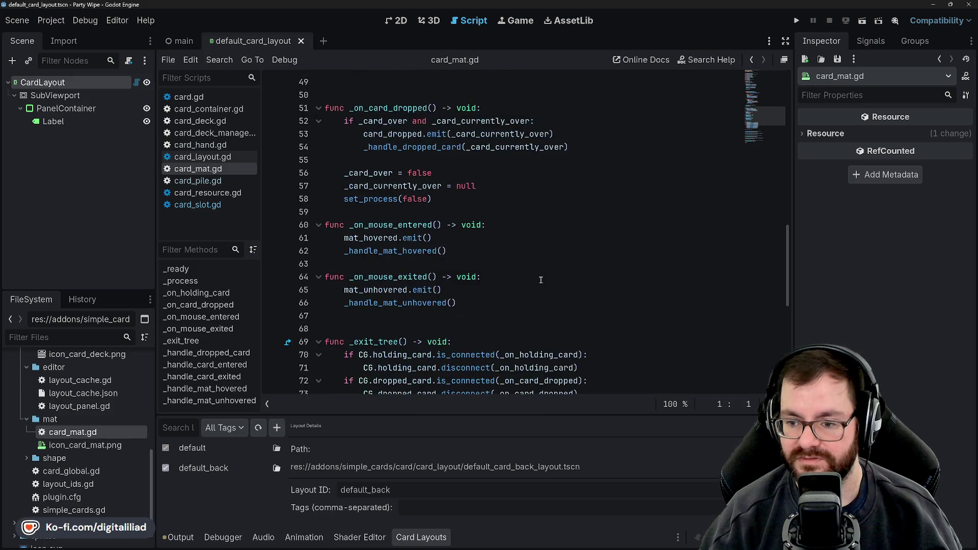
pyautogui.scroll(-4, 540, 280)
pyautogui.scroll(-4, 541, 280)
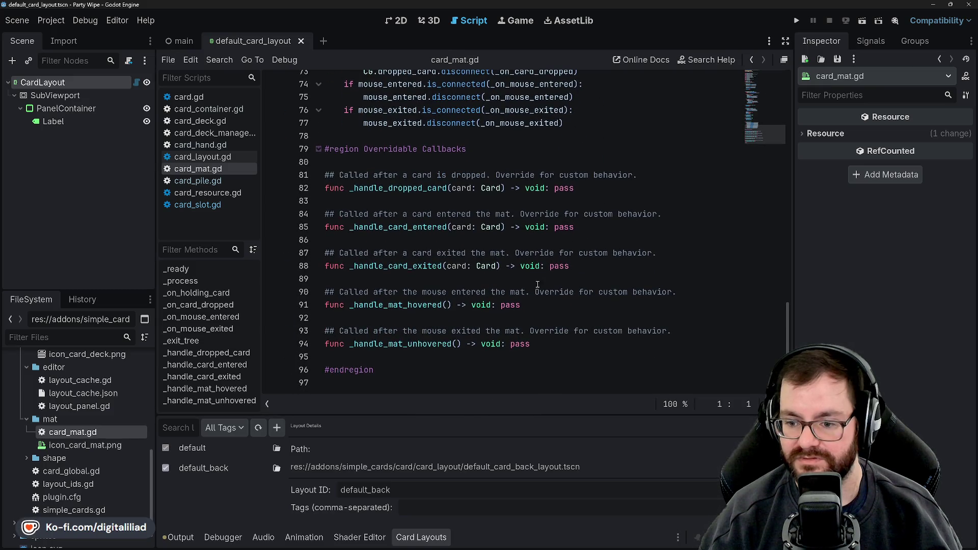
pyautogui.scroll(6, 537, 285)
pyautogui.scroll(3, 537, 285)
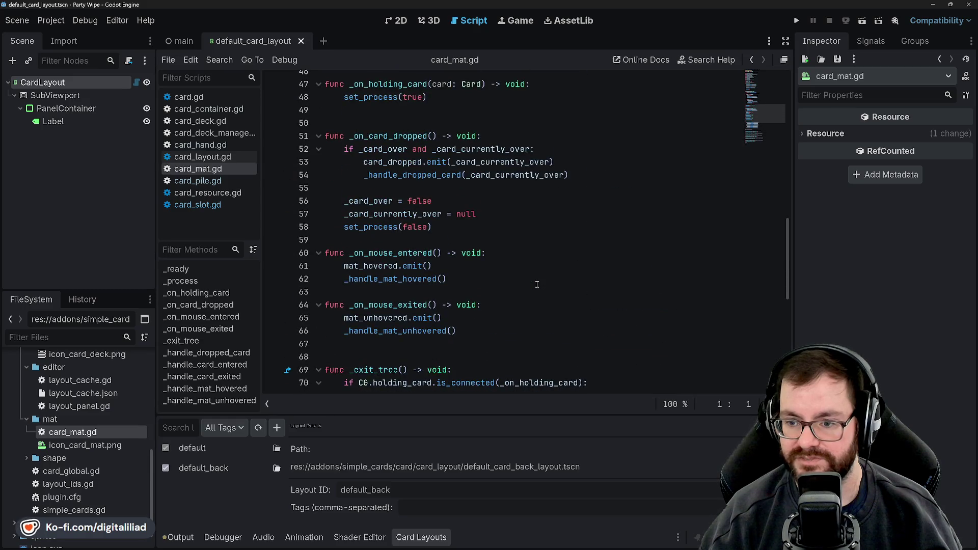
pyautogui.scroll(4, 538, 285)
pyautogui.scroll(-2, 537, 284)
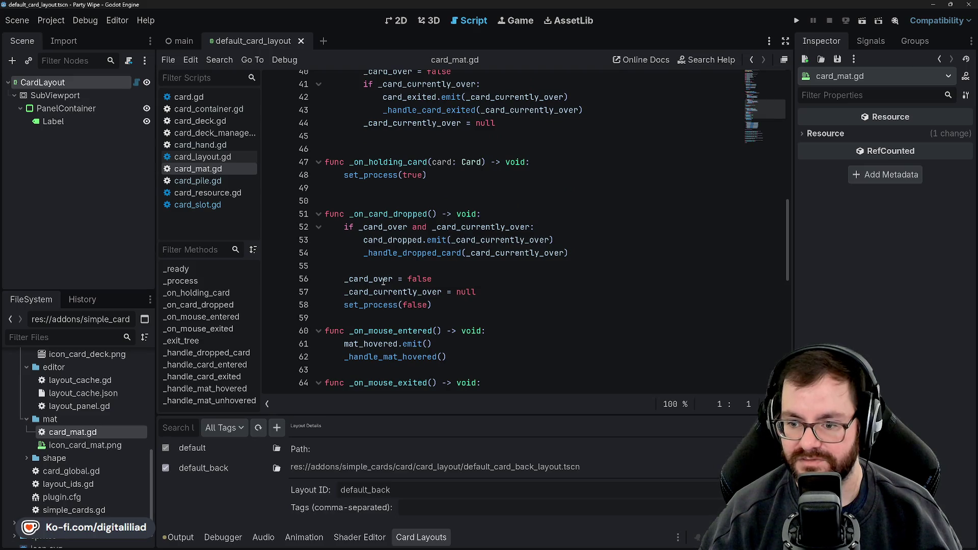
pyautogui.scroll(8, 392, 305)
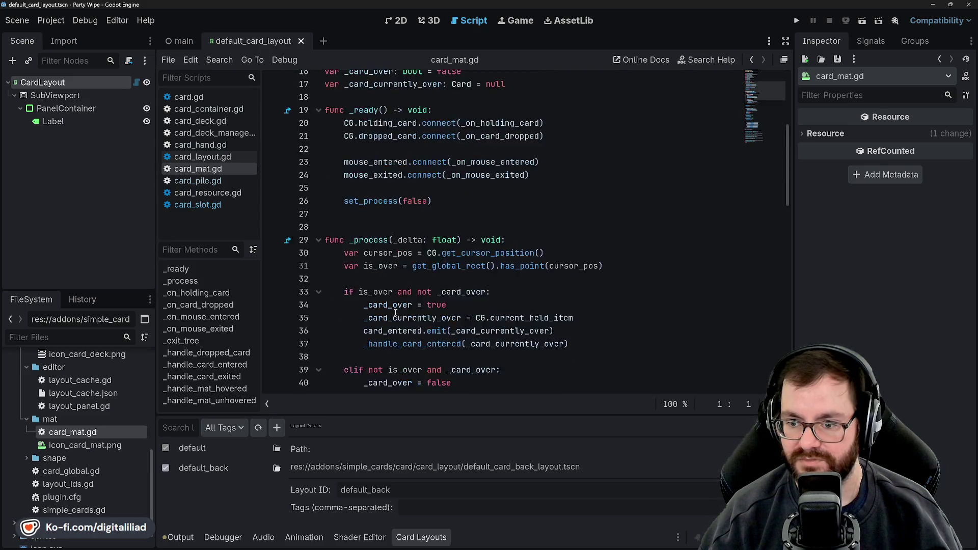
# Step: Jump from the CG reference on line 21 to the card_global.gd script
pyautogui.scroll(5, 395, 313)
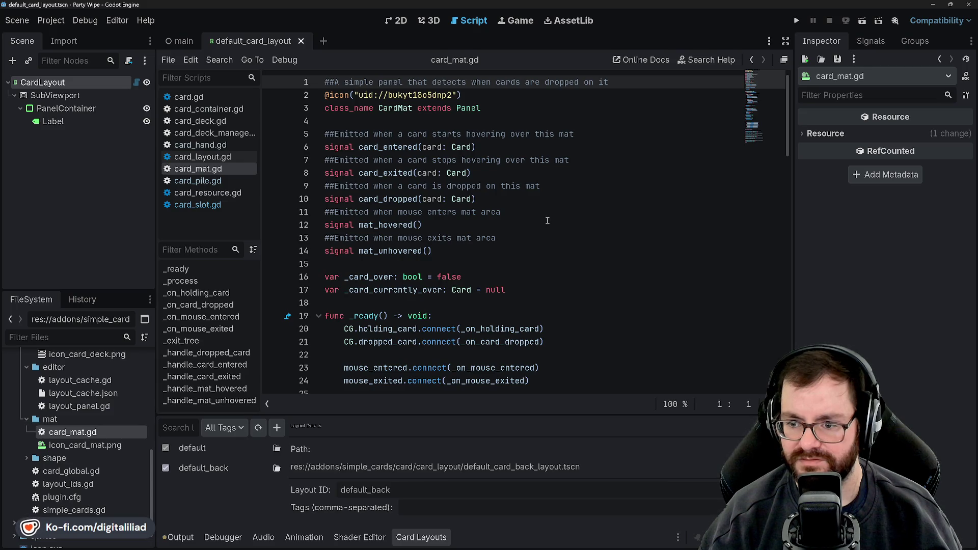
pyautogui.scroll(-1, 568, 243)
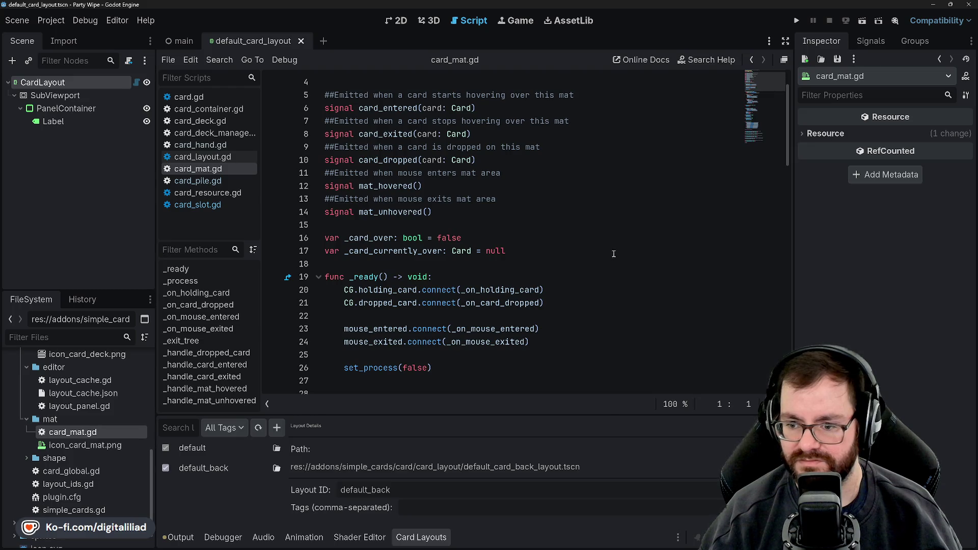
pyautogui.scroll(-2, 599, 250)
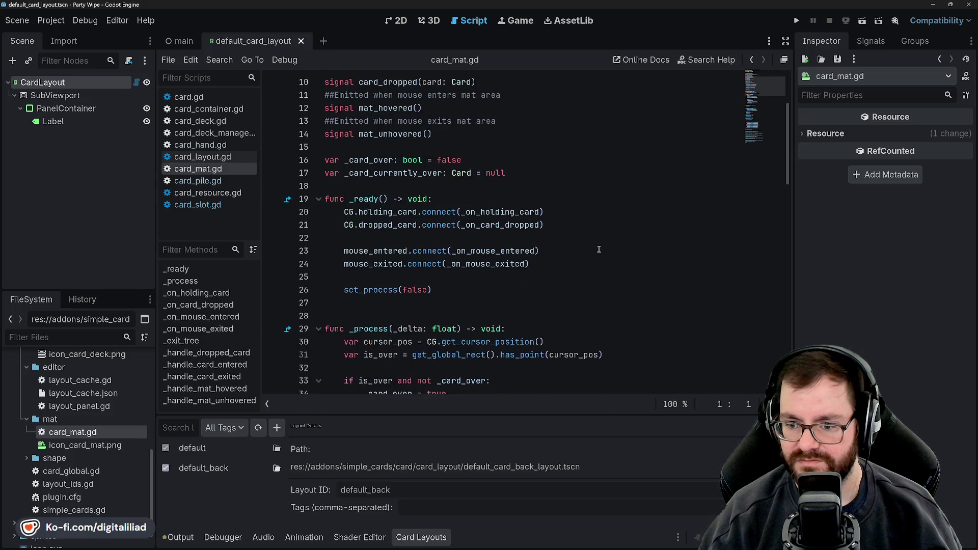
pyautogui.scroll(-1, 599, 250)
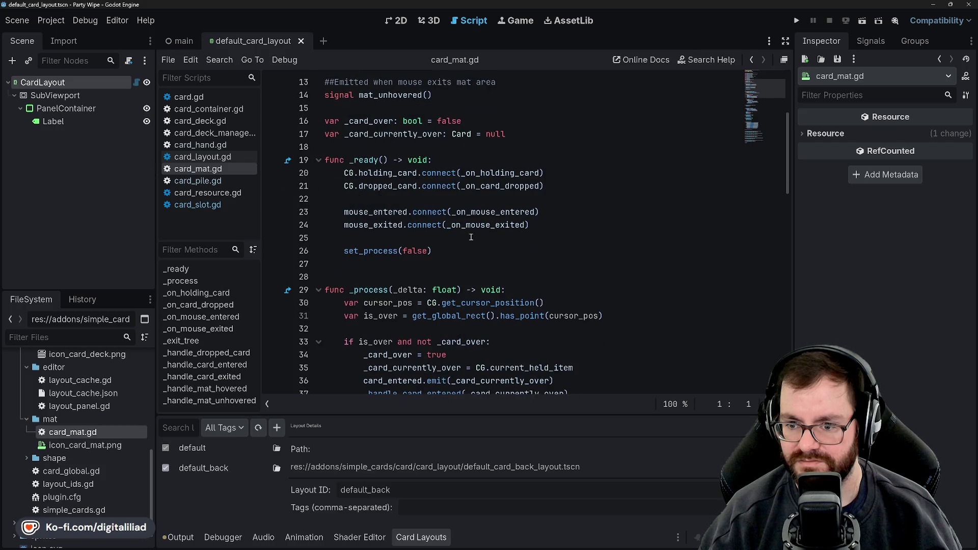
pyautogui.click(357, 187)
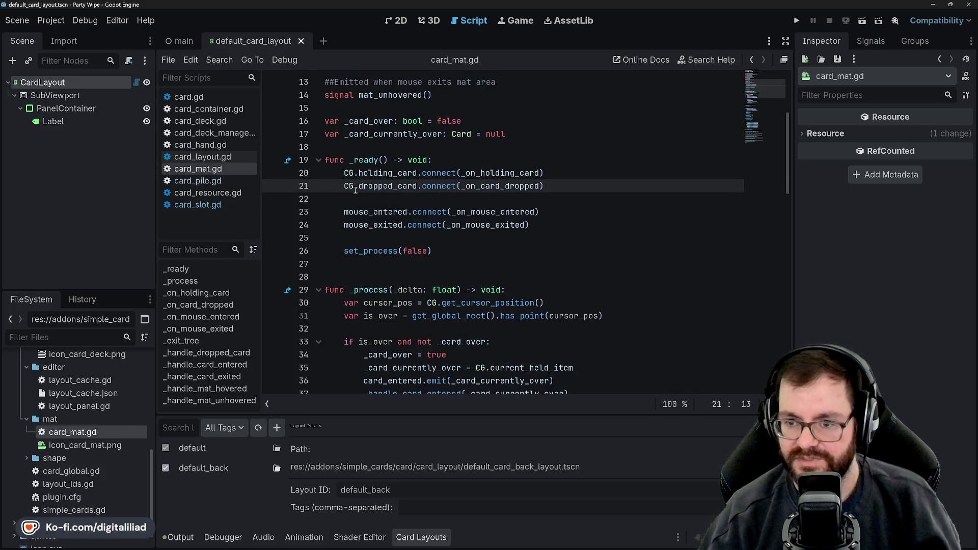
pyautogui.keyDown('ctrl'); pyautogui.click(355, 188); pyautogui.keyUp('ctrl')
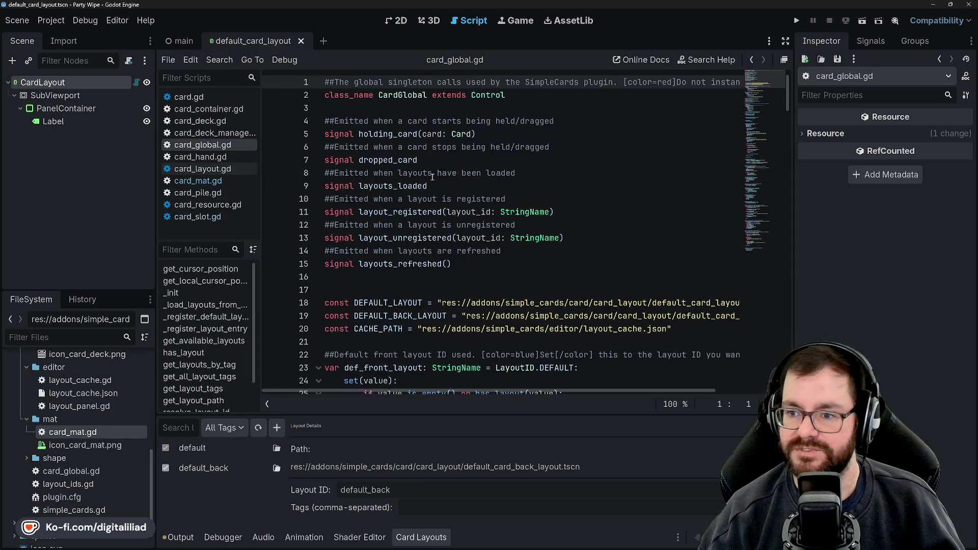
pyautogui.hscroll(3, 432, 176)
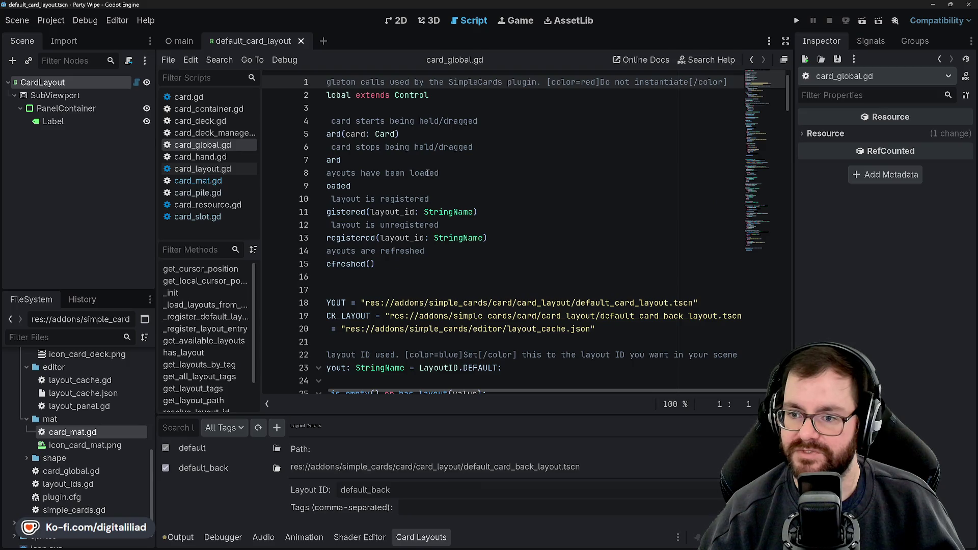
pyautogui.hscroll(-3, 428, 173)
pyautogui.hscroll(3, 427, 173)
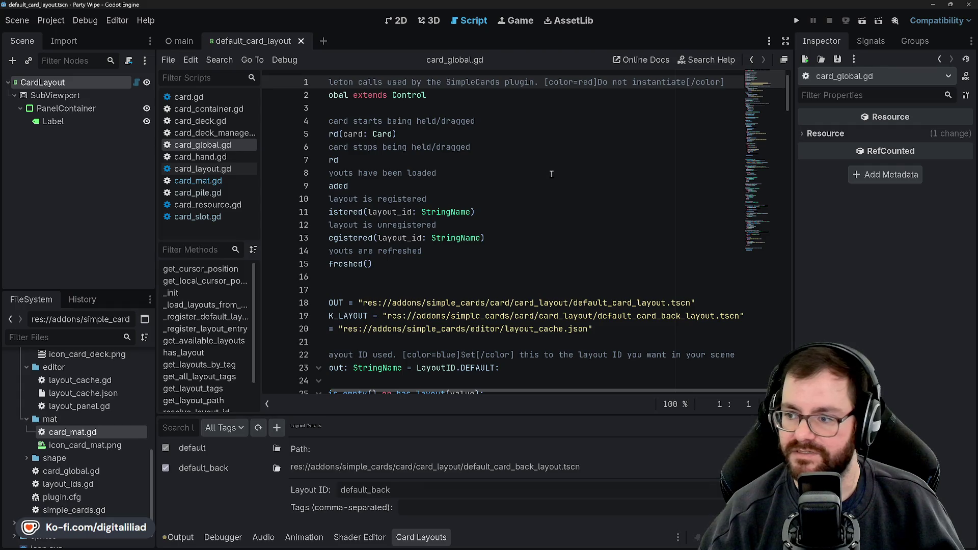
pyautogui.hscroll(-3, 523, 174)
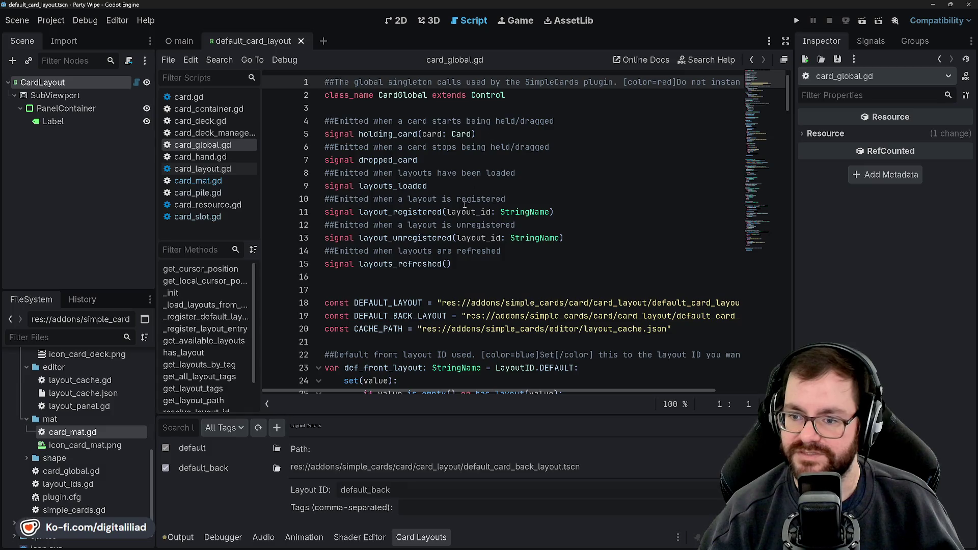
pyautogui.scroll(-5, 426, 102)
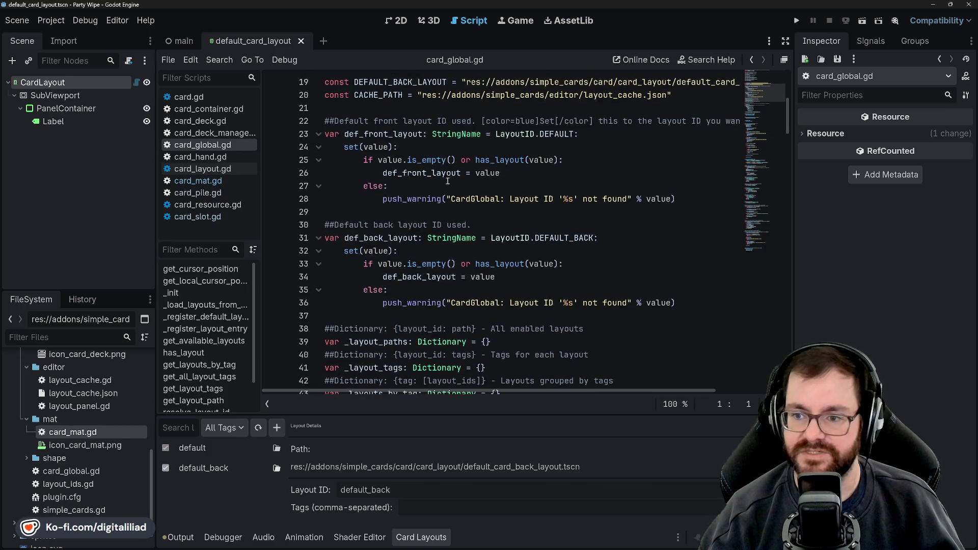
pyautogui.scroll(-1, 443, 184)
pyautogui.scroll(-5, 432, 203)
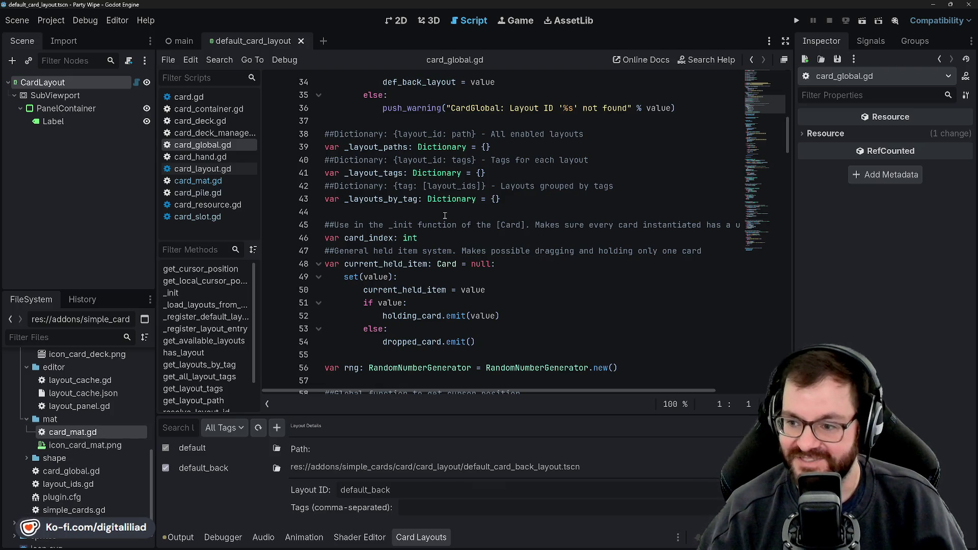
pyautogui.hscroll(3, 469, 209)
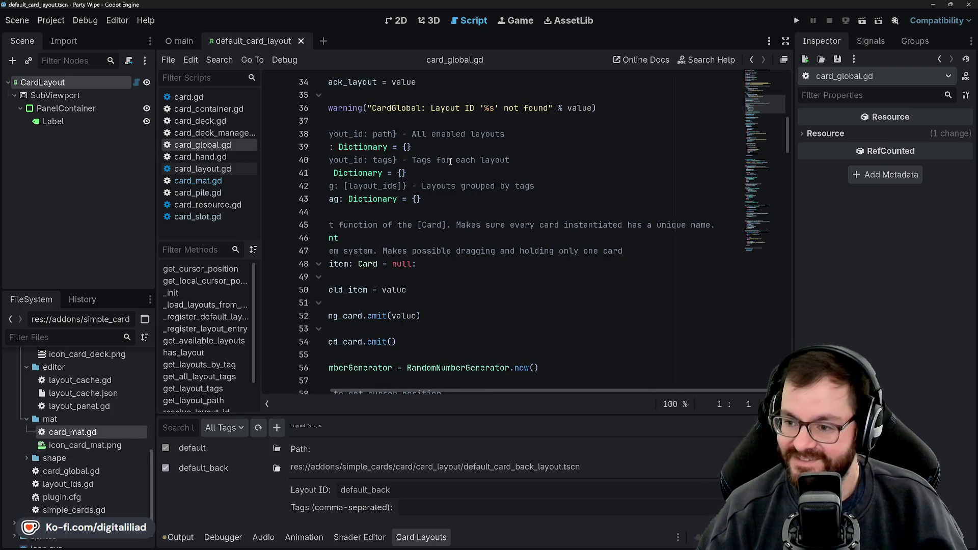
pyautogui.hscroll(-3, 436, 155)
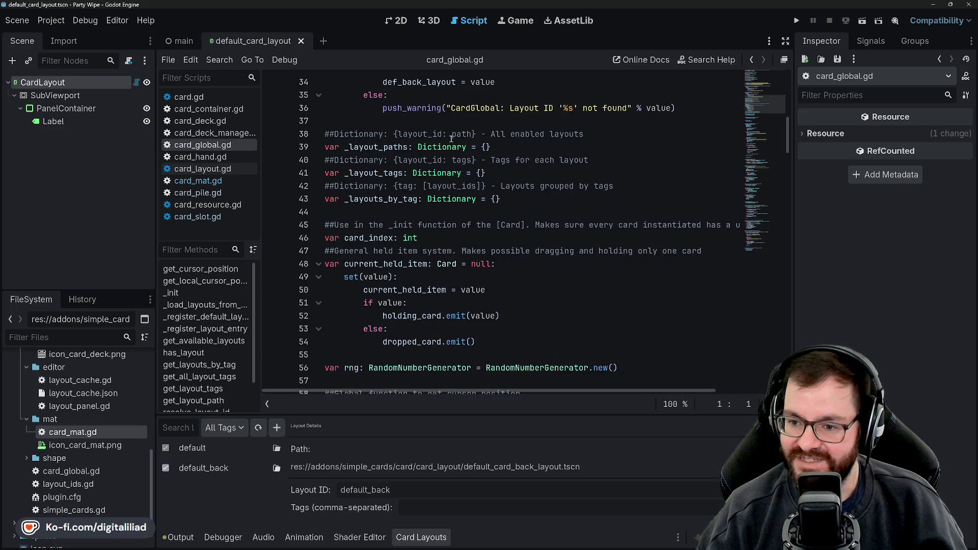
pyautogui.scroll(-5, 474, 232)
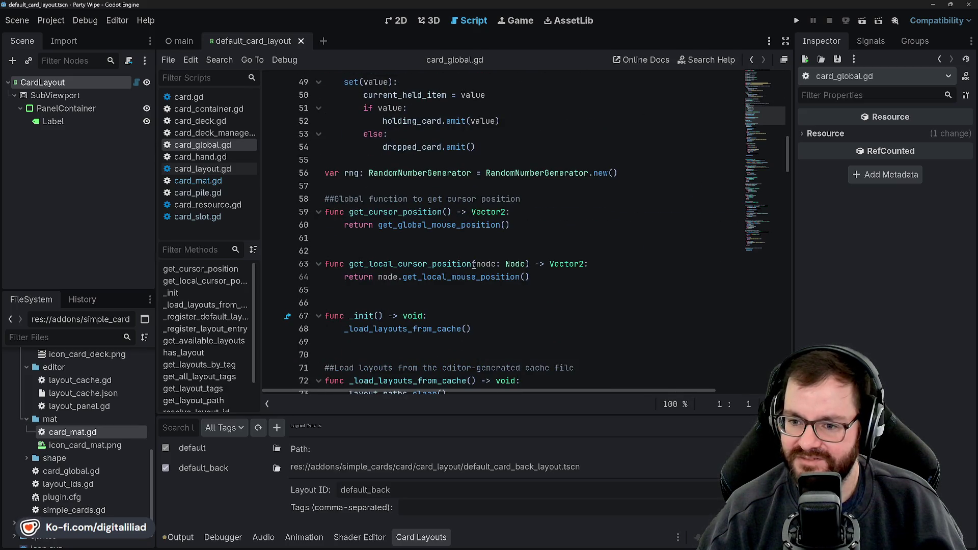
pyautogui.scroll(-13, 474, 265)
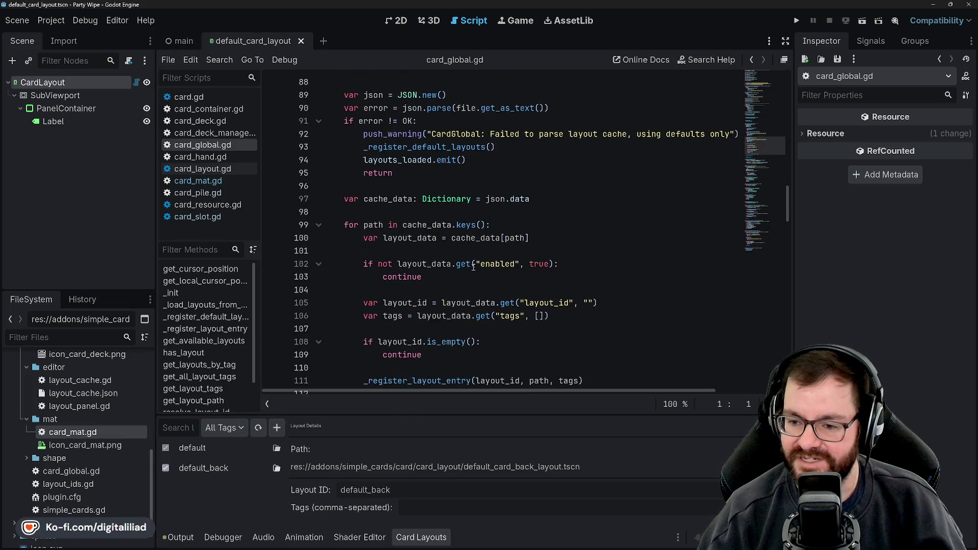
pyautogui.scroll(-11, 473, 266)
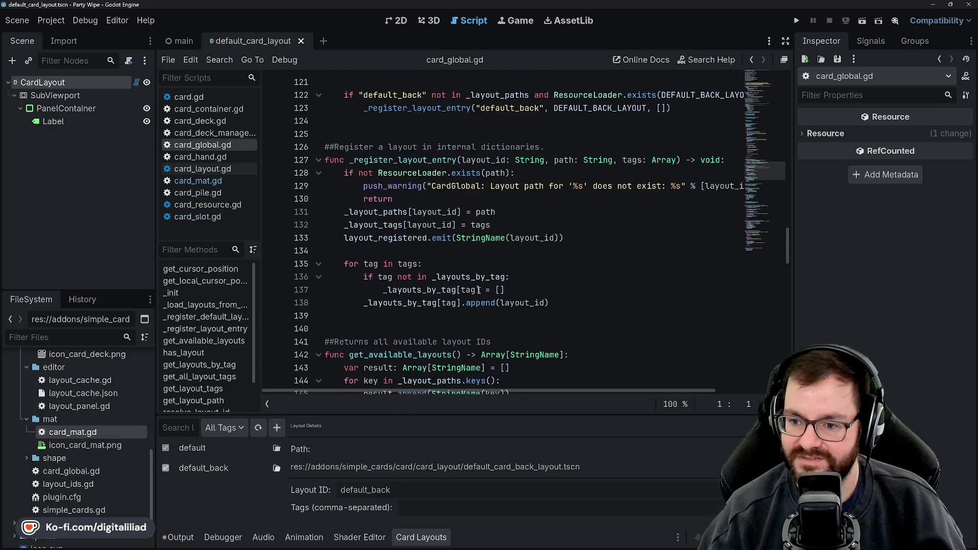
pyautogui.scroll(-5, 477, 291)
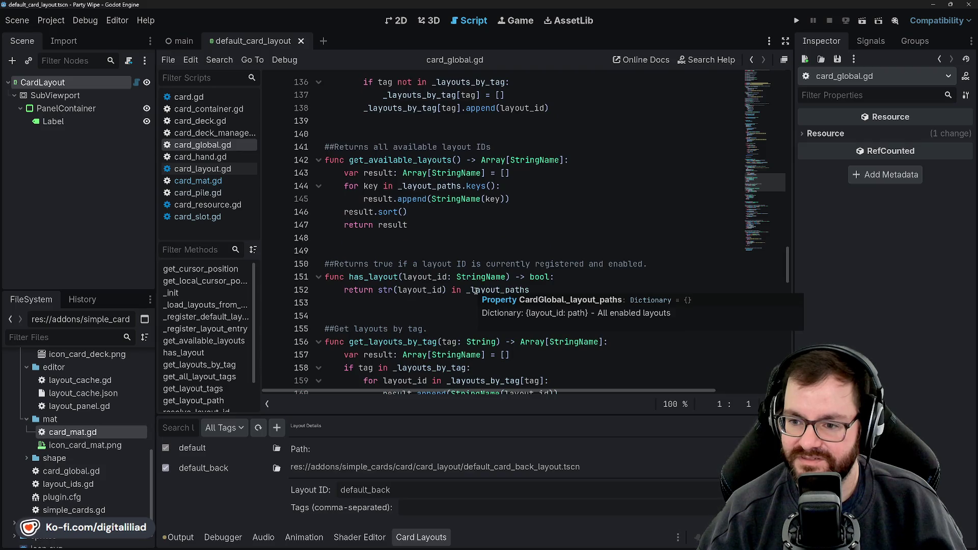
pyautogui.scroll(-2, 476, 291)
pyautogui.scroll(-8, 474, 290)
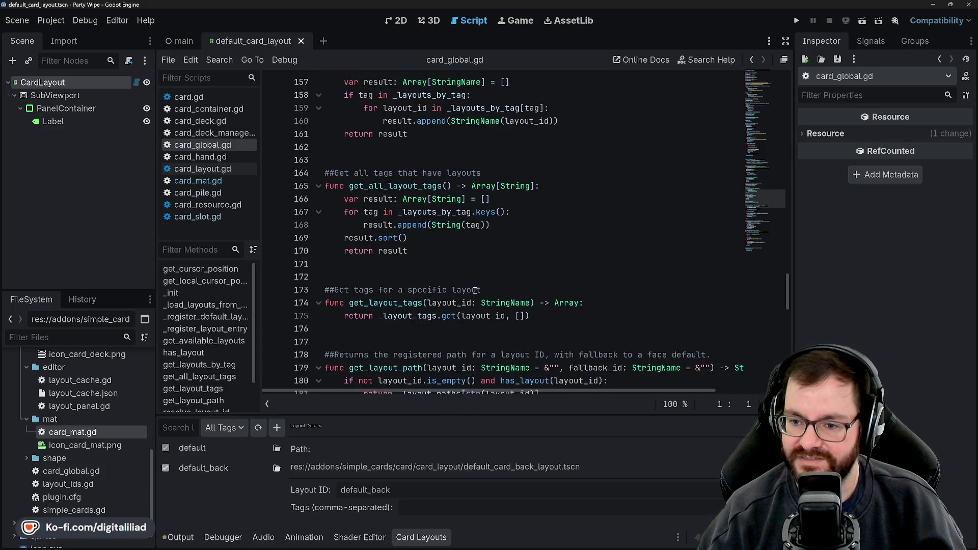
pyautogui.scroll(-8, 474, 290)
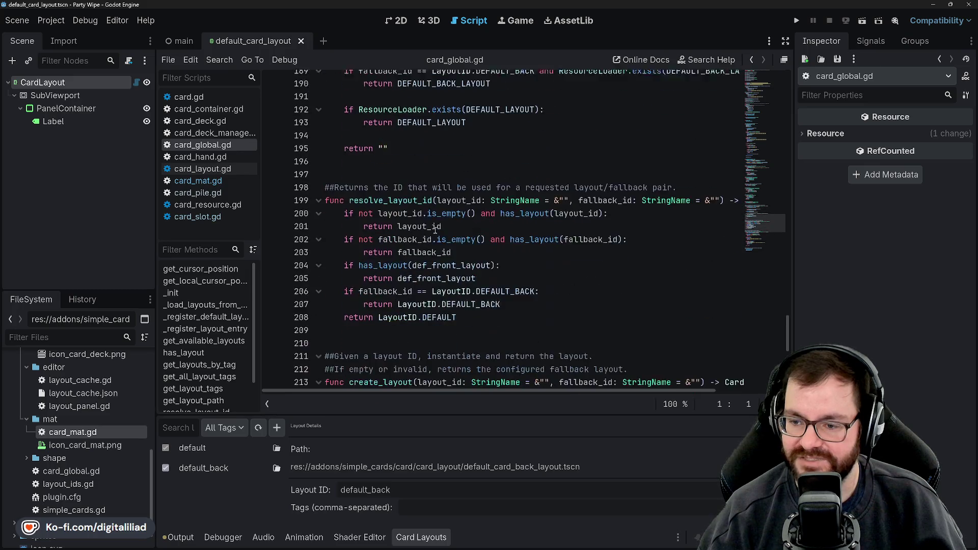
pyautogui.scroll(-8, 434, 230)
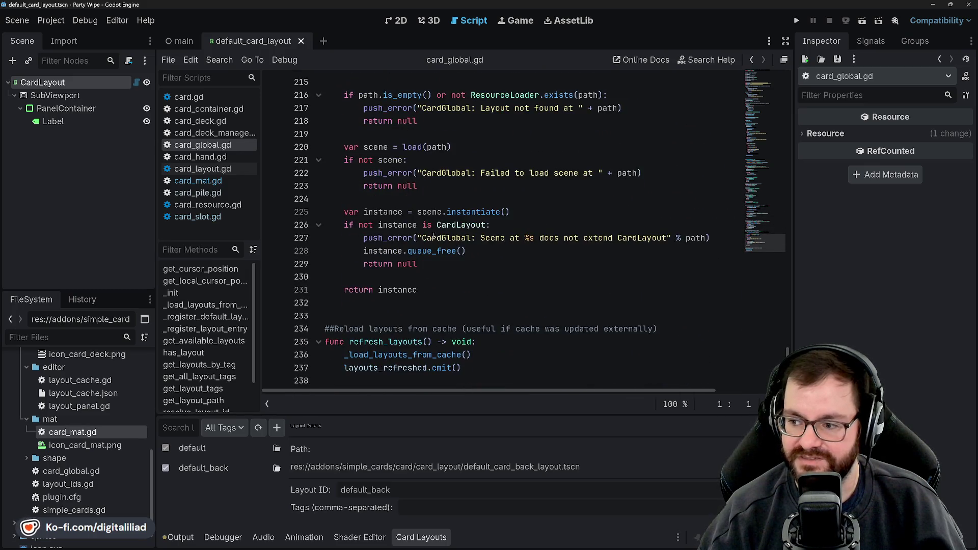
pyautogui.scroll(20, 433, 236)
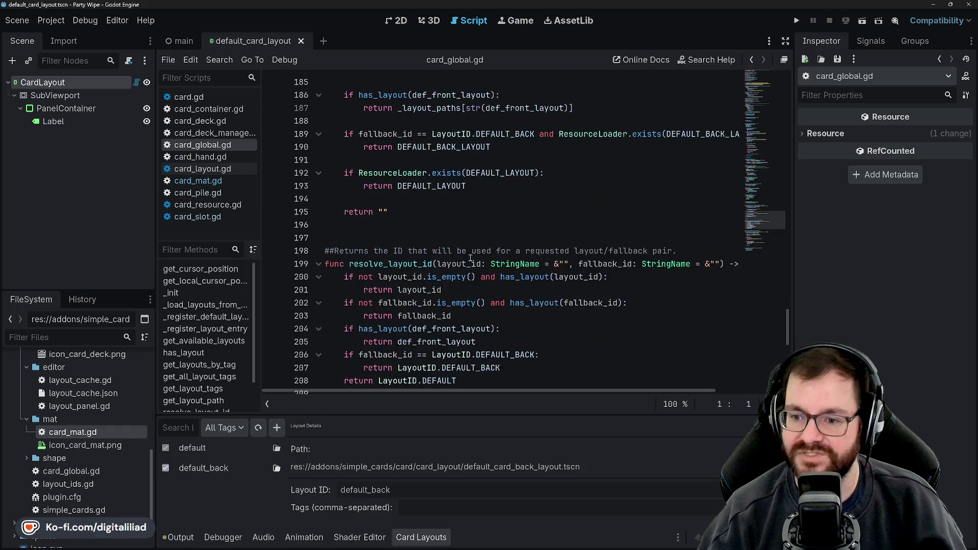
pyautogui.scroll(20, 468, 261)
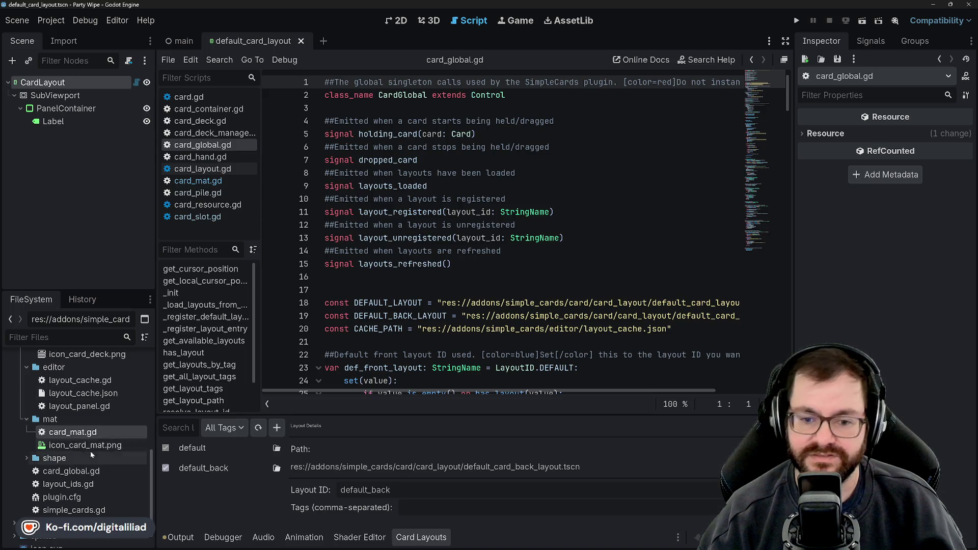
# Step: Collapse mat, expand the shape folder, and open card_container_shape.gd
pyautogui.click(27, 419)
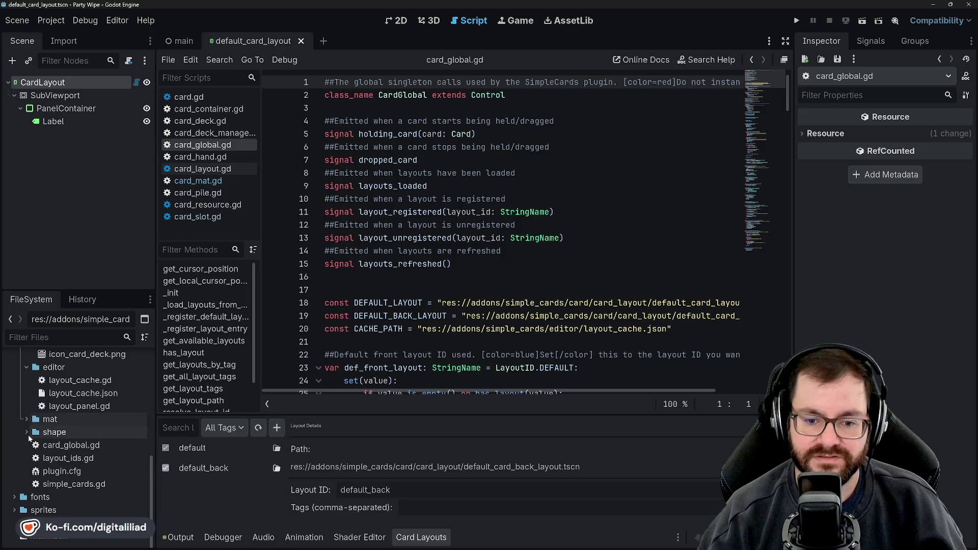
pyautogui.click(26, 431)
pyautogui.scroll(-1, 56, 455)
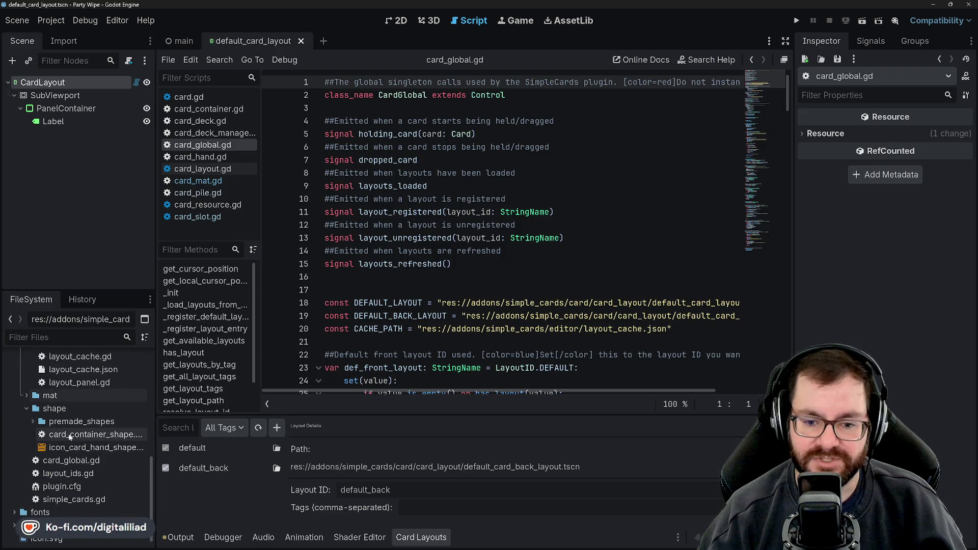
pyautogui.click(61, 434)
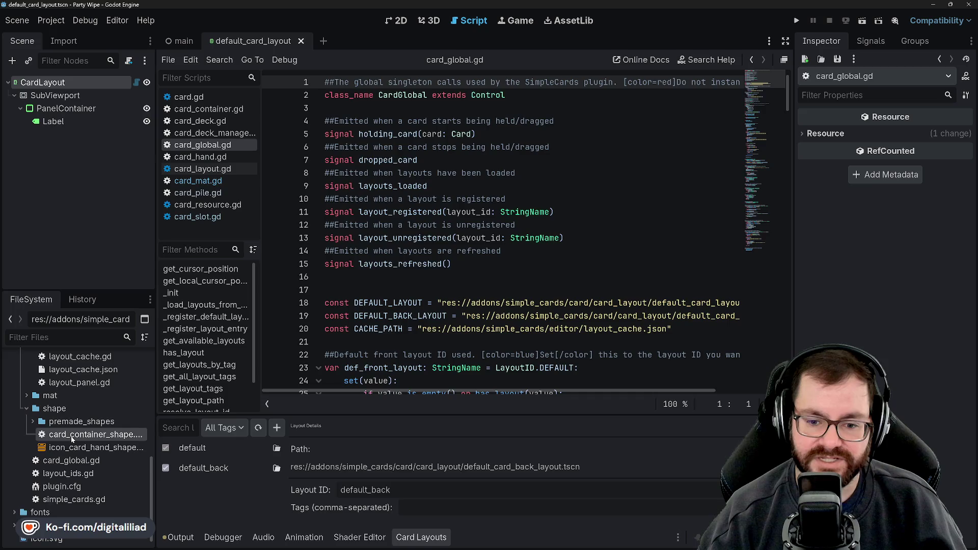
pyautogui.doubleClick(70, 438)
# Step: Expand premade_shapes and browse arc_shape.gd and grid_shape.gd, then reselect card_container_shape.gd
pyautogui.doubleClick(51, 422)
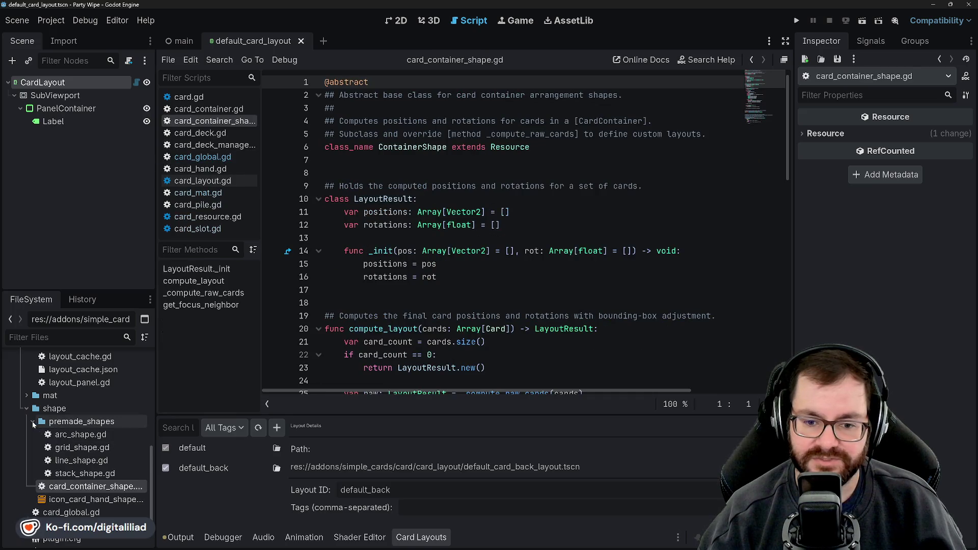
pyautogui.click(90, 437)
pyautogui.press('Down')
pyautogui.press('Down')
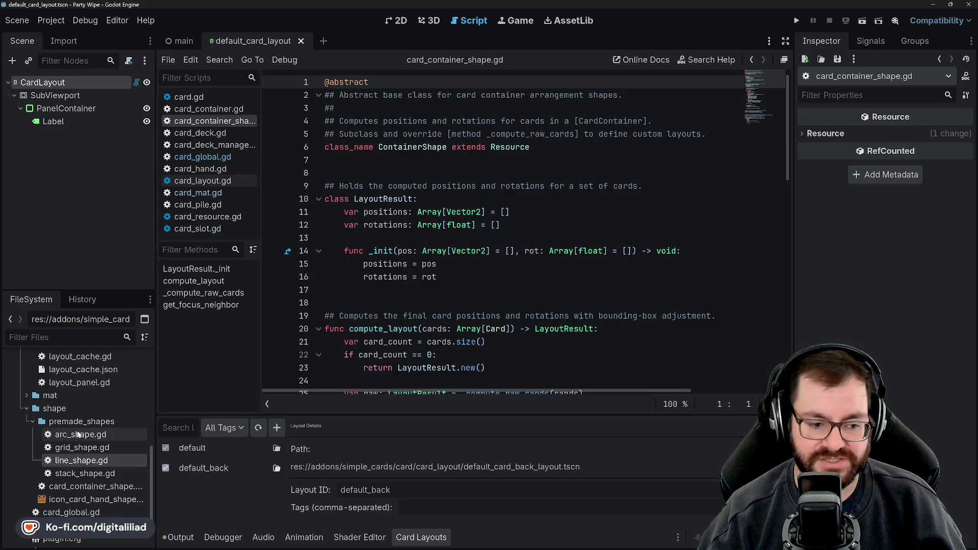
pyautogui.click(77, 447)
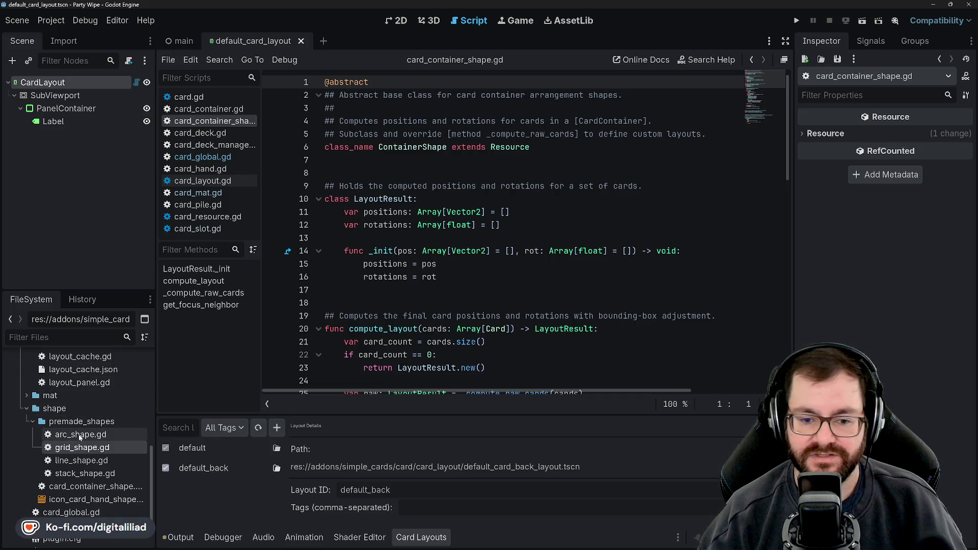
pyautogui.click(85, 487)
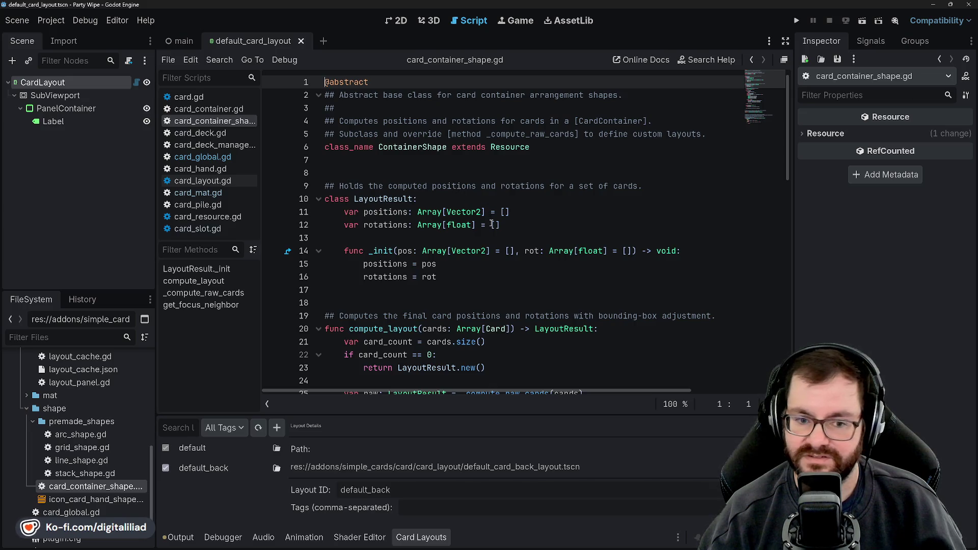
# Step: Read through card_container_shape.gd, then open grid_shape.gd in the script editor
pyautogui.click(450, 163)
pyautogui.click(435, 176)
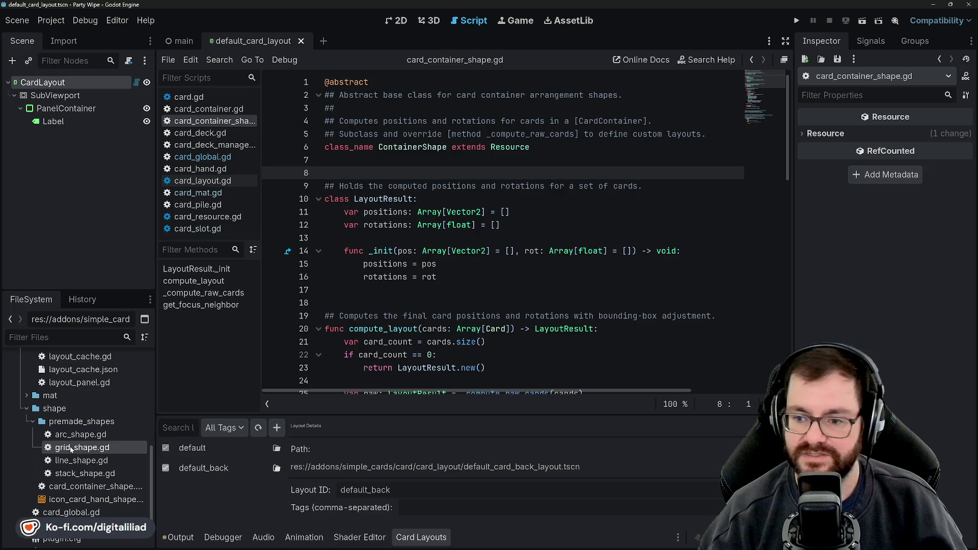
pyautogui.scroll(-8, 392, 325)
pyautogui.scroll(-8, 393, 325)
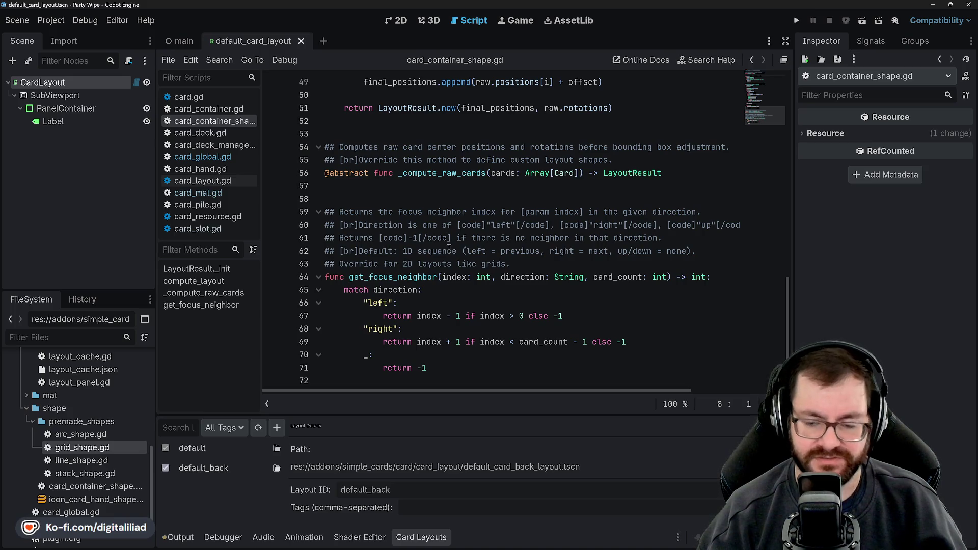
pyautogui.doubleClick(77, 447)
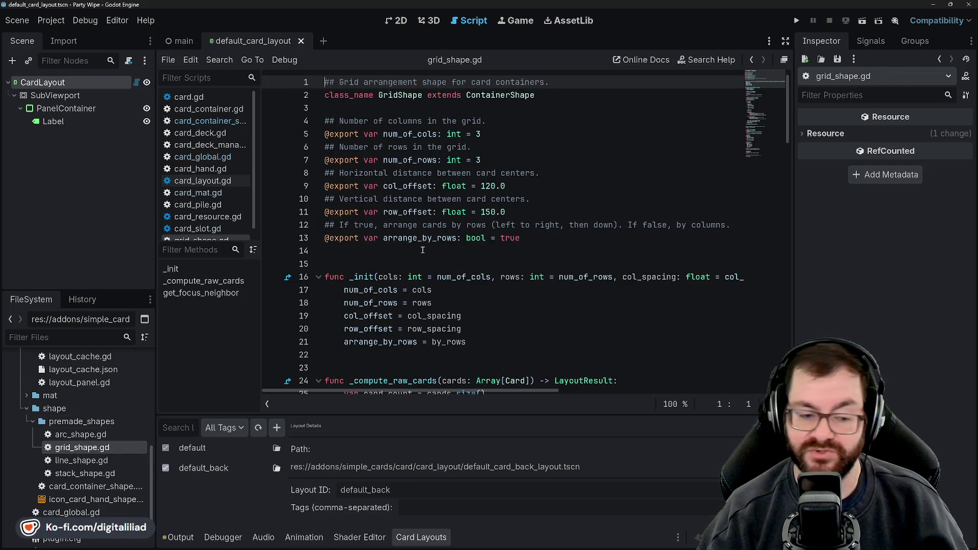
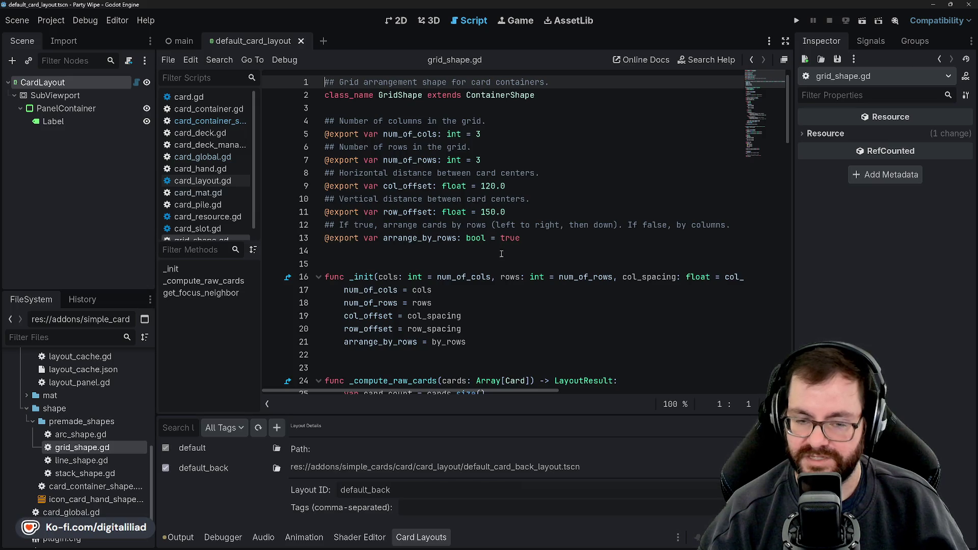
# Step: Read through grid_shape.gd, then collapse premade_shapes and select layout_ids.gd in FileSystem
pyautogui.scroll(-3, 501, 254)
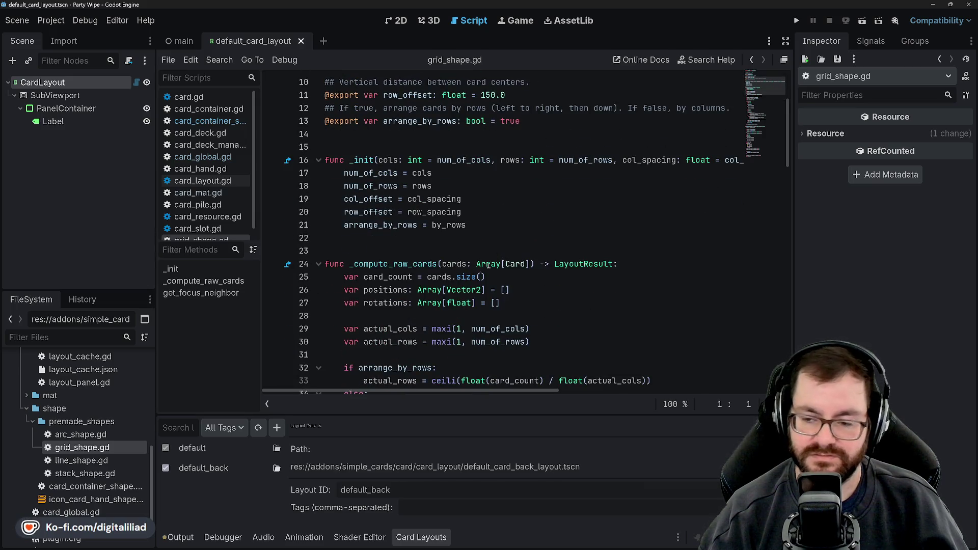
pyautogui.scroll(3, 488, 265)
pyautogui.scroll(-9, 487, 270)
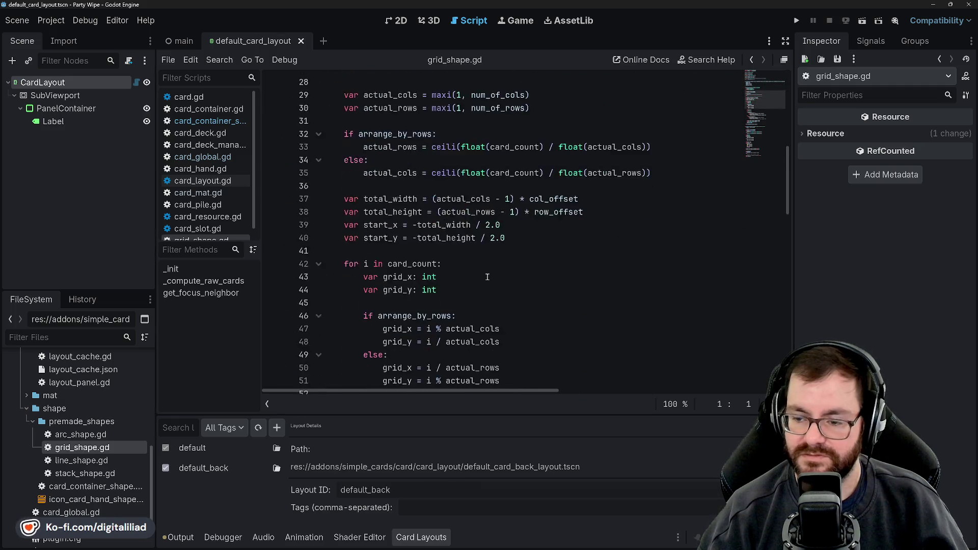
pyautogui.scroll(-12, 488, 277)
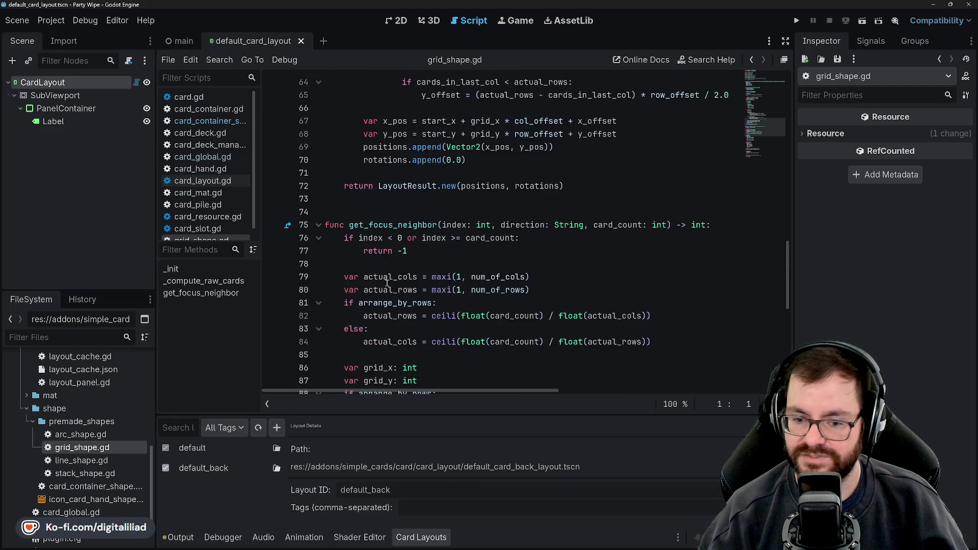
pyautogui.scroll(-3, 46, 403)
pyautogui.scroll(1, 46, 391)
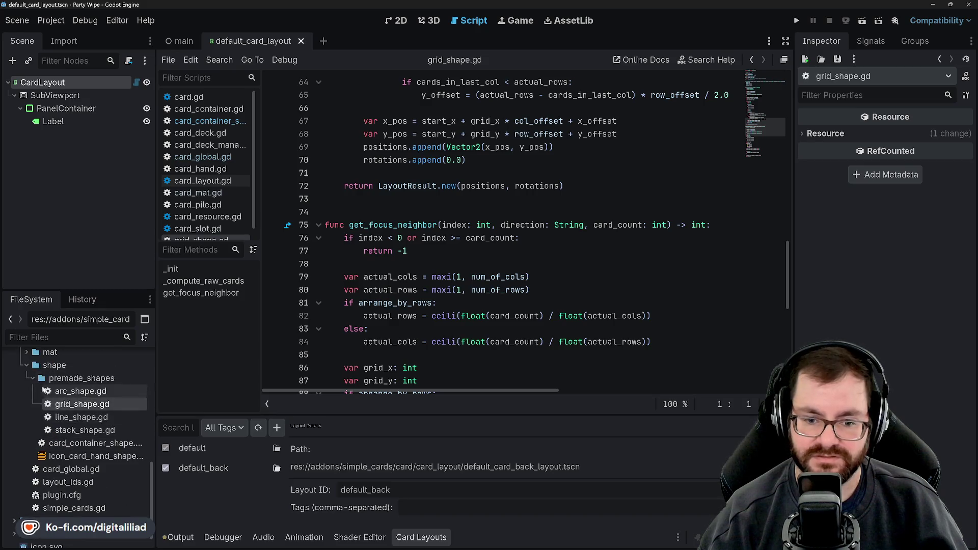
pyautogui.click(33, 377)
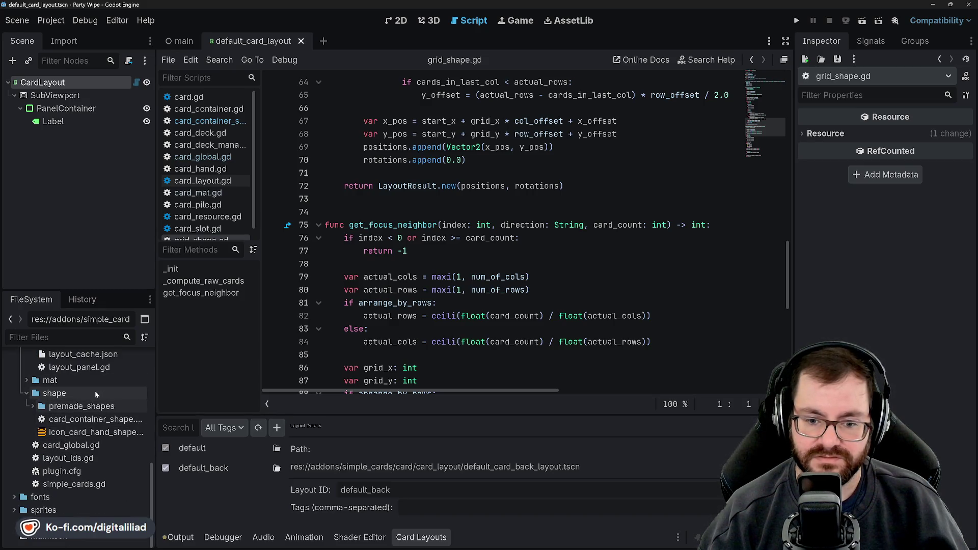
pyautogui.click(68, 458)
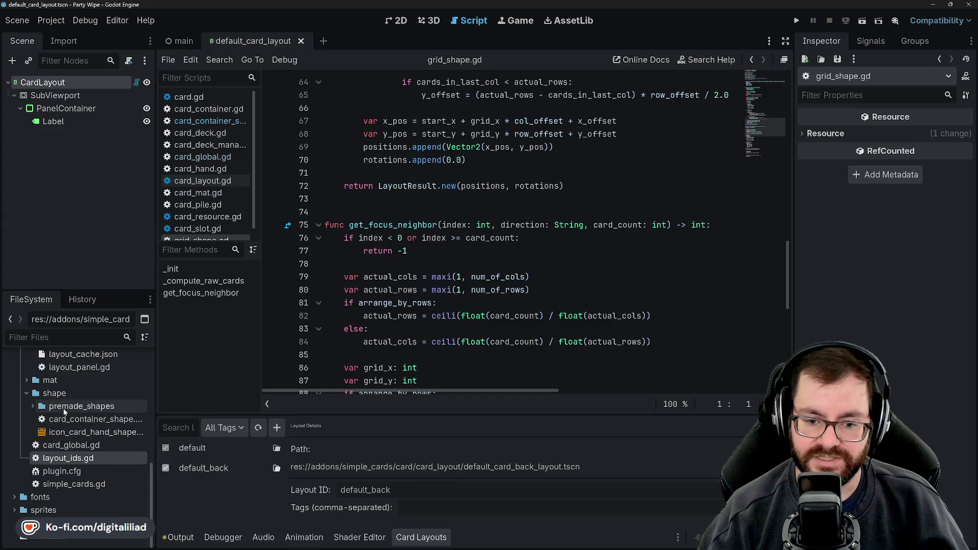
# Step: Open the EditorPlugin script simple_cards.gd and read through it
pyautogui.doubleClick(63, 487)
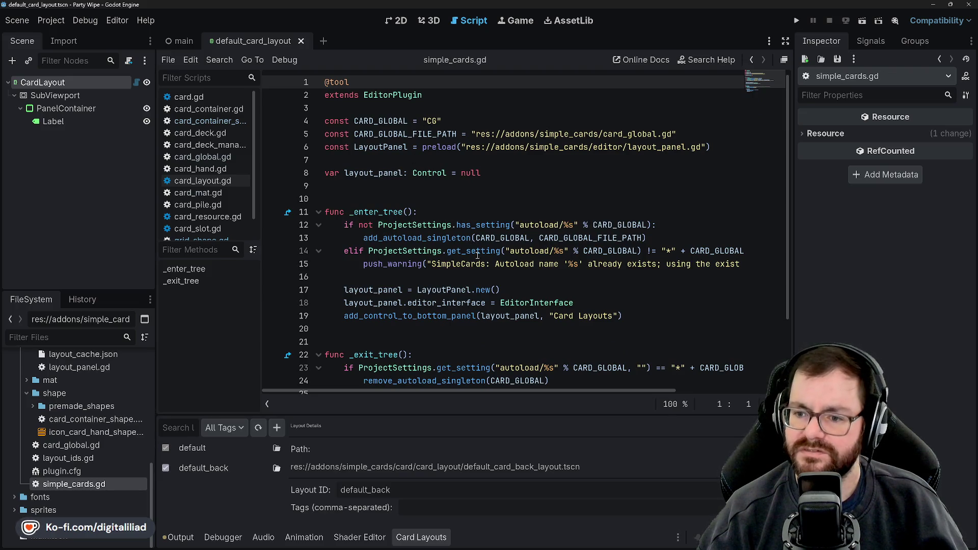
pyautogui.scroll(-2, 467, 201)
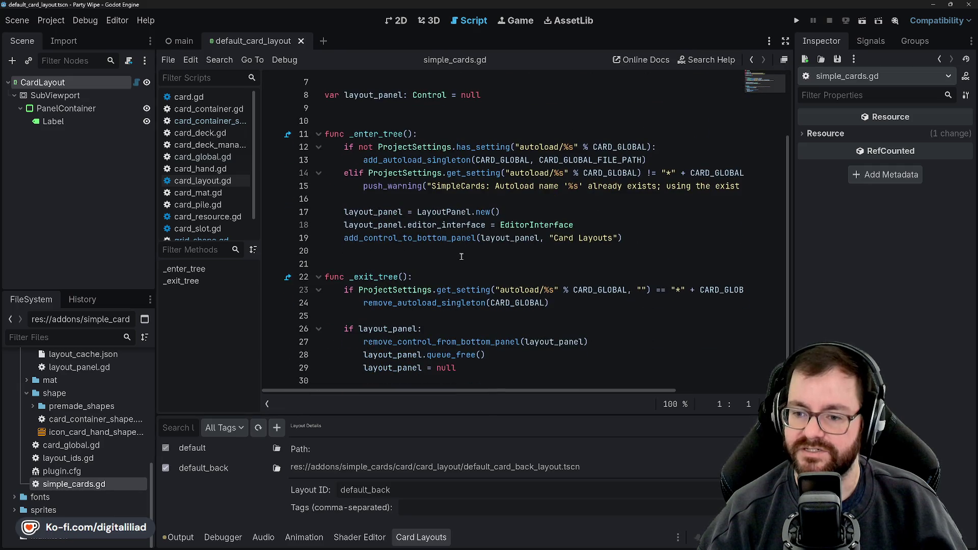
pyautogui.scroll(2, 461, 256)
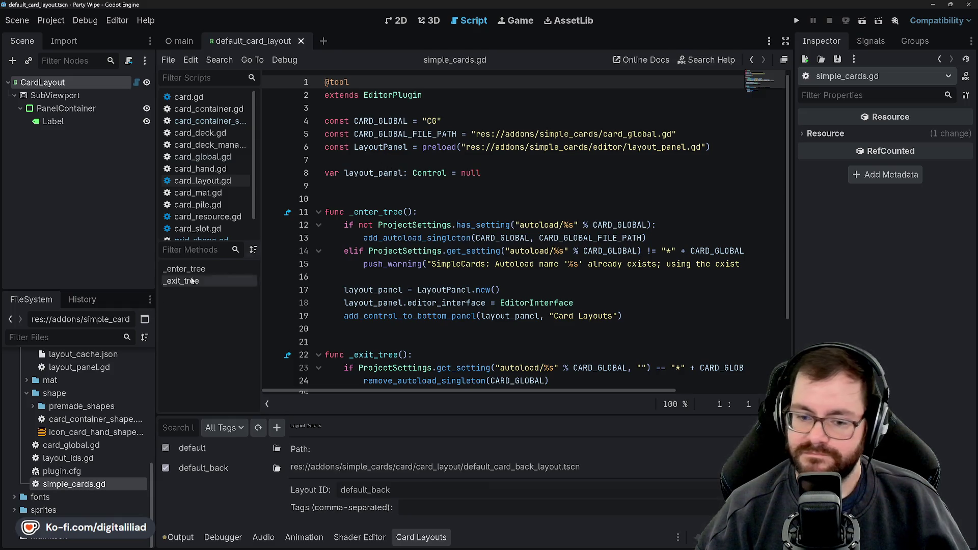
pyautogui.scroll(3, 42, 448)
pyautogui.scroll(5, 41, 448)
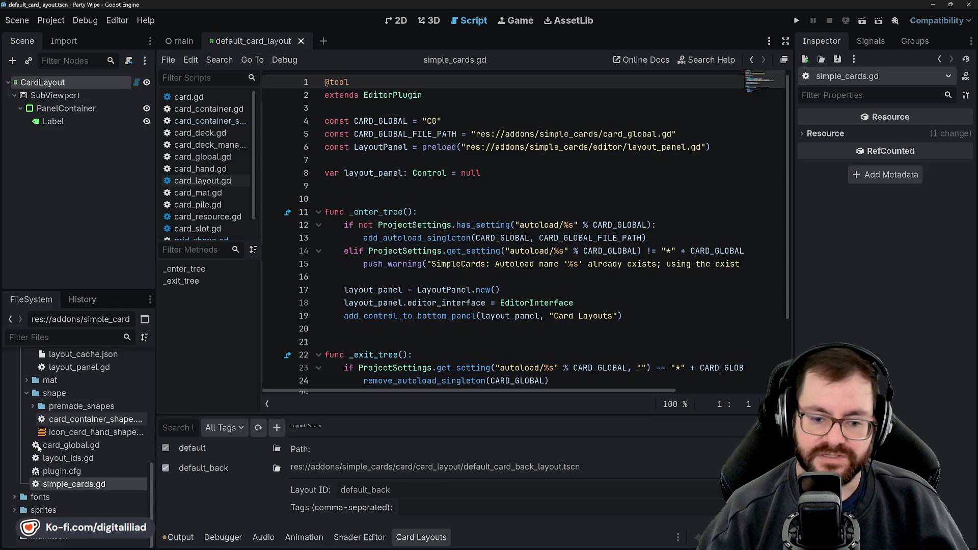
pyautogui.scroll(6, 29, 404)
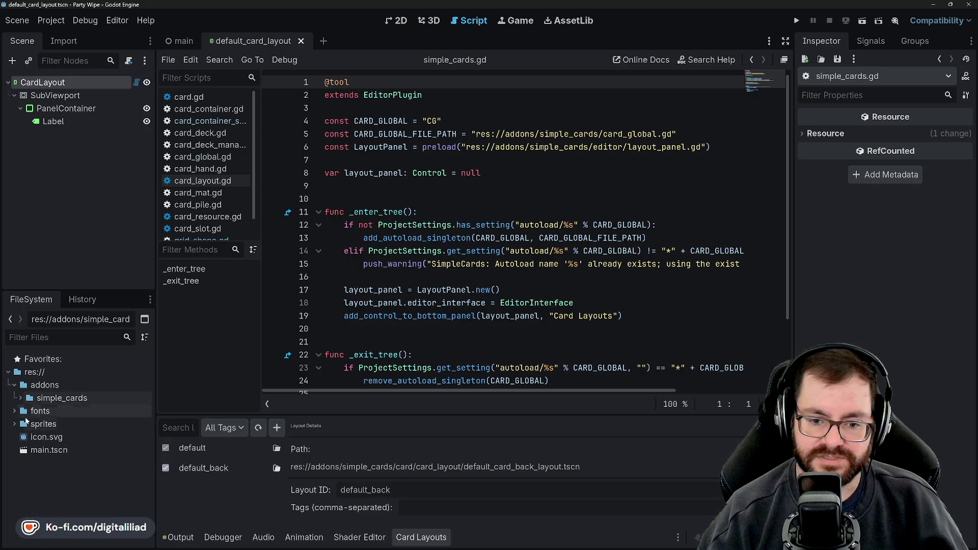
# Step: Collapse the card, containers, deck, editor and shape folders under simple_cards
pyautogui.click(21, 398)
pyautogui.click(21, 399)
pyautogui.click(26, 411)
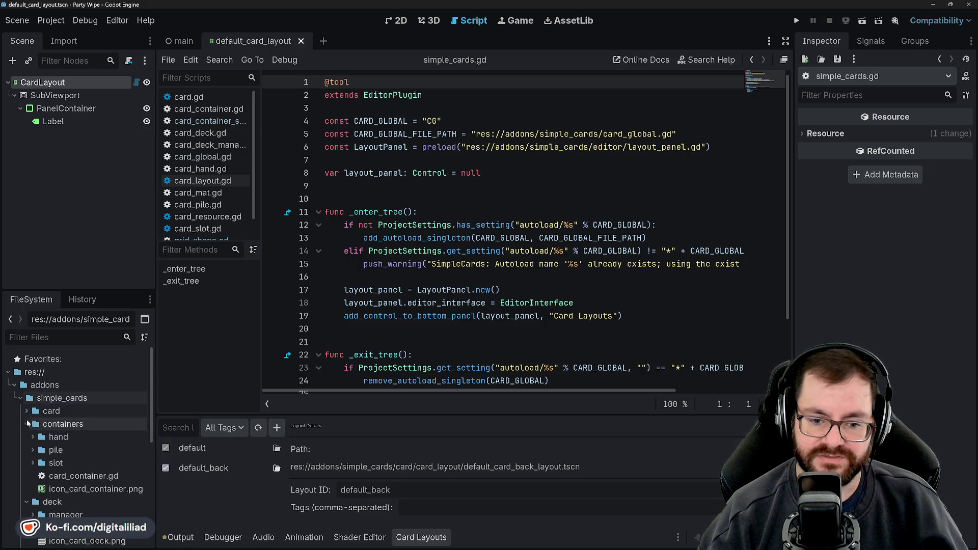
pyautogui.click(26, 424)
pyautogui.click(26, 437)
pyautogui.click(26, 449)
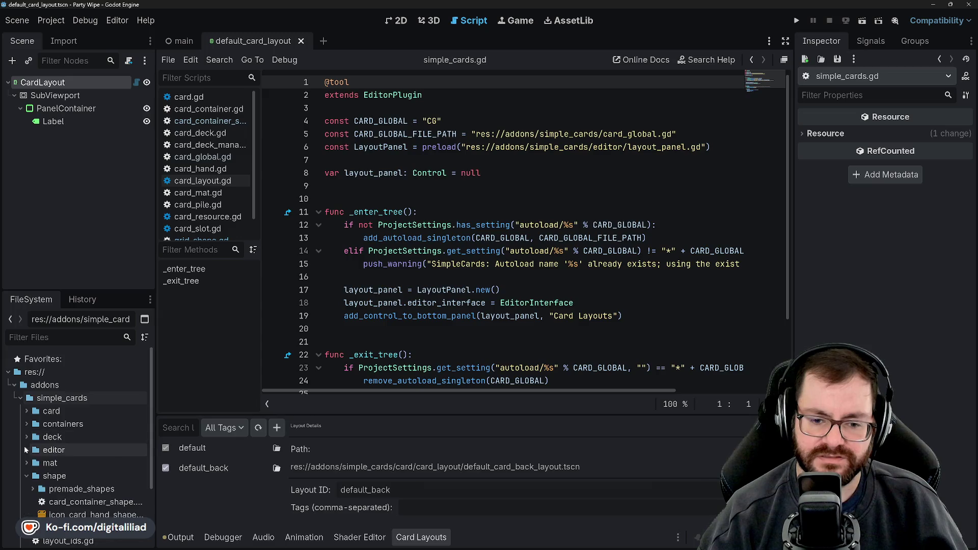
pyautogui.scroll(-1, 33, 448)
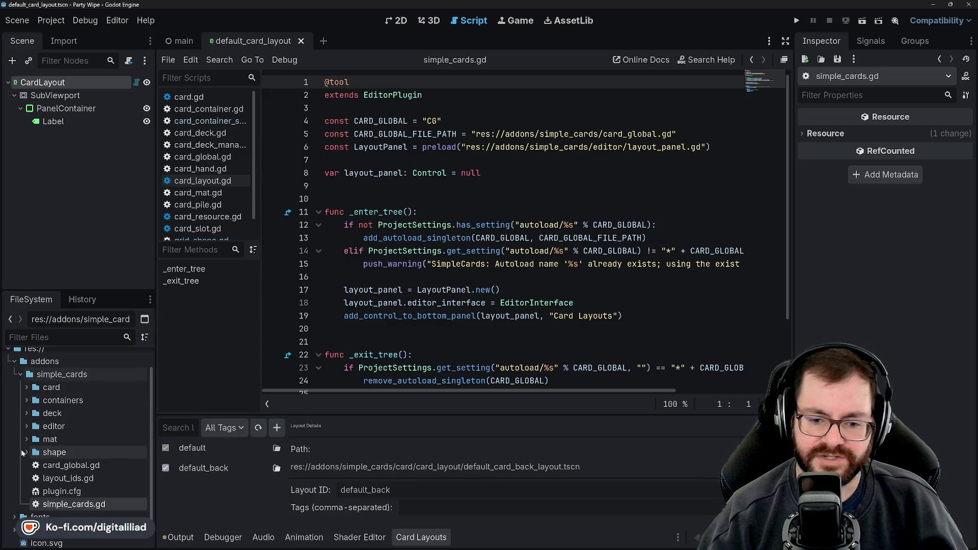
pyautogui.click(23, 450)
# Step: Look over the file tree, collapsing and re-expanding the simple_cards folder
pyautogui.scroll(1, 56, 476)
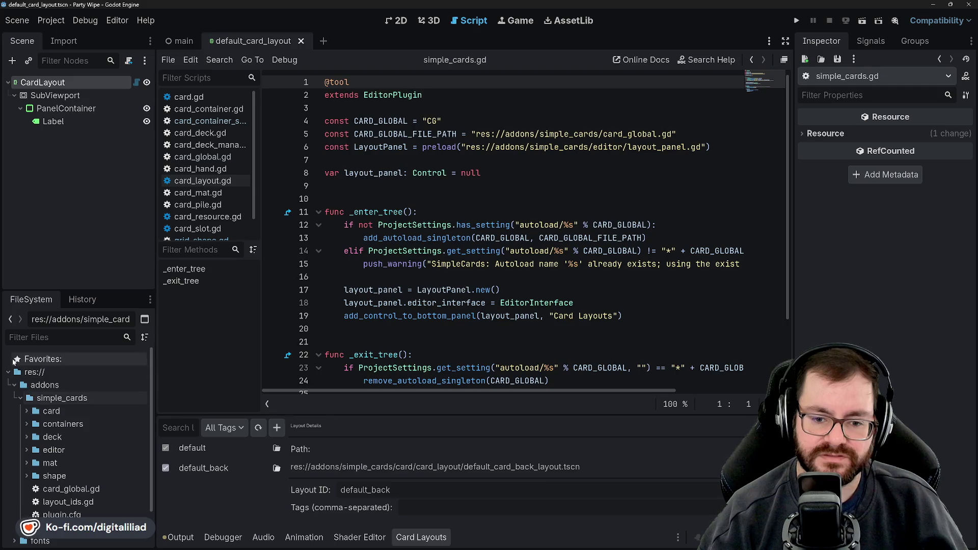
pyautogui.scroll(-2, 23, 504)
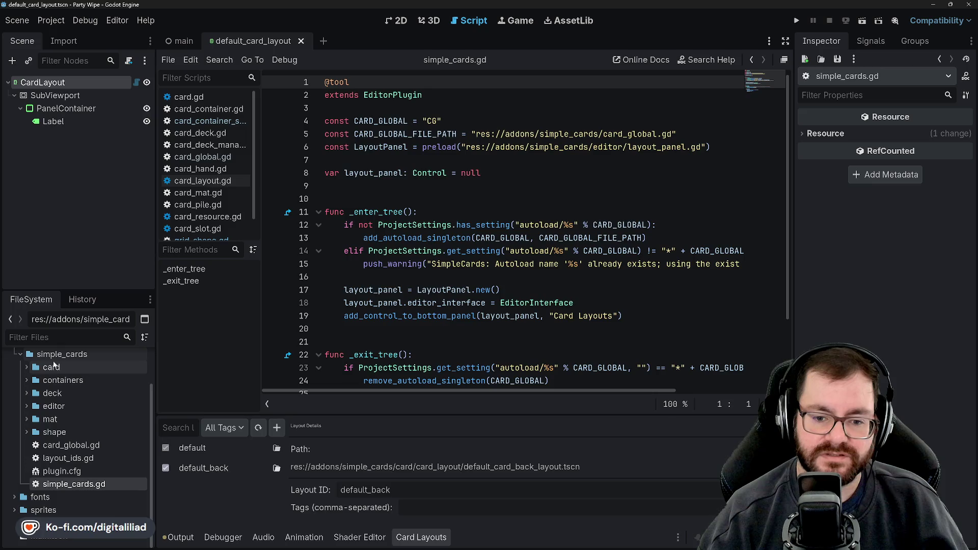
pyautogui.scroll(2, 61, 401)
pyautogui.scroll(-2, 61, 387)
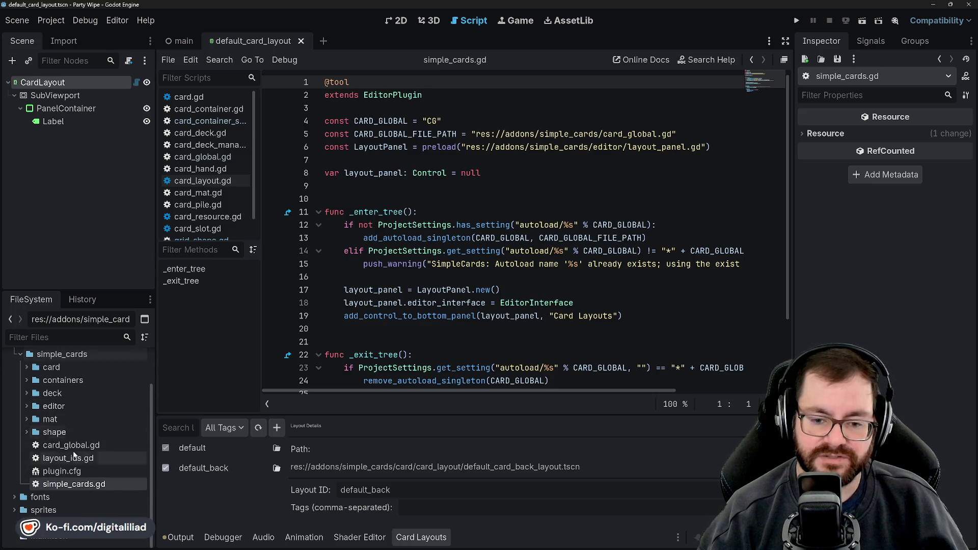
pyautogui.scroll(2, 23, 468)
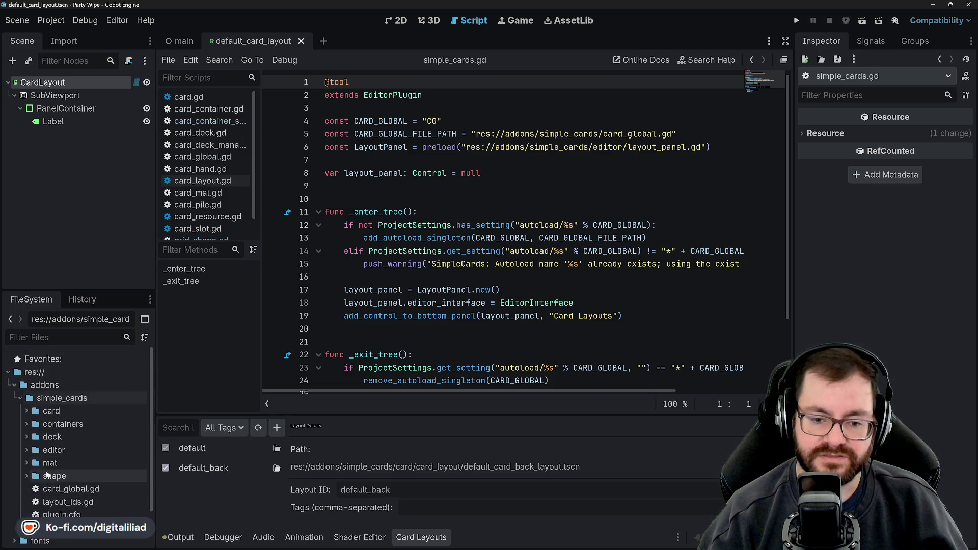
pyautogui.click(20, 396)
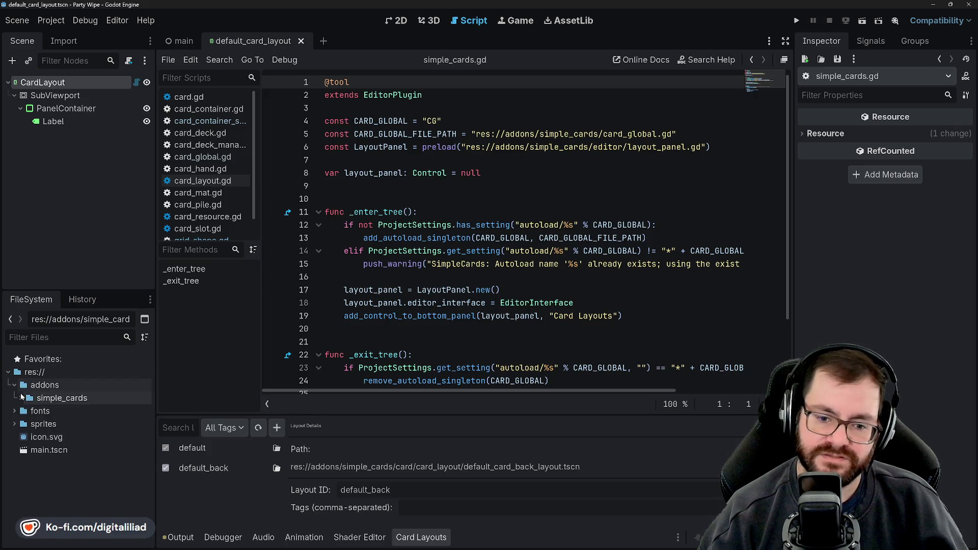
pyautogui.click(21, 398)
# Step: Switch to Chrome and its simple-cards-v-2 GitHub README tab
pyautogui.moveTo(462, 545)
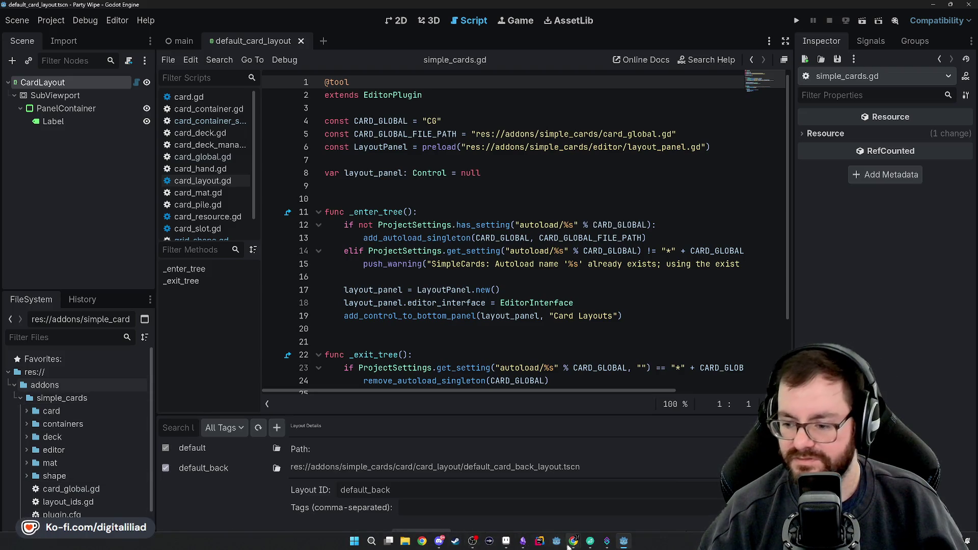
pyautogui.moveTo(569, 545)
pyautogui.click(614, 510)
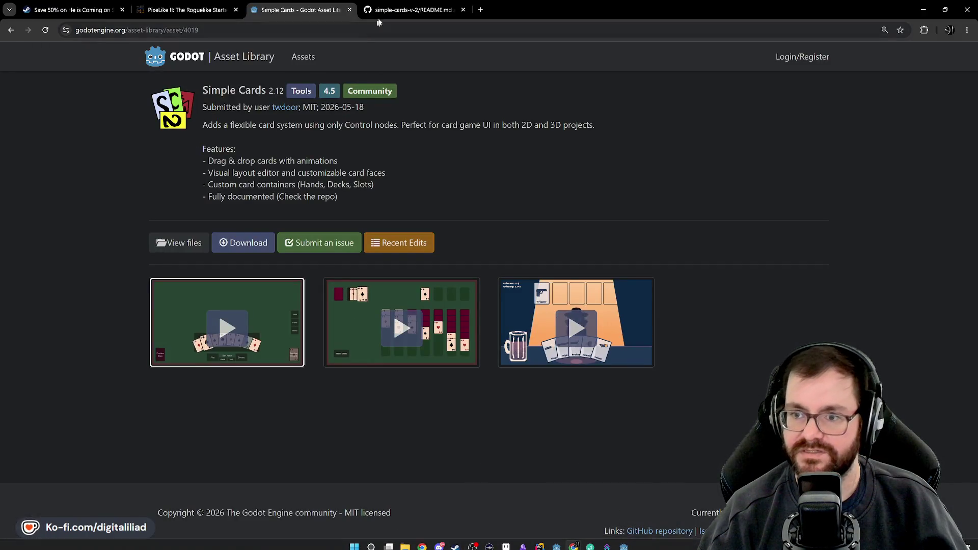
pyautogui.click(380, 10)
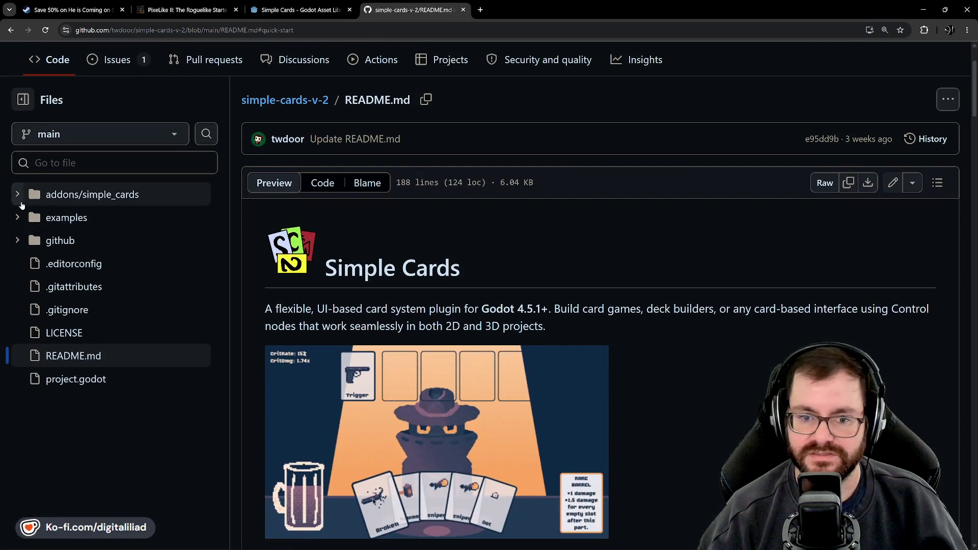
# Step: Briefly expand and collapse the examples, addons/simple_cards and github repo folders
pyautogui.click(19, 217)
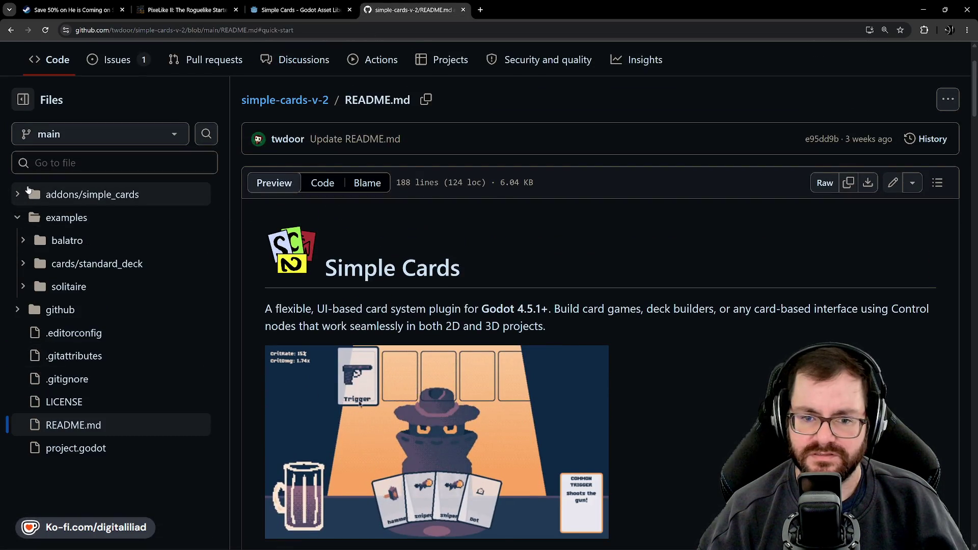
pyautogui.click(17, 194)
pyautogui.click(18, 194)
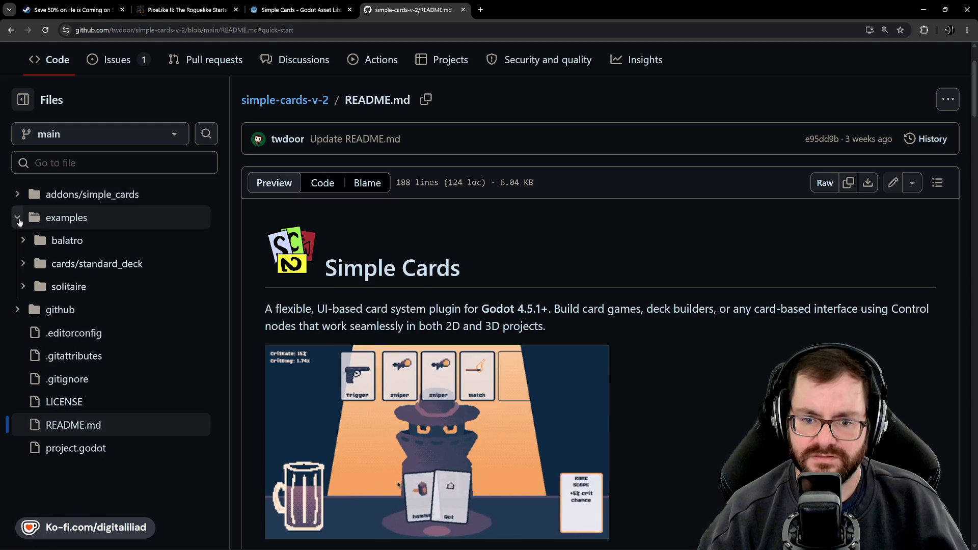
pyautogui.click(18, 218)
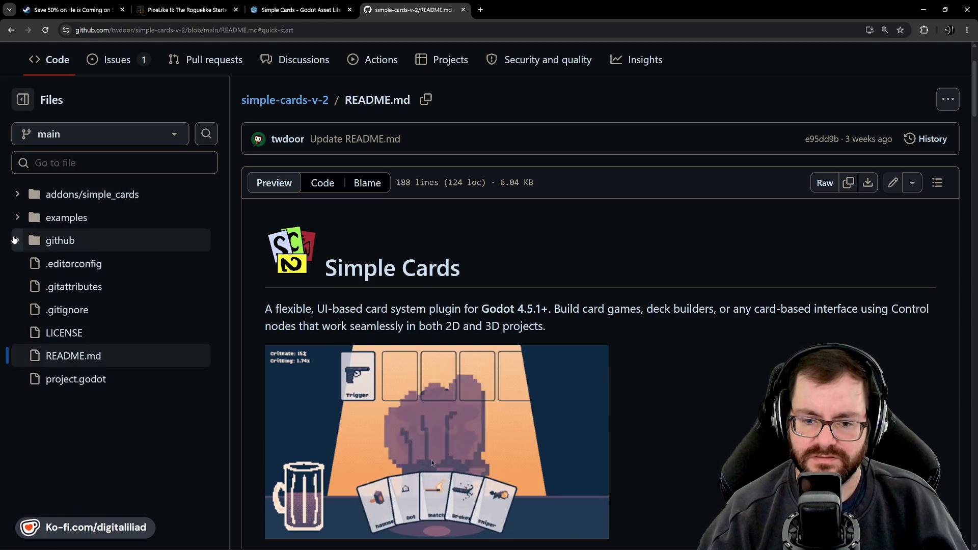
pyautogui.click(16, 240)
pyautogui.click(16, 240)
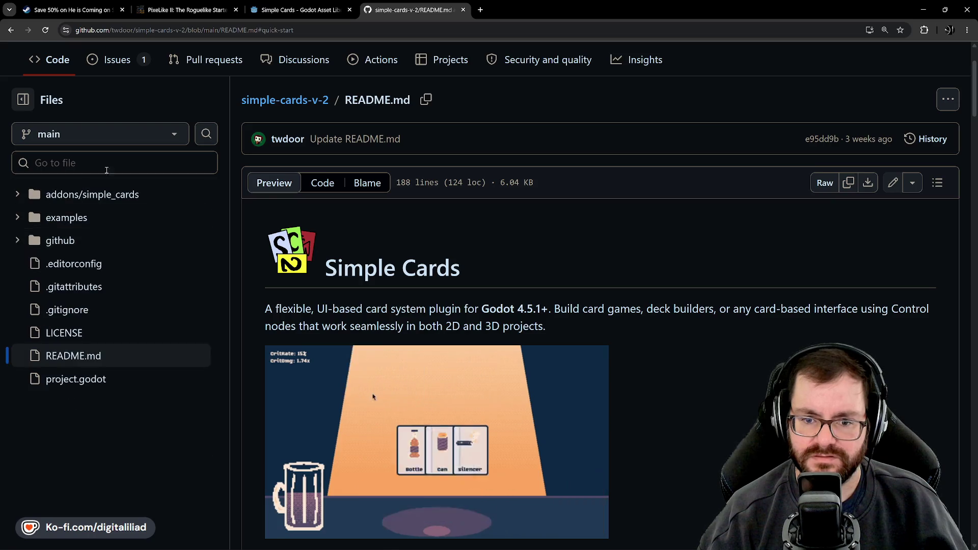
# Step: Jump to the README's Examples section from the table of contents
pyautogui.scroll(-10, 508, 321)
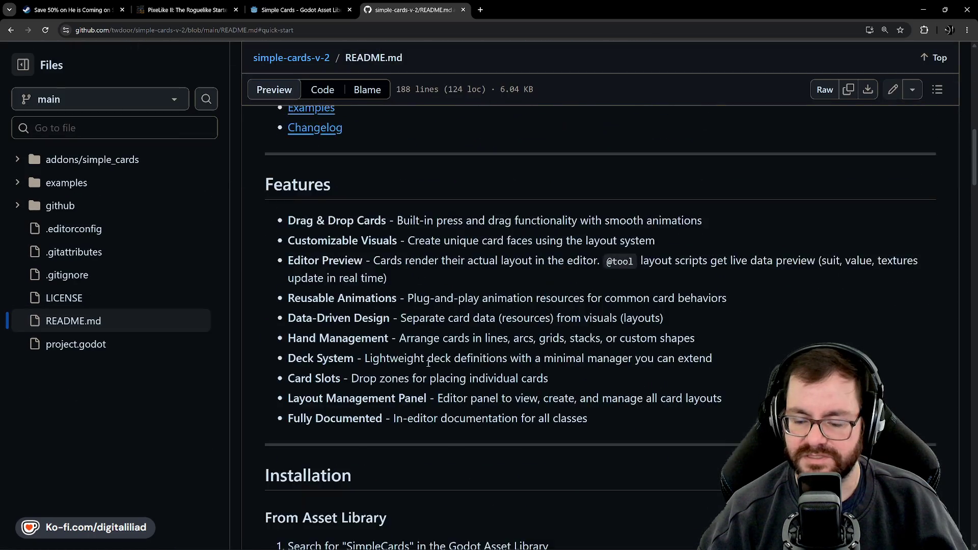
pyautogui.scroll(3, 324, 259)
pyautogui.click(311, 251)
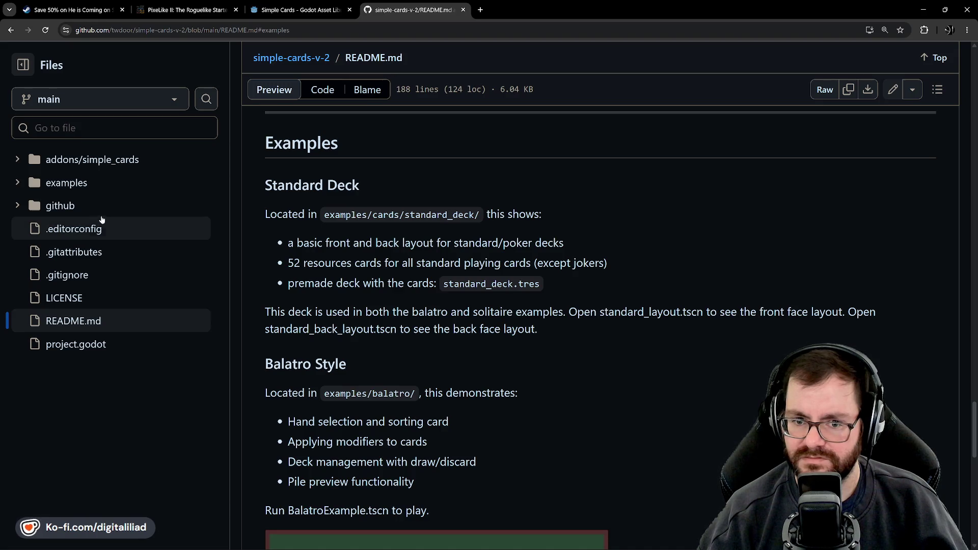
# Step: Peek into the cards/standard_deck and solitaire folders under examples in the Files tree
pyautogui.click(18, 186)
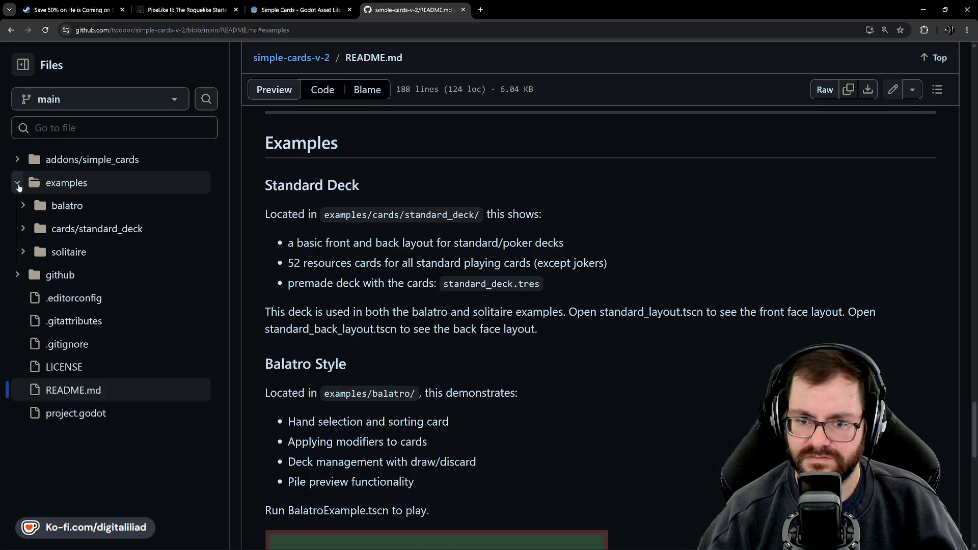
pyautogui.click(22, 230)
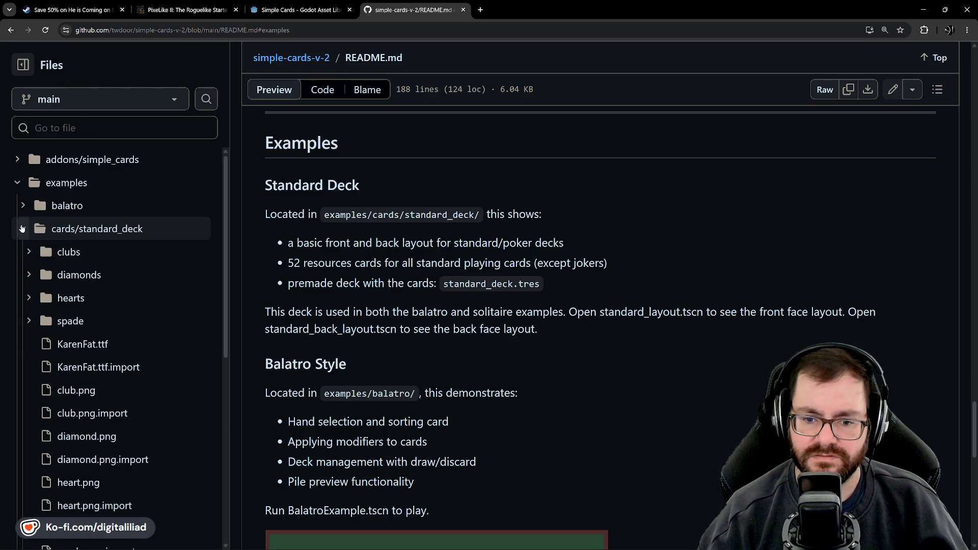
pyautogui.click(22, 229)
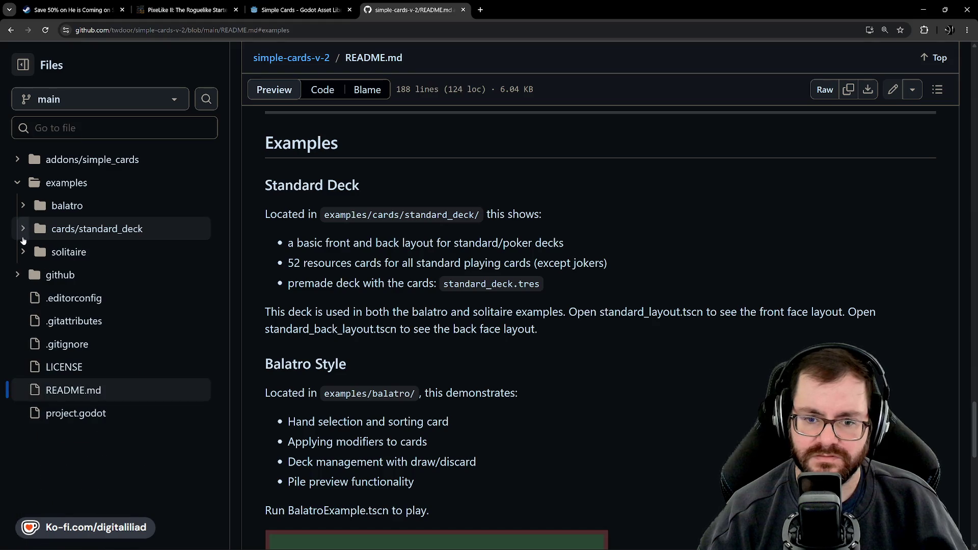
pyautogui.click(23, 251)
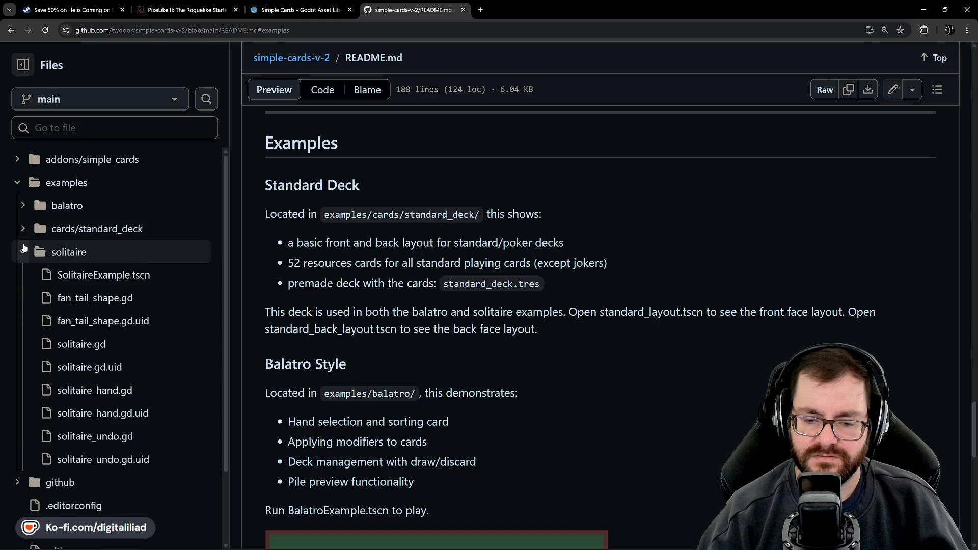
pyautogui.click(23, 248)
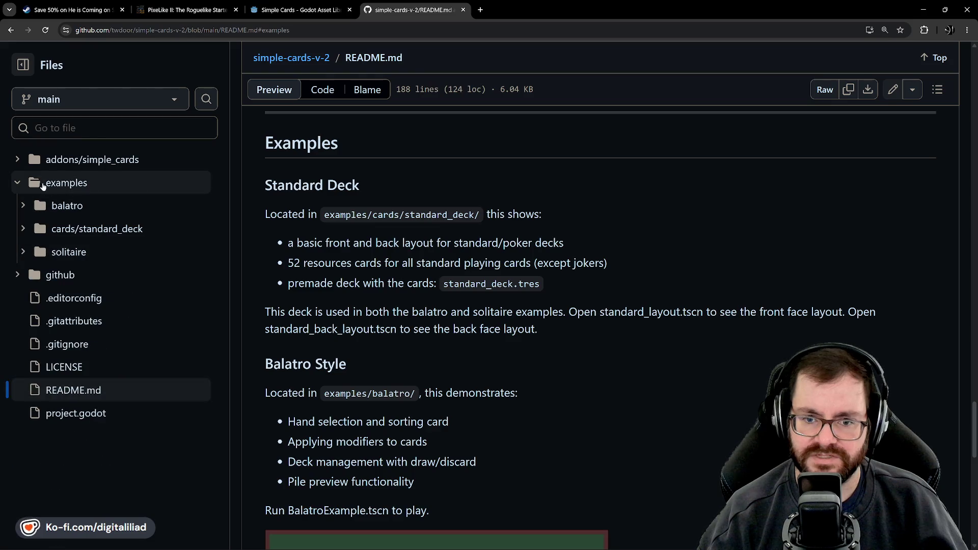
# Step: View the examples folder page, then return to the simple-cards-v-2 repository root
pyautogui.click(57, 187)
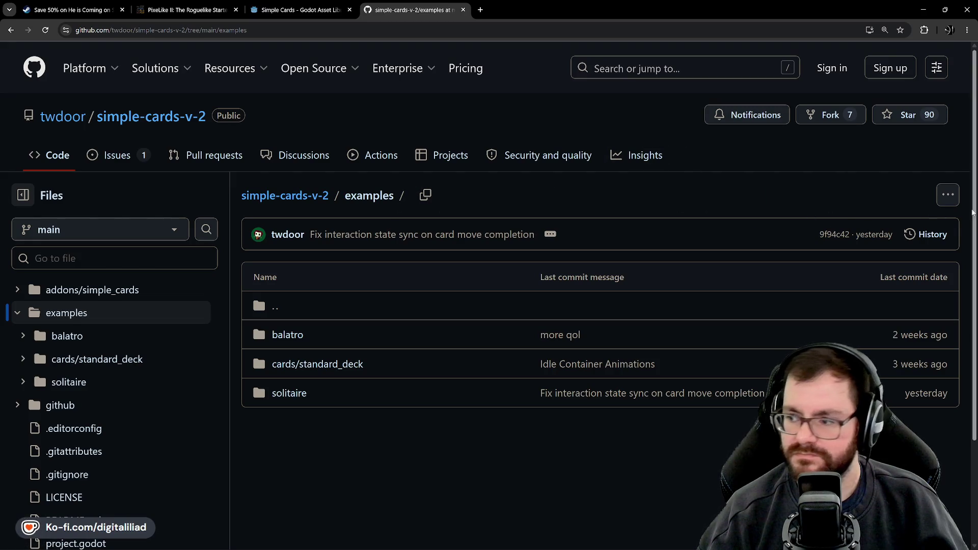
pyautogui.click(945, 202)
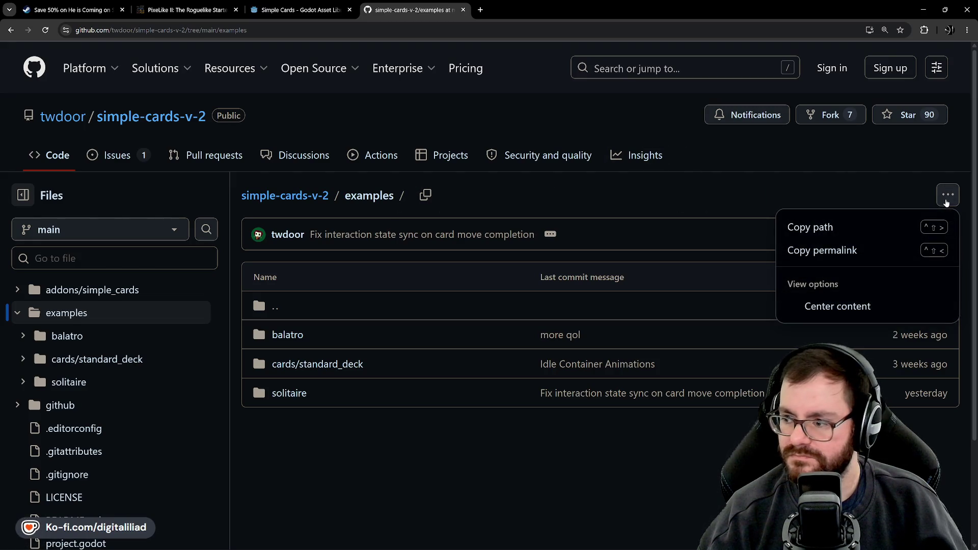
pyautogui.click(649, 206)
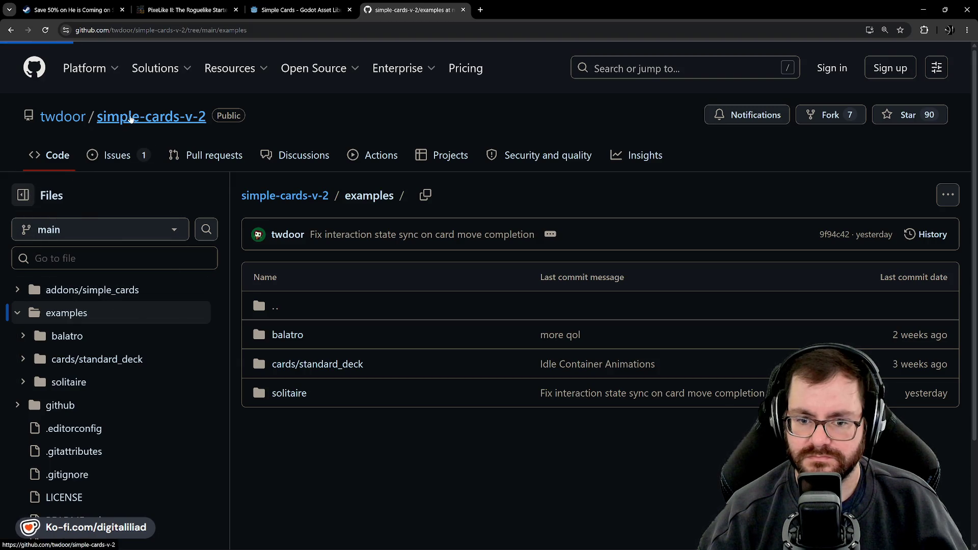
pyautogui.click(151, 116)
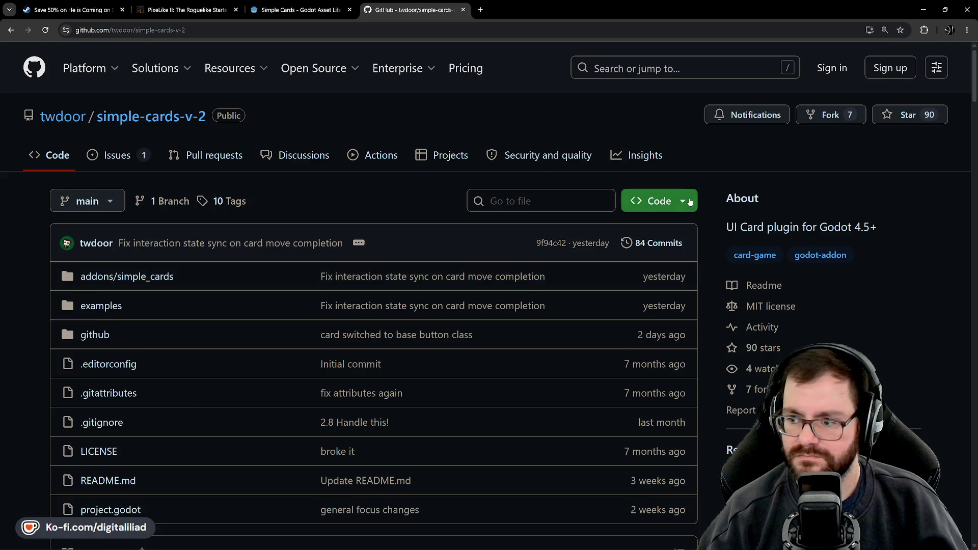
# Step: Download simple-cards-v-2 via Code > Download ZIP and extract the archive
pyautogui.click(689, 202)
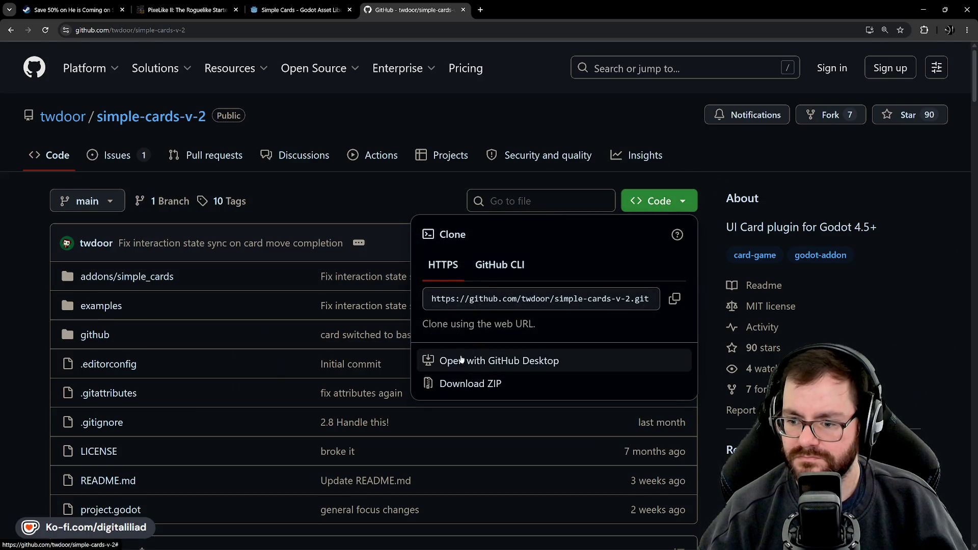
pyautogui.click(456, 384)
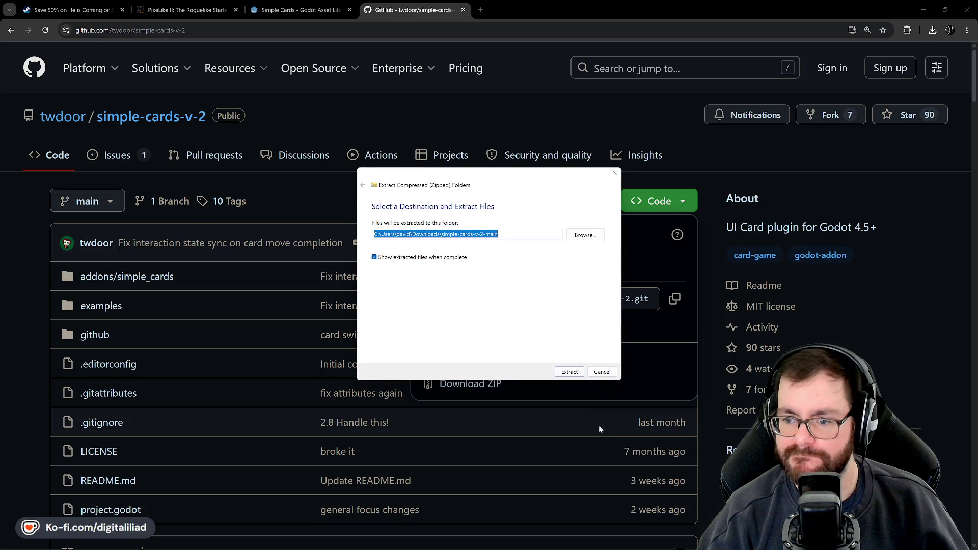
pyautogui.click(569, 372)
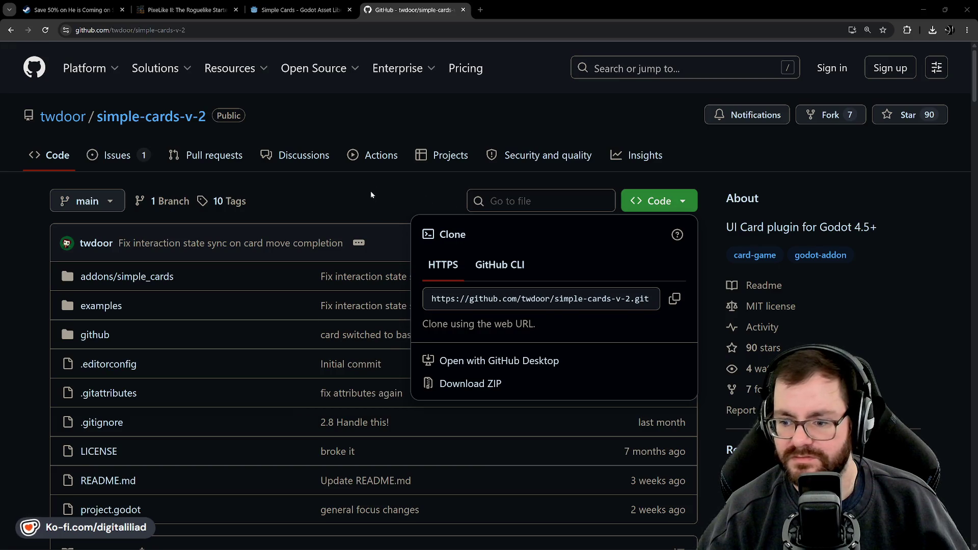
# Step: Browse into the examples folder toward cards/standard_deck and its suit folders
pyautogui.click(361, 196)
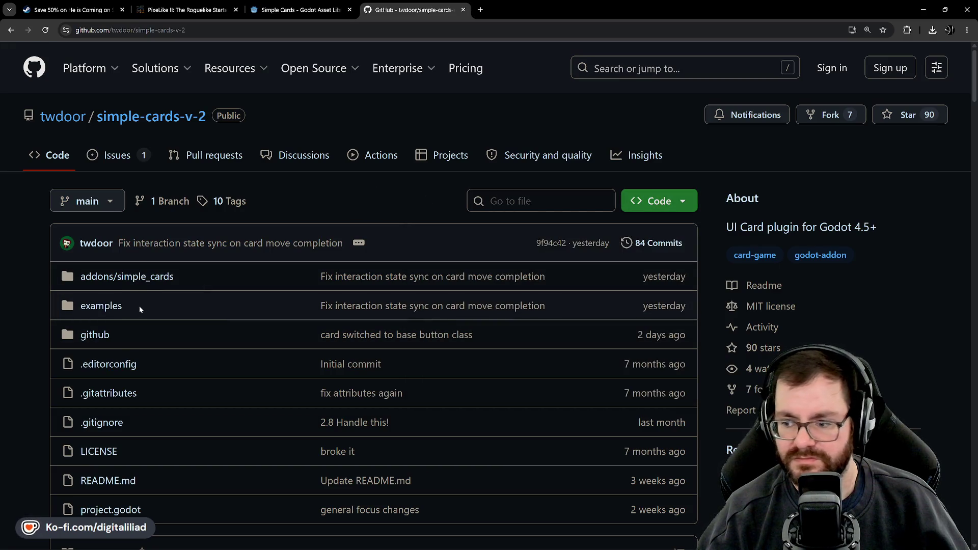
pyautogui.scroll(-2, 103, 305)
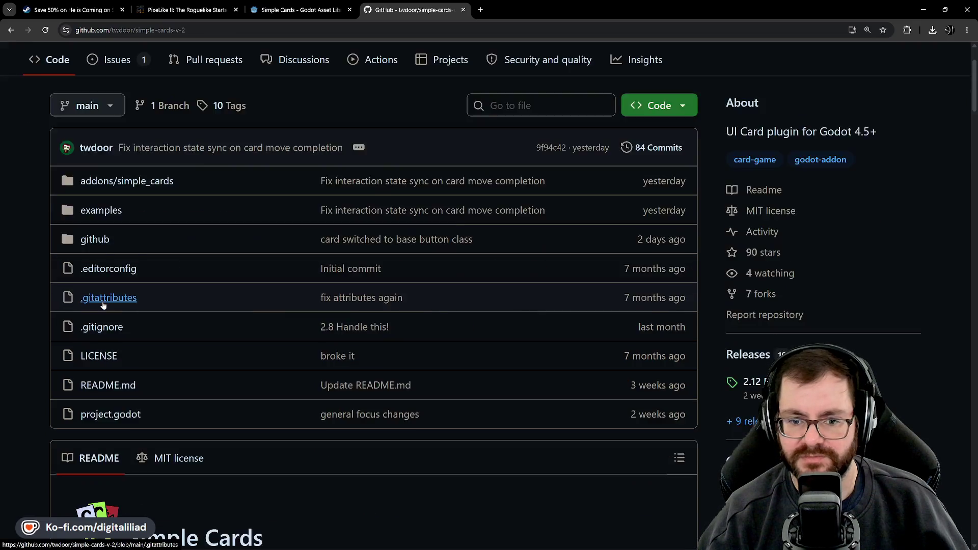
pyautogui.click(101, 210)
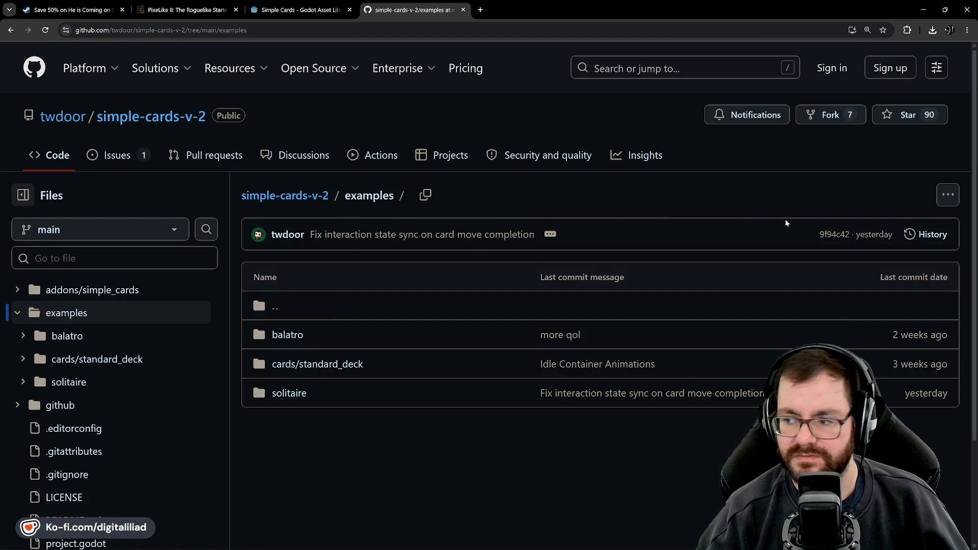
pyautogui.click(949, 195)
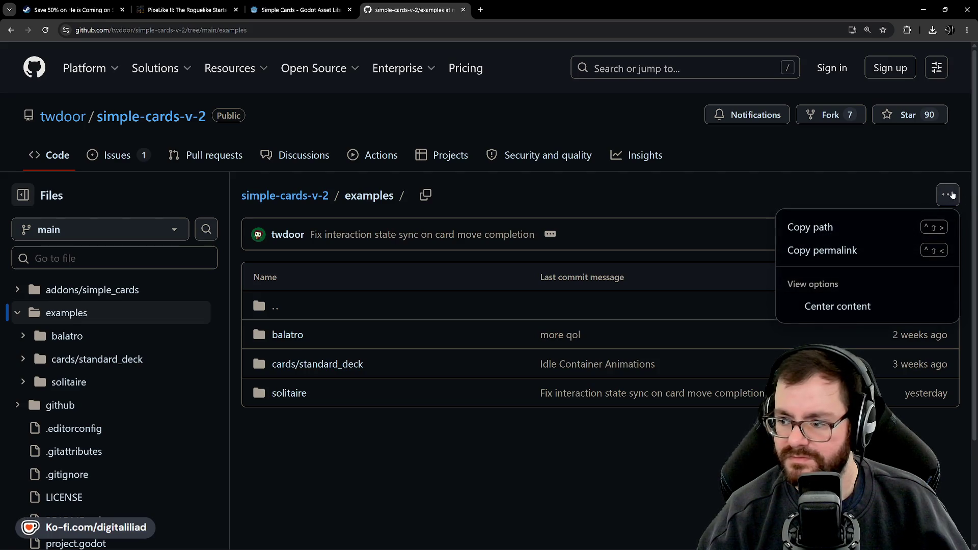
pyautogui.click(622, 260)
pyautogui.click(309, 365)
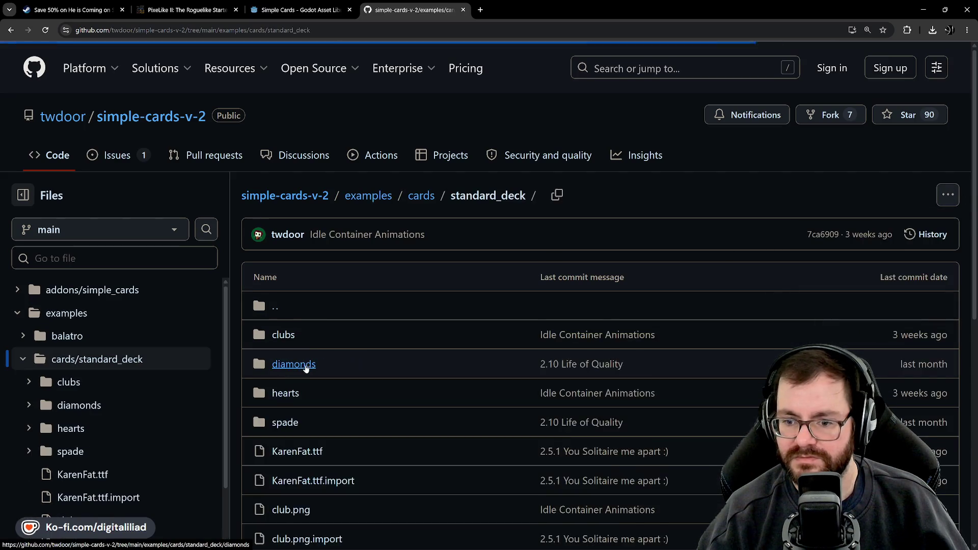
pyautogui.click(952, 196)
pyautogui.click(953, 196)
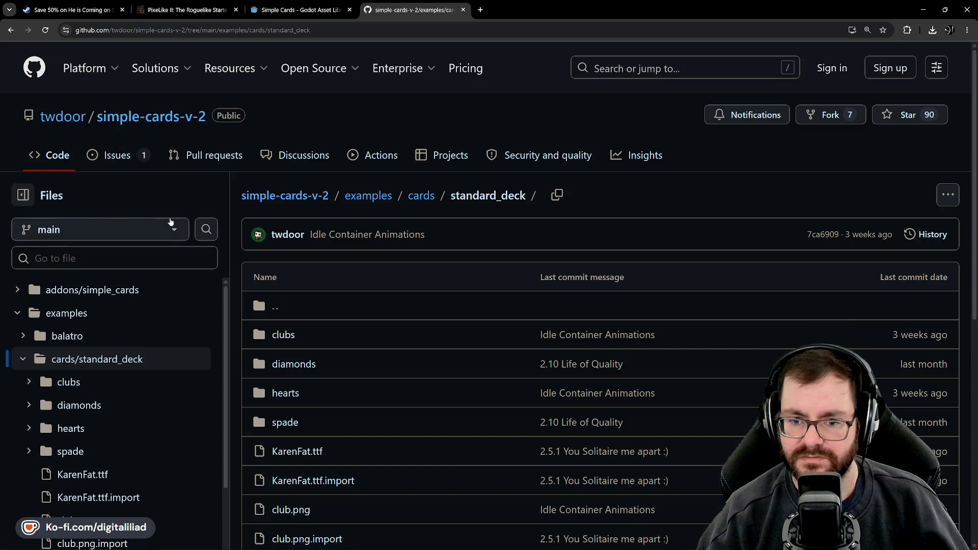
pyautogui.click(23, 194)
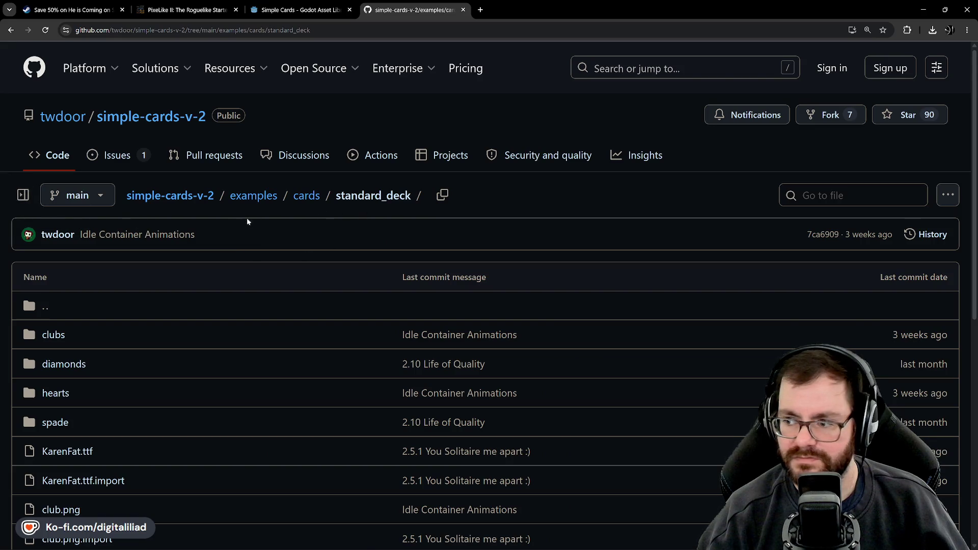
pyautogui.click(23, 195)
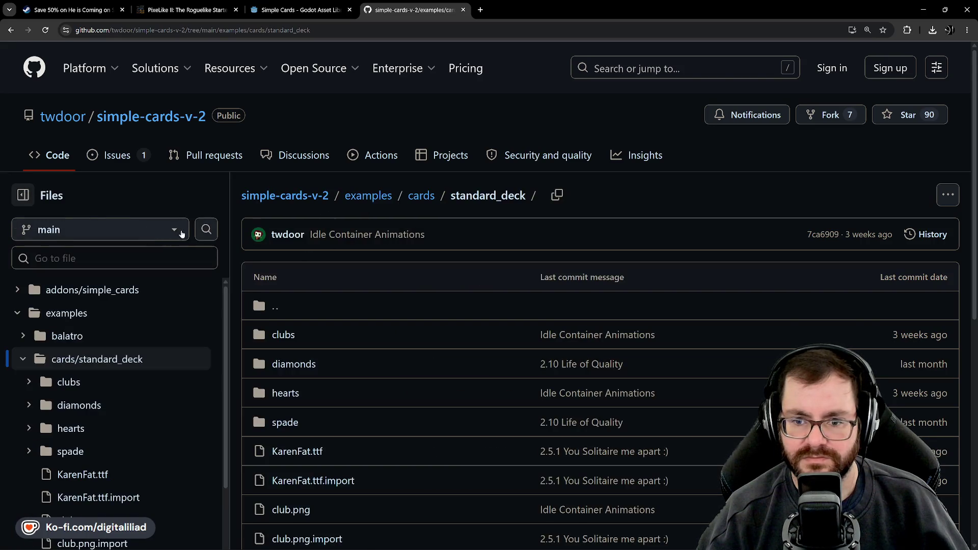
pyautogui.scroll(-3, 82, 367)
pyautogui.scroll(3, 76, 389)
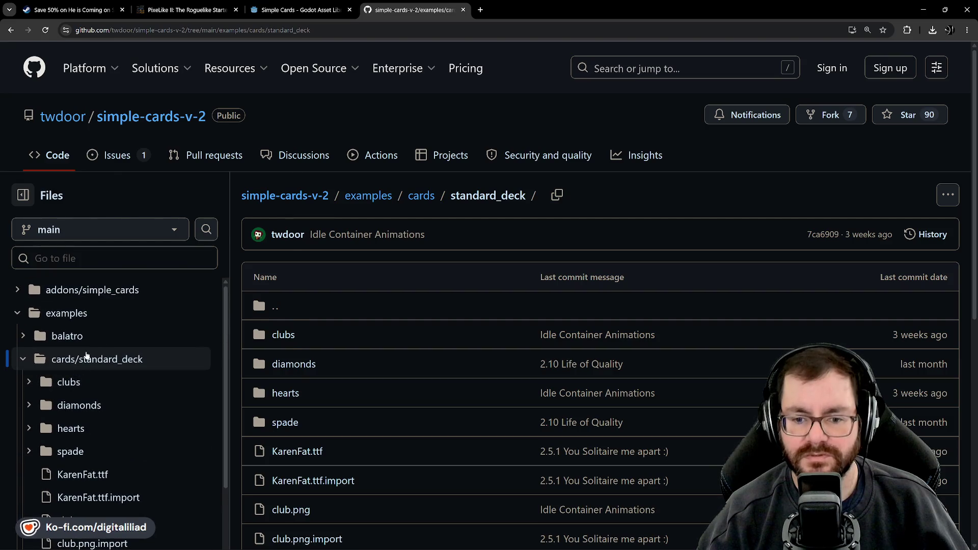
pyautogui.rightClick(86, 358)
pyautogui.press('Escape')
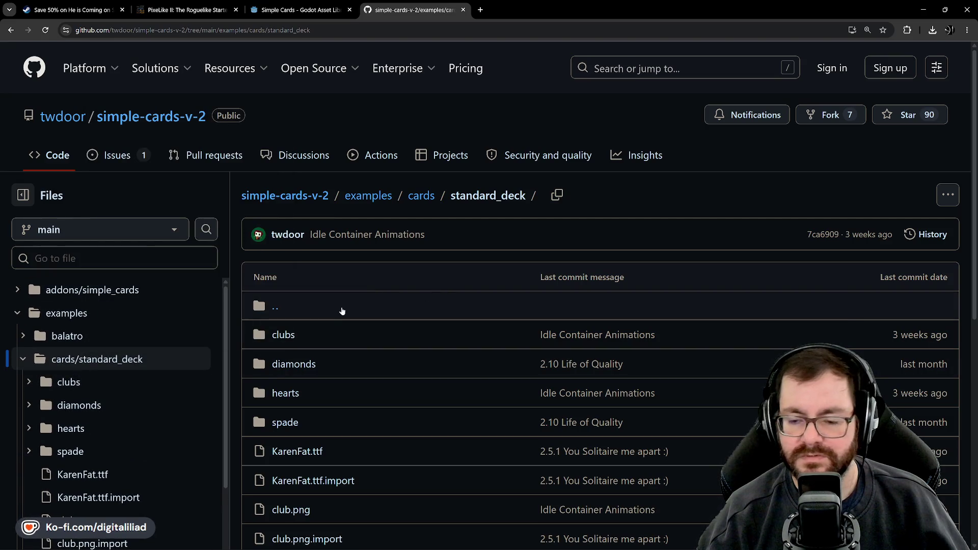
pyautogui.scroll(-5, 378, 377)
pyautogui.scroll(-2, 412, 411)
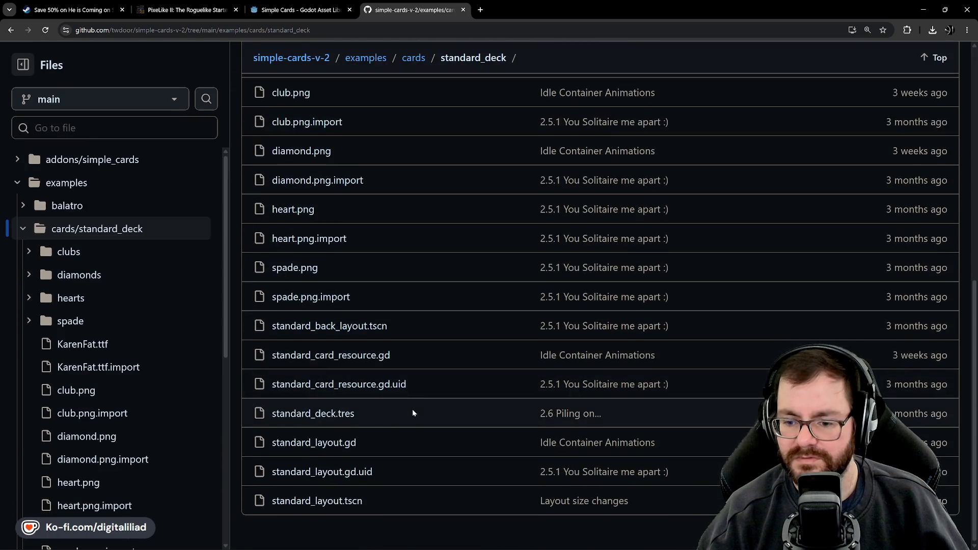
pyautogui.scroll(7, 414, 406)
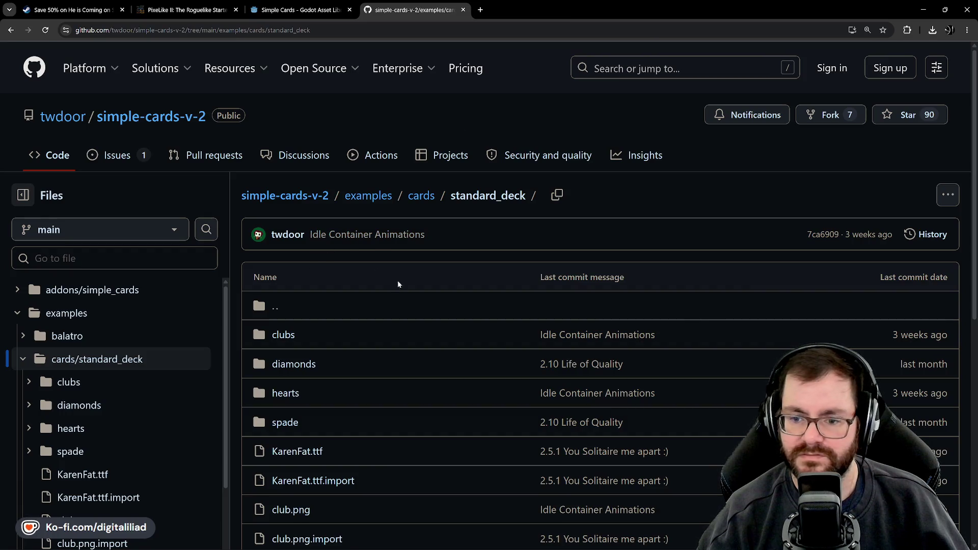
pyautogui.scroll(-4, 398, 283)
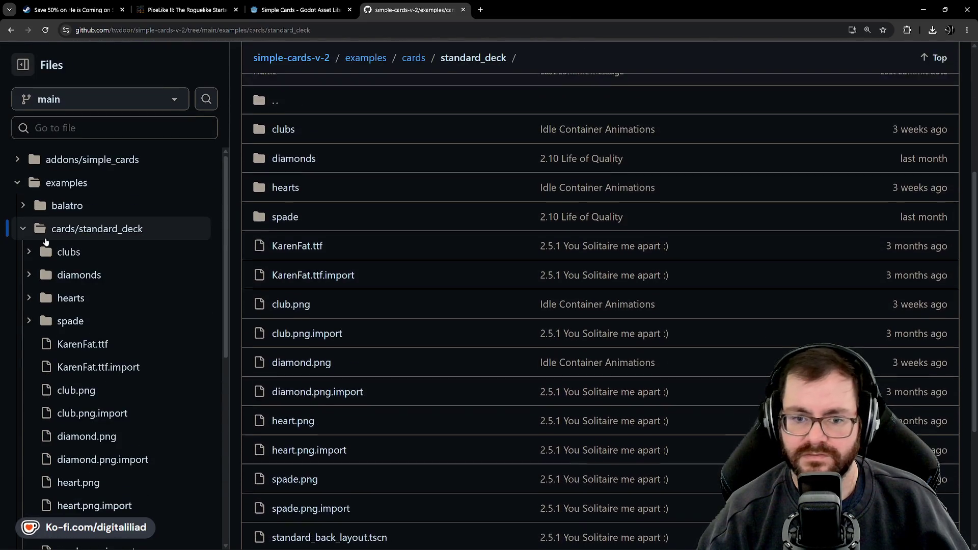
pyautogui.scroll(2, 46, 242)
pyautogui.click(23, 262)
pyautogui.click(21, 219)
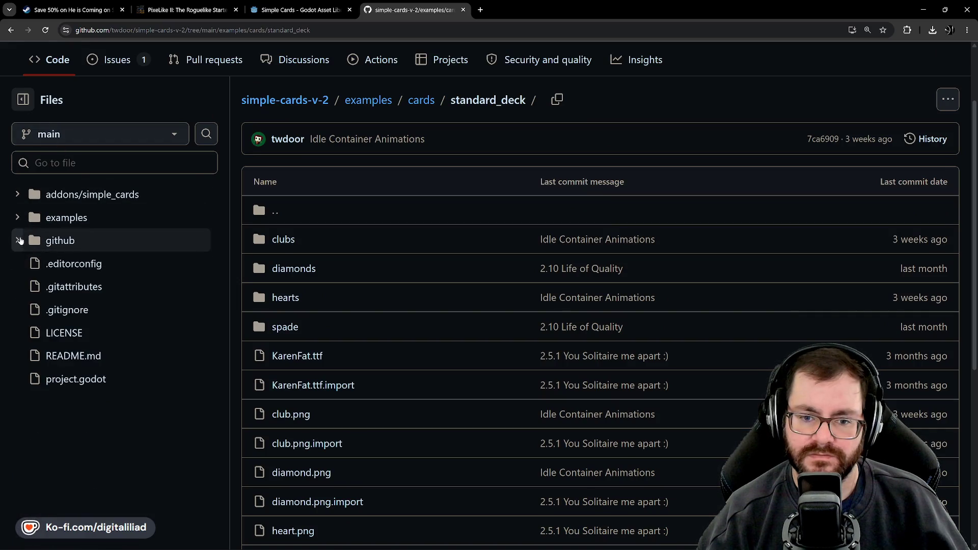
pyautogui.click(18, 220)
pyautogui.click(68, 225)
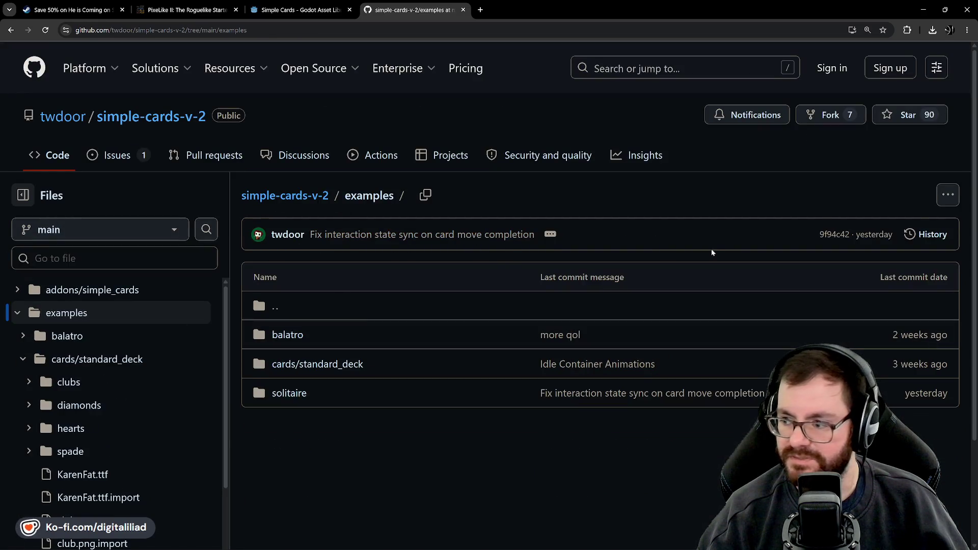
pyautogui.click(940, 197)
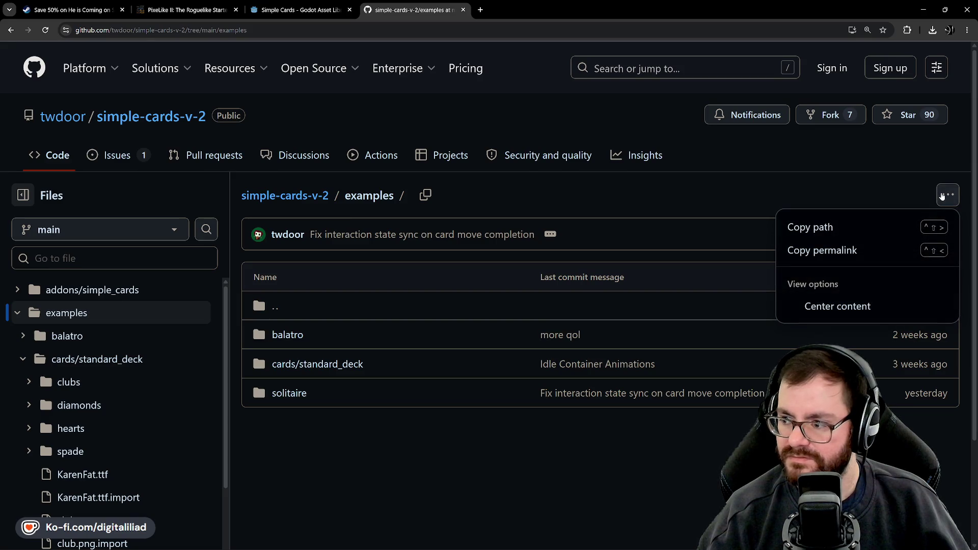
pyautogui.click(945, 197)
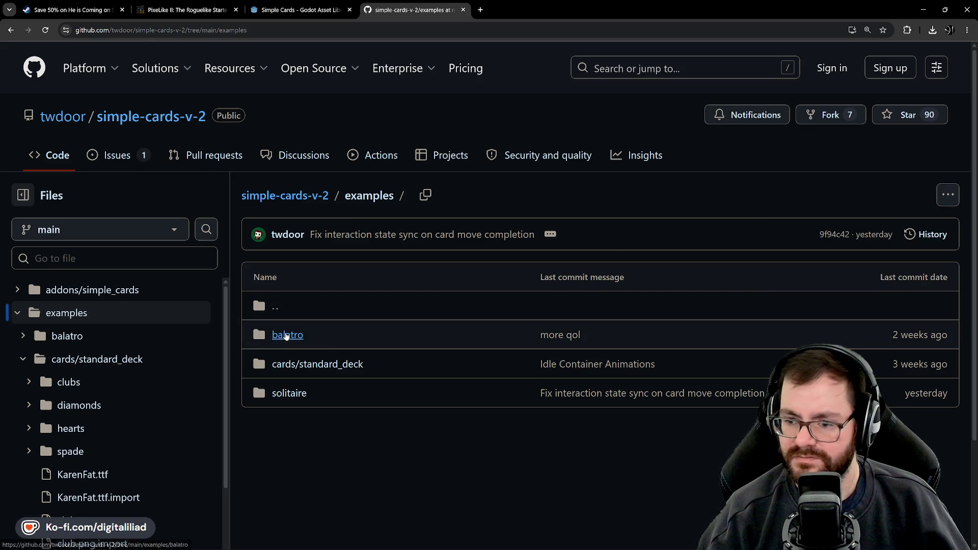
pyautogui.click(283, 335)
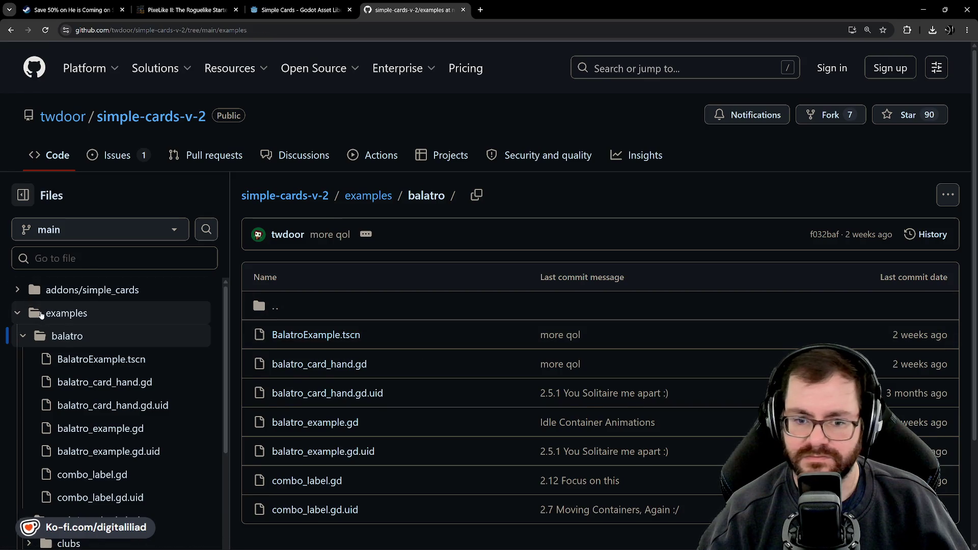
pyautogui.click(54, 312)
pyautogui.click(60, 286)
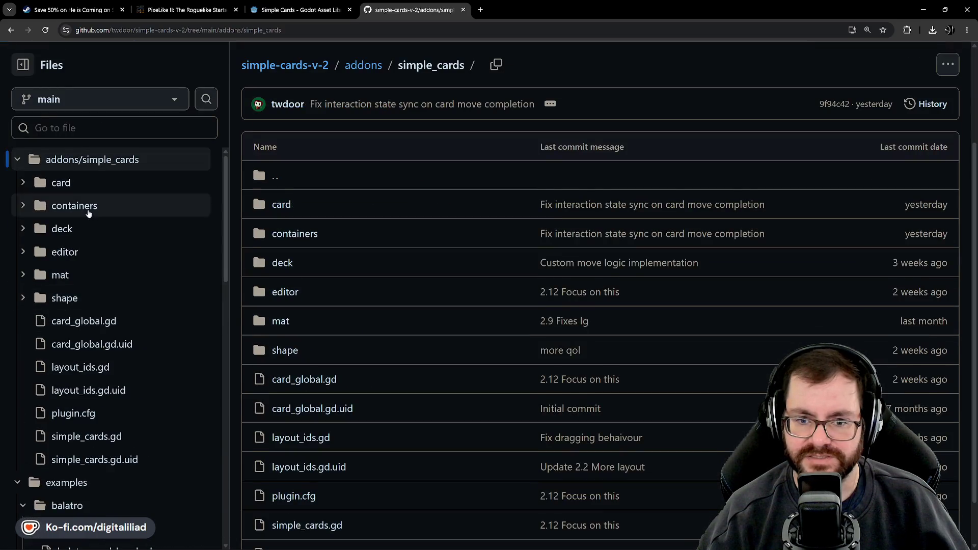
pyautogui.scroll(3, 97, 234)
pyautogui.click(138, 118)
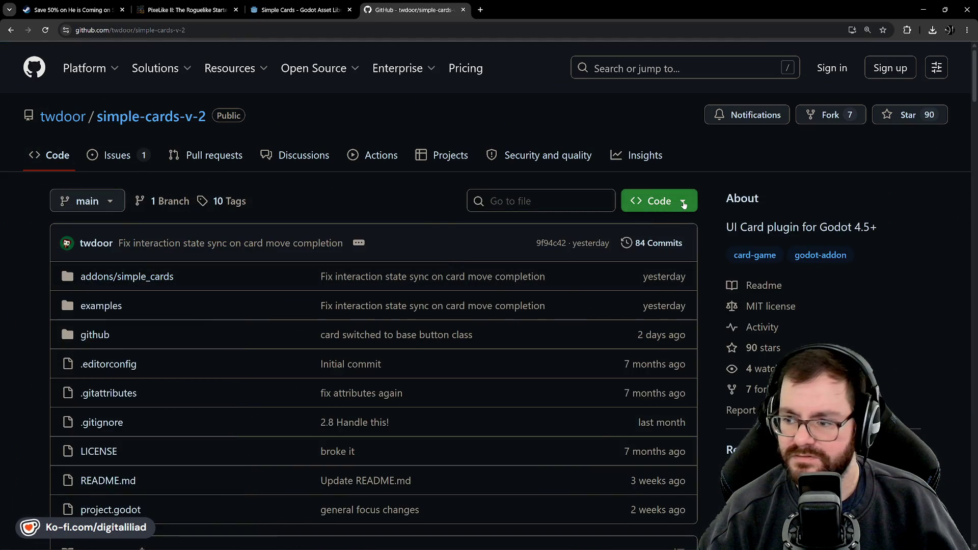
pyautogui.click(683, 202)
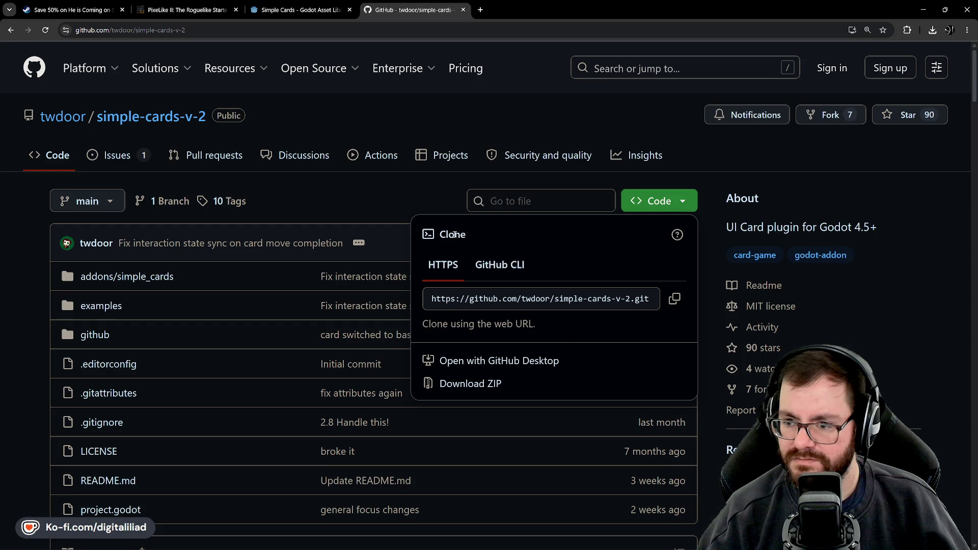
pyautogui.click(691, 204)
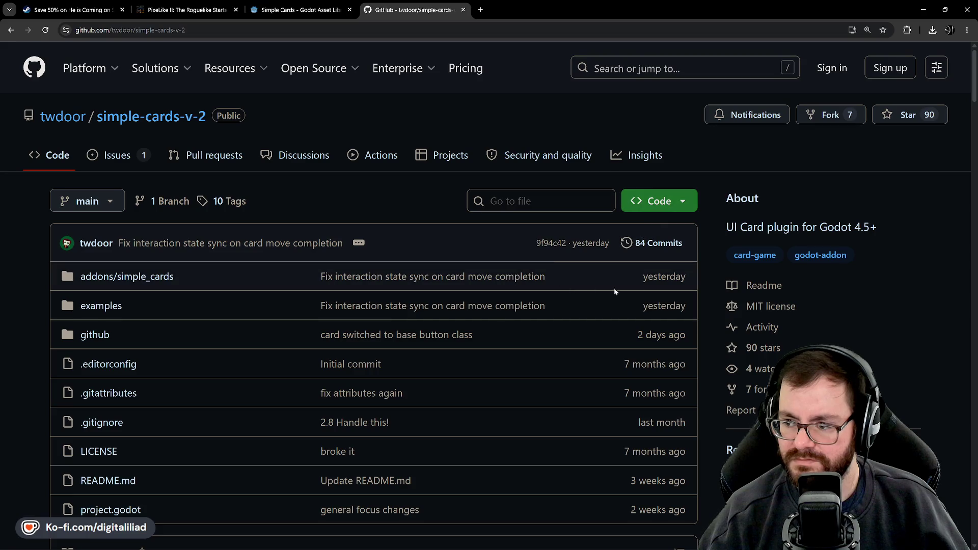
pyautogui.scroll(-2, 383, 335)
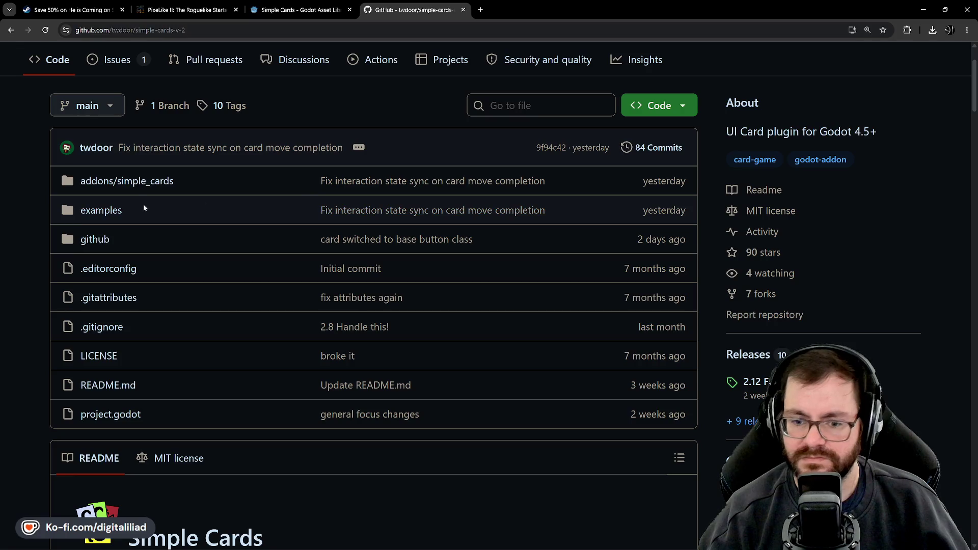
pyautogui.scroll(-15, 252, 263)
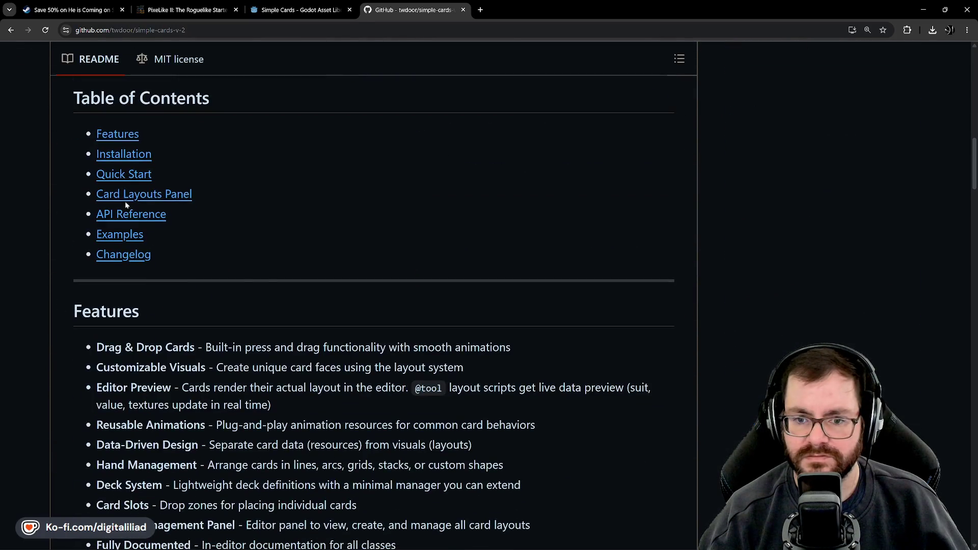
# Step: Read the README from Quick Start through its examples, returning to the my_layout.gd code
pyautogui.click(129, 172)
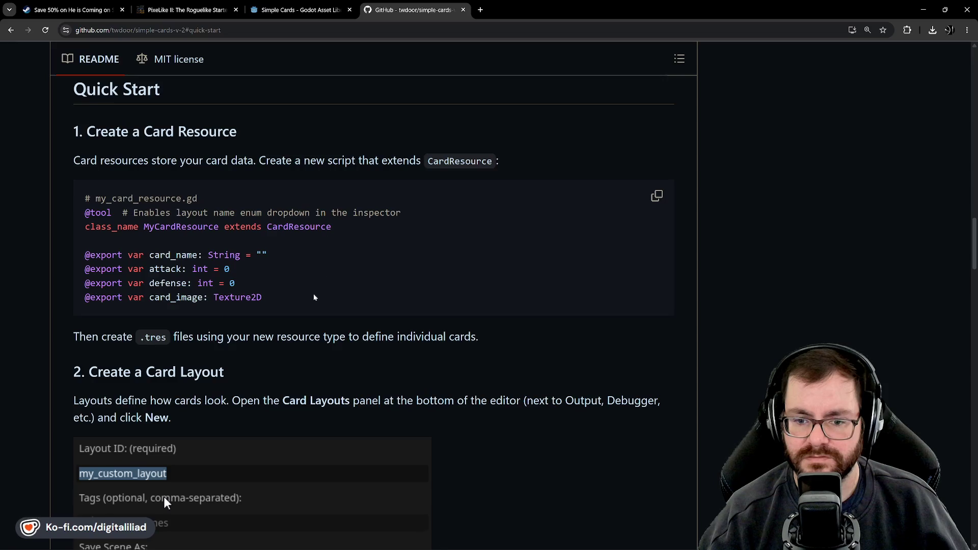
pyautogui.scroll(-4, 56, 191)
pyautogui.scroll(-6, 51, 268)
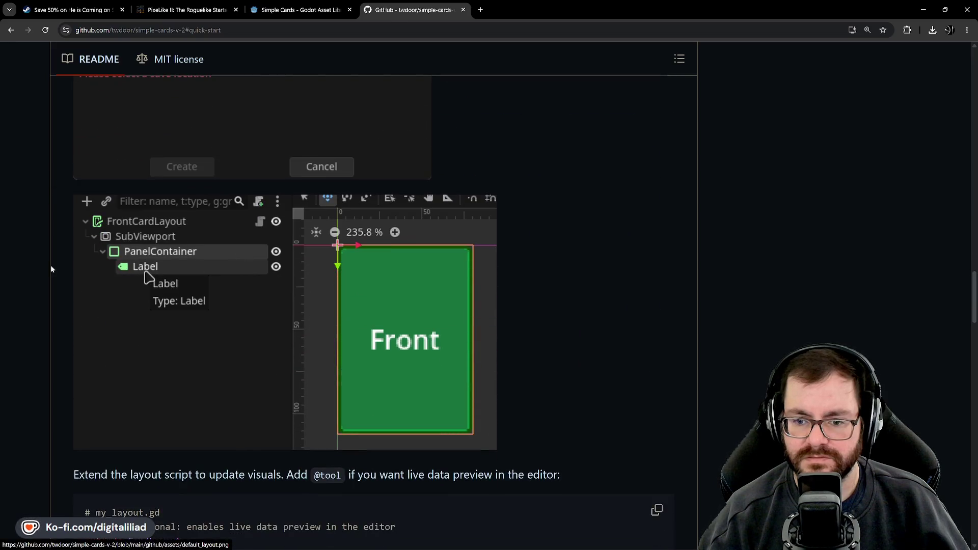
pyautogui.scroll(-4, 222, 368)
pyautogui.scroll(-3, 308, 301)
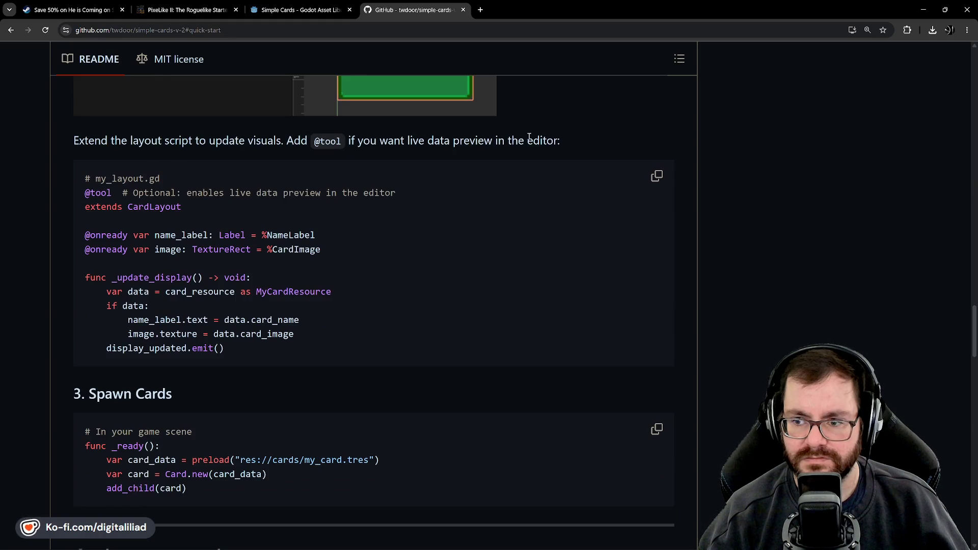
pyautogui.scroll(-3, 397, 282)
pyautogui.scroll(-2, 133, 336)
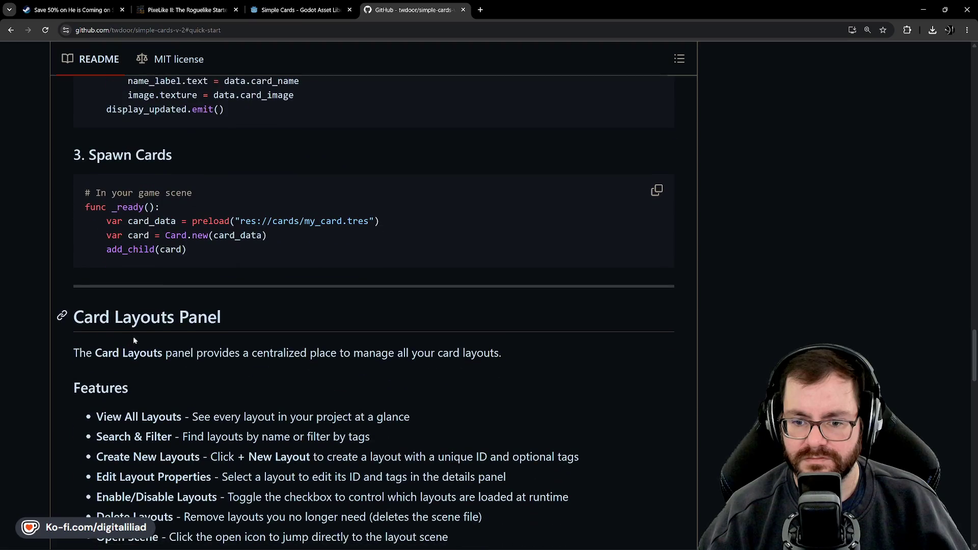
pyautogui.scroll(-4, 186, 307)
pyautogui.scroll(-3, 138, 199)
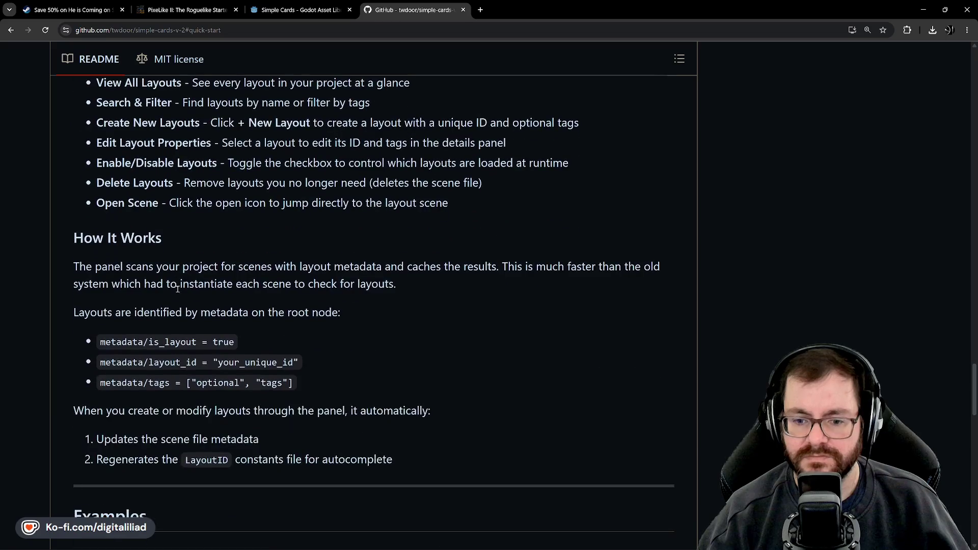
pyautogui.scroll(-3, 248, 242)
pyautogui.scroll(-5, 172, 216)
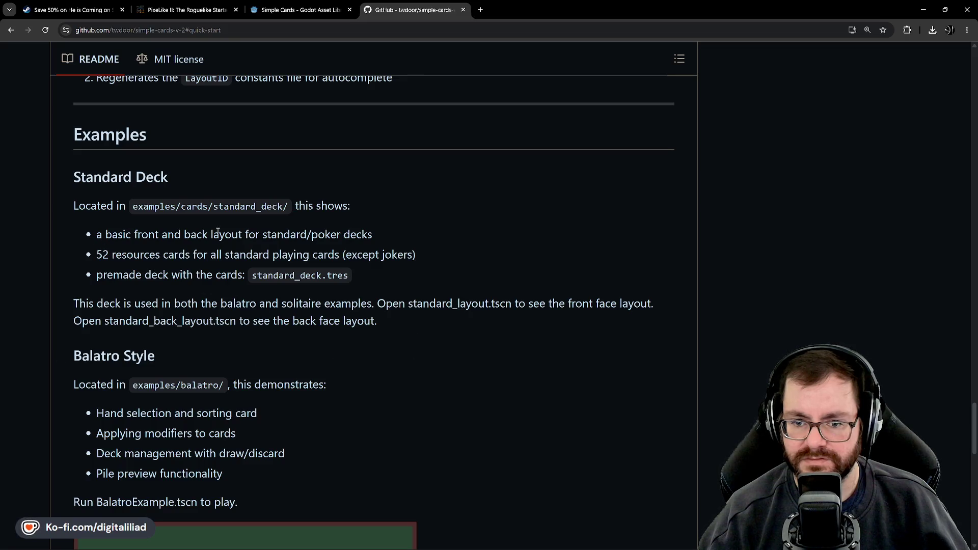
pyautogui.scroll(-15, 301, 328)
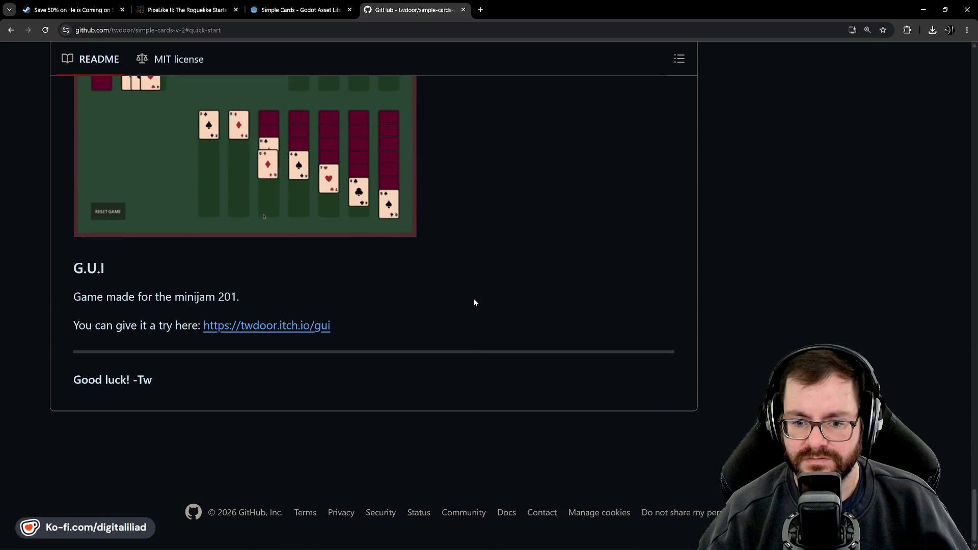
pyautogui.scroll(9, 467, 359)
pyautogui.scroll(1, 465, 376)
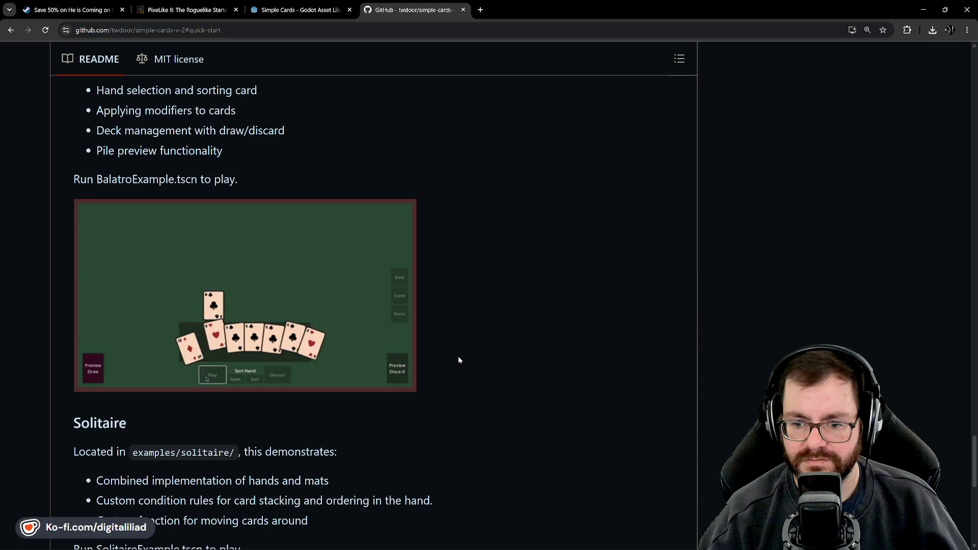
pyautogui.scroll(9, 457, 360)
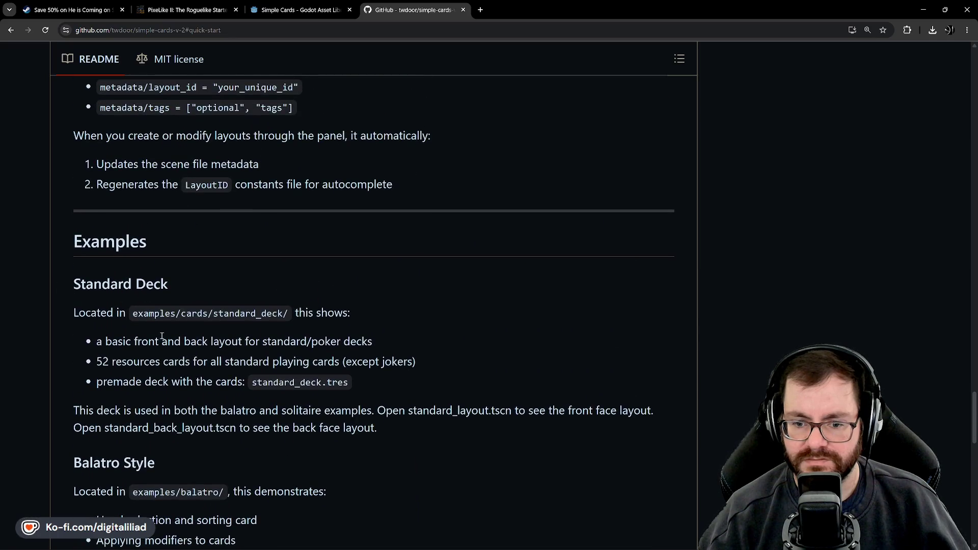
pyautogui.scroll(5, 199, 342)
pyautogui.scroll(12, 199, 343)
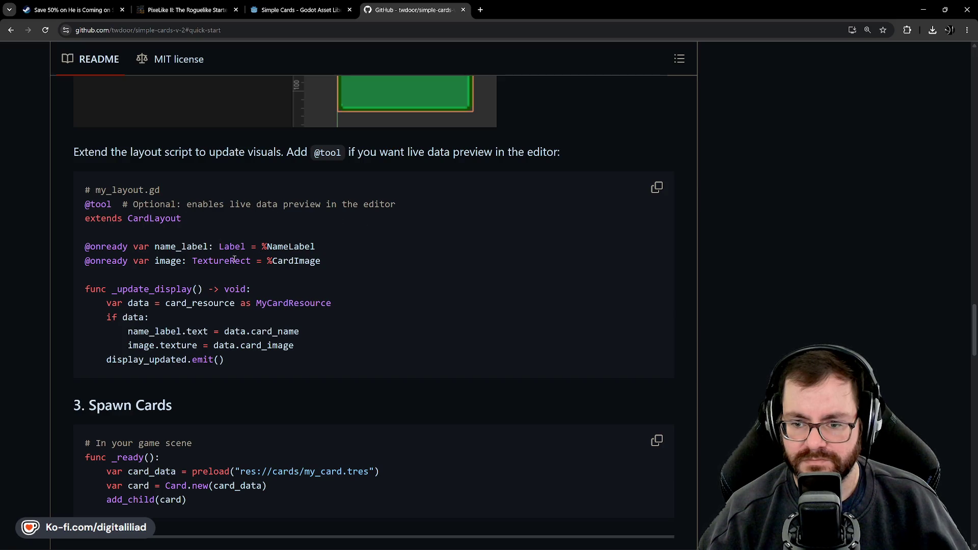
# Step: Scroll back up the README to study the Card Resource example
pyautogui.scroll(2, 319, 327)
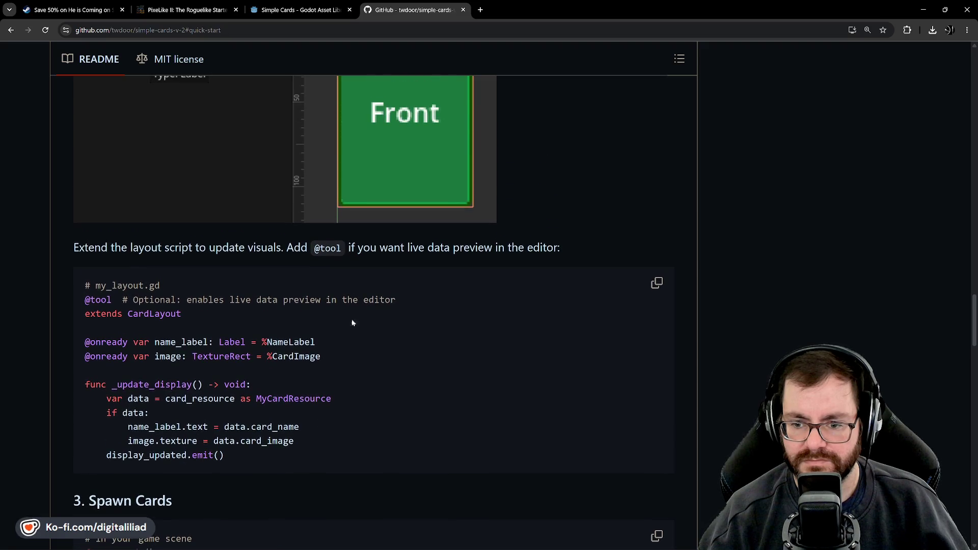
pyautogui.scroll(1, 391, 318)
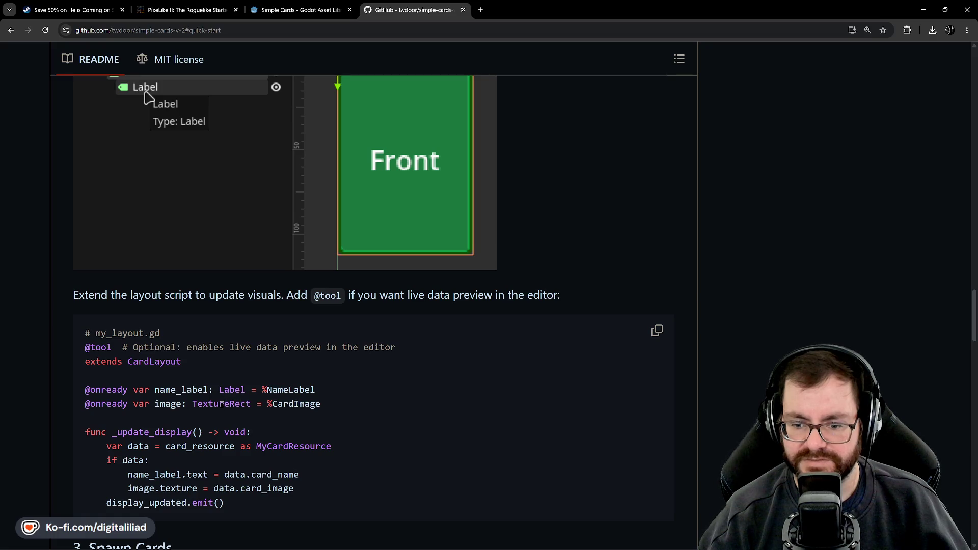
pyautogui.scroll(3, 432, 339)
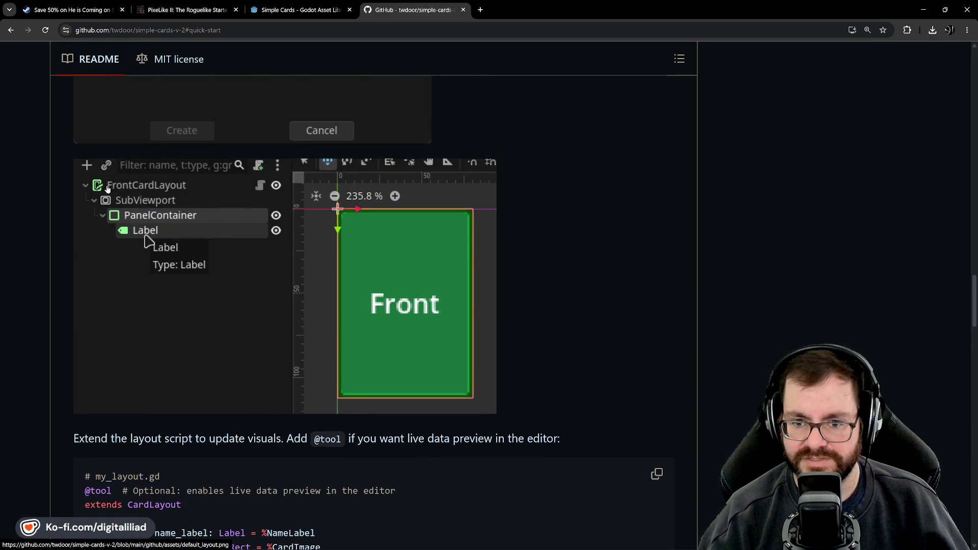
pyautogui.scroll(-4, 335, 369)
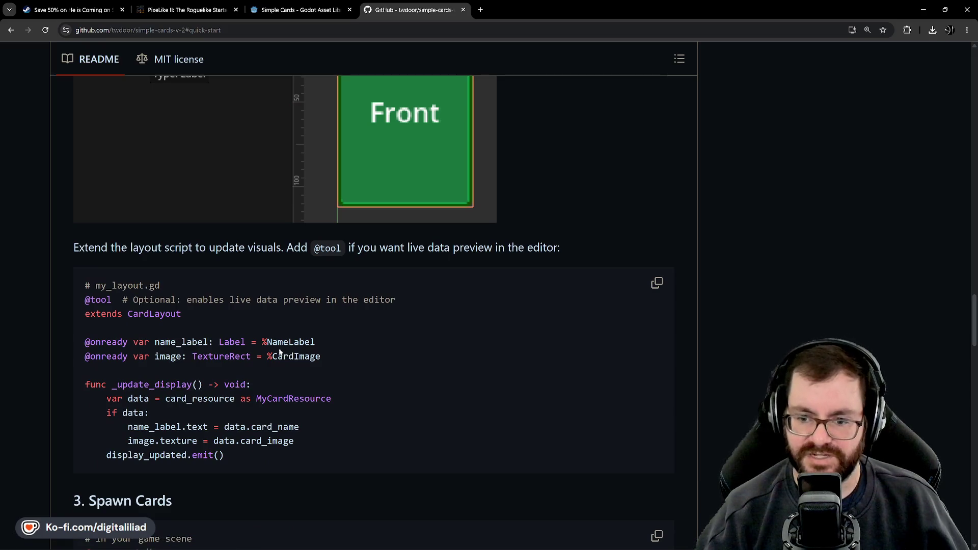
pyautogui.scroll(5, 280, 351)
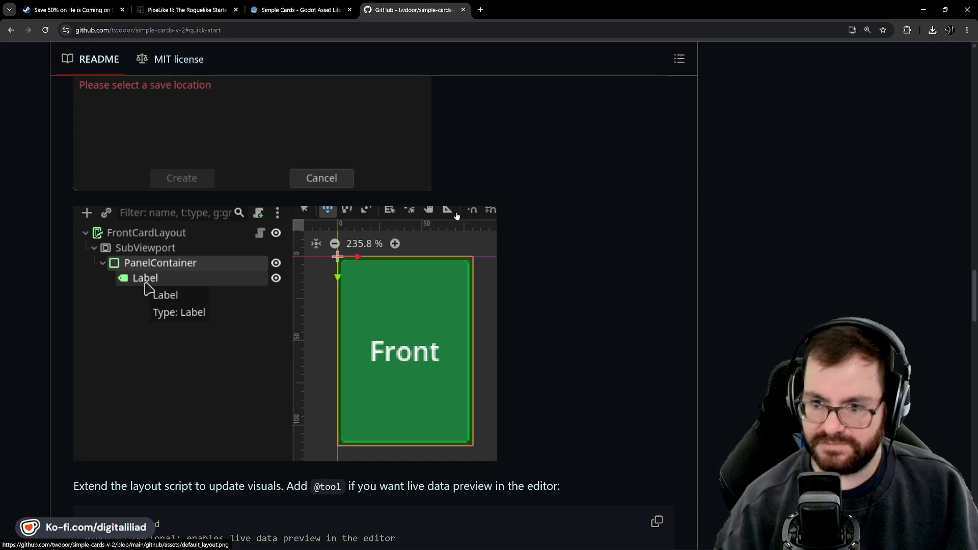
pyautogui.scroll(5, 560, 300)
pyautogui.scroll(-2, 532, 356)
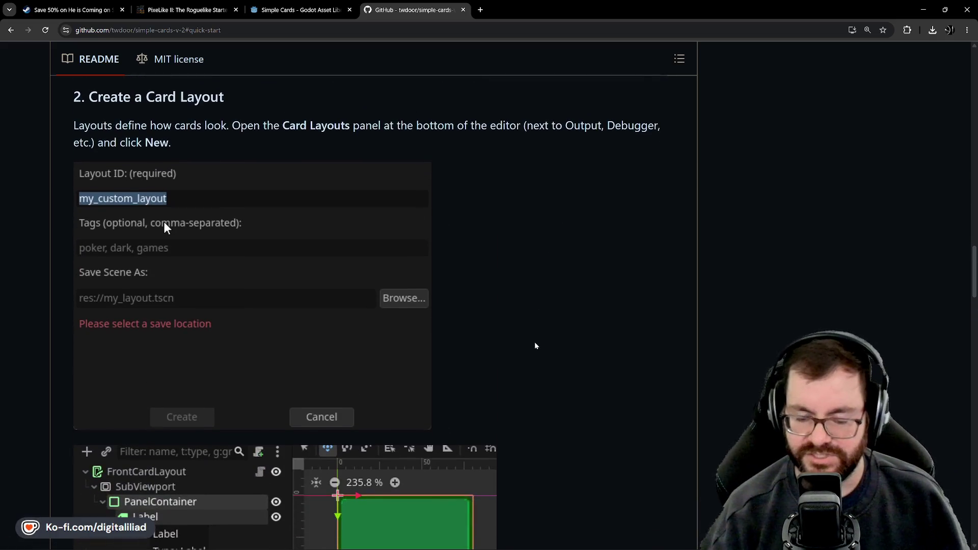
pyautogui.scroll(2, 536, 344)
pyautogui.scroll(-5, 541, 336)
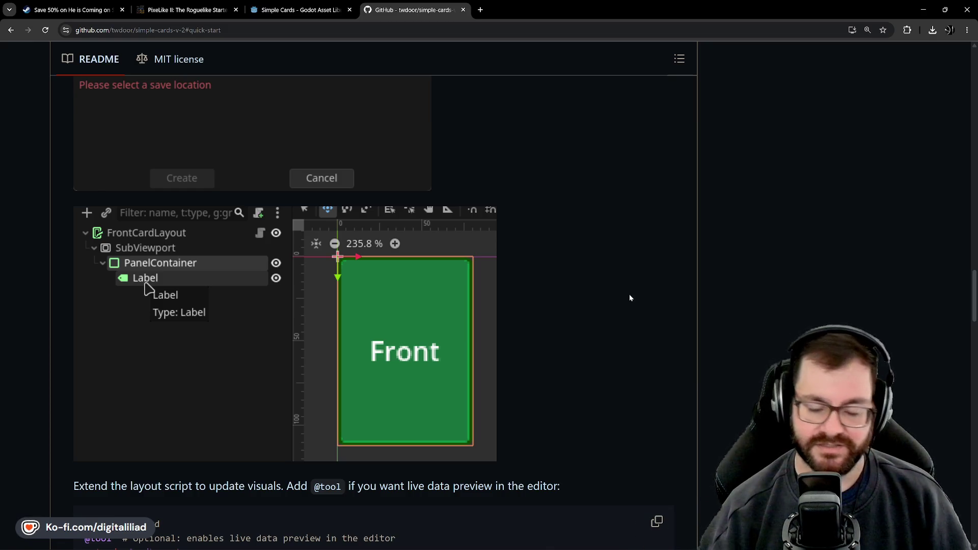
pyautogui.scroll(2, 615, 304)
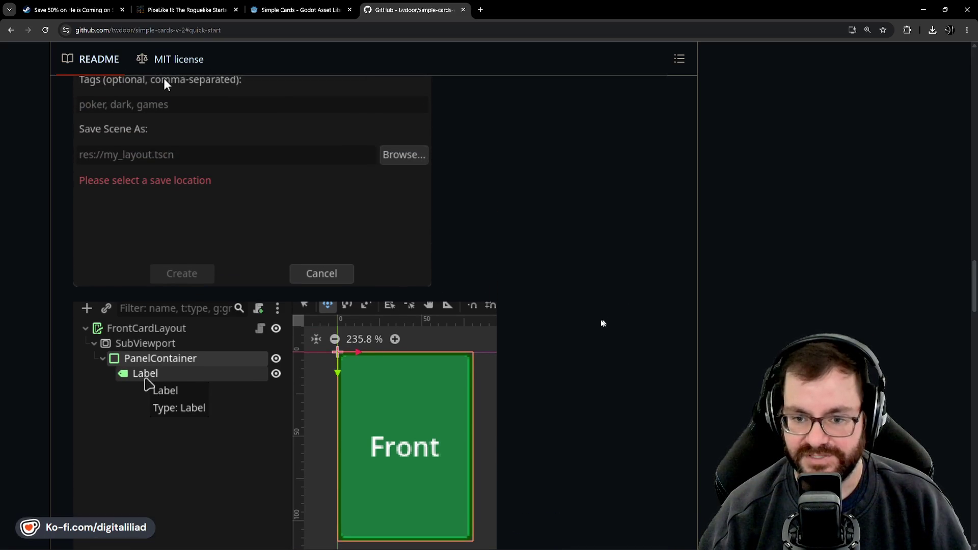
pyautogui.scroll(4, 582, 313)
pyautogui.scroll(-3, 549, 335)
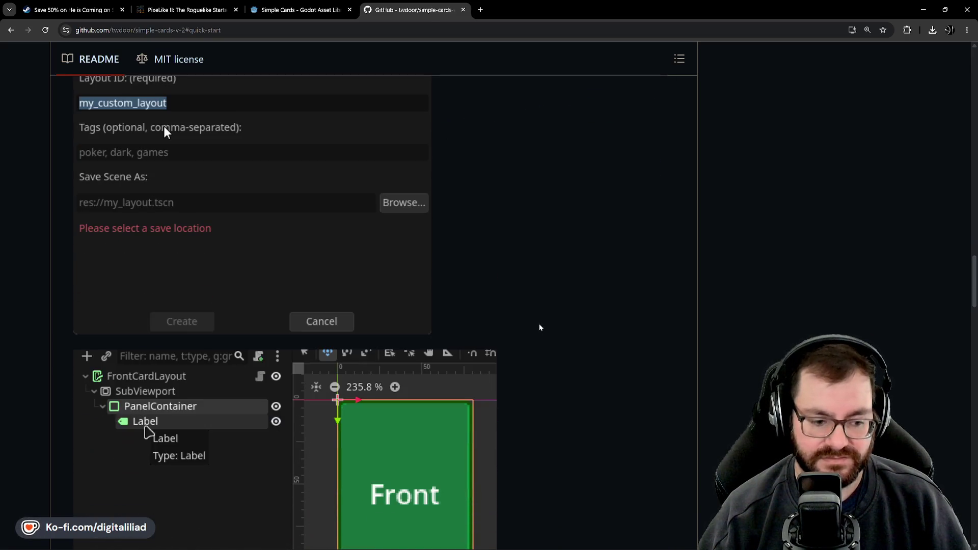
pyautogui.scroll(-3, 540, 327)
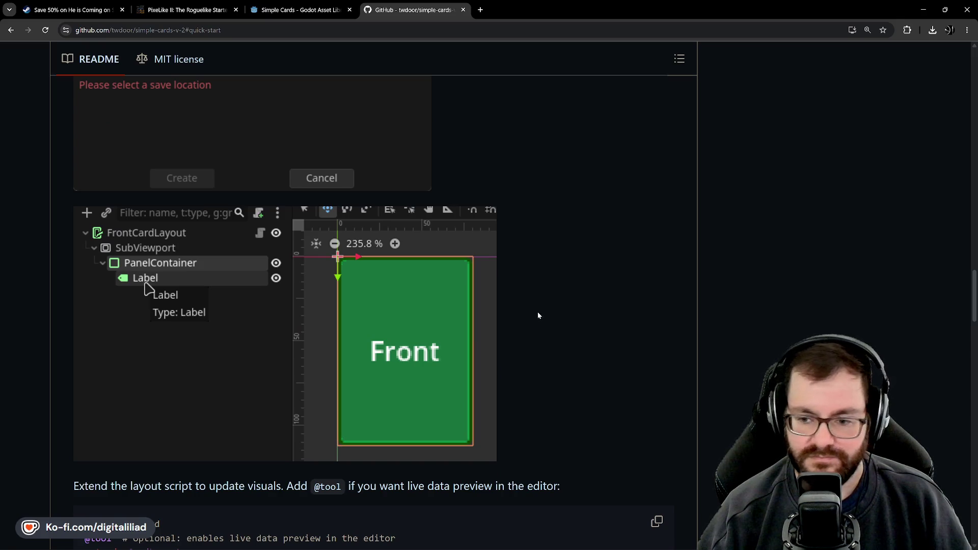
pyautogui.scroll(7, 550, 325)
pyautogui.scroll(2, 582, 357)
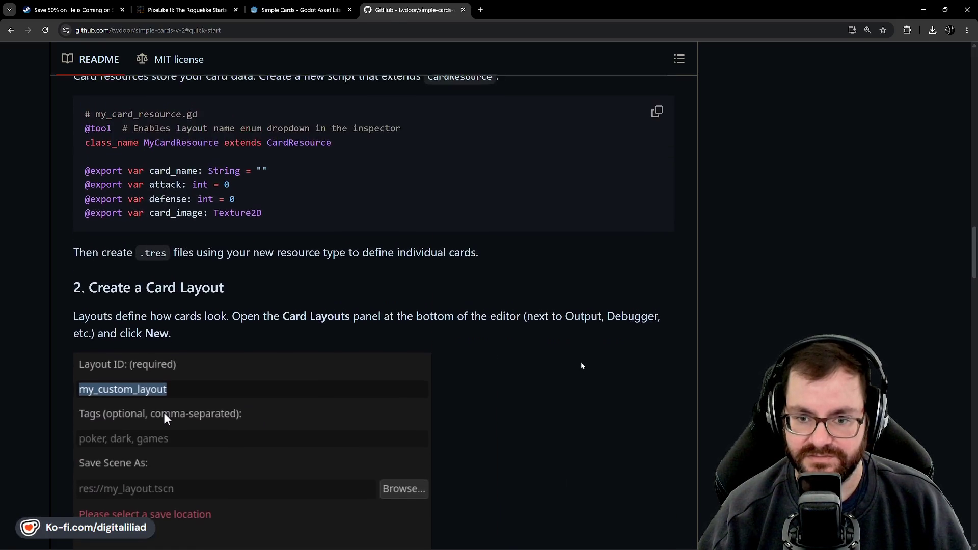
pyautogui.scroll(4, 501, 340)
pyautogui.scroll(-2, 499, 343)
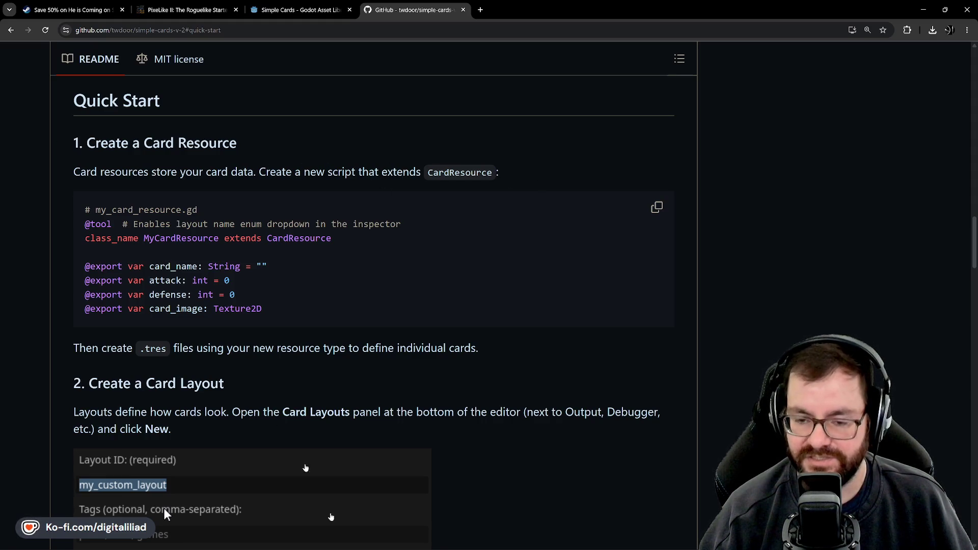
# Step: Return to Godot, collapse addons and bring up res:// creation options
pyautogui.moveTo(334, 548)
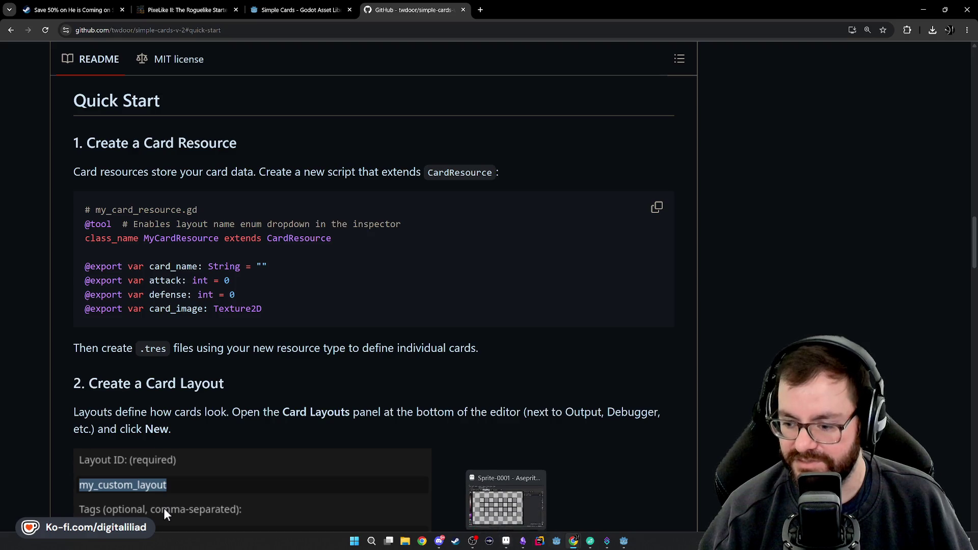
pyautogui.click(623, 541)
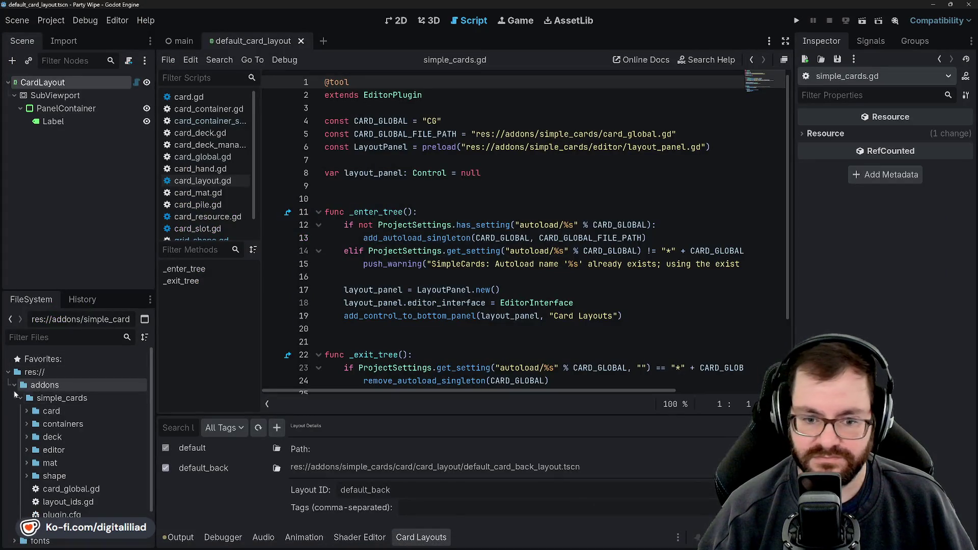
pyautogui.click(15, 385)
pyautogui.click(15, 411)
pyautogui.click(16, 411)
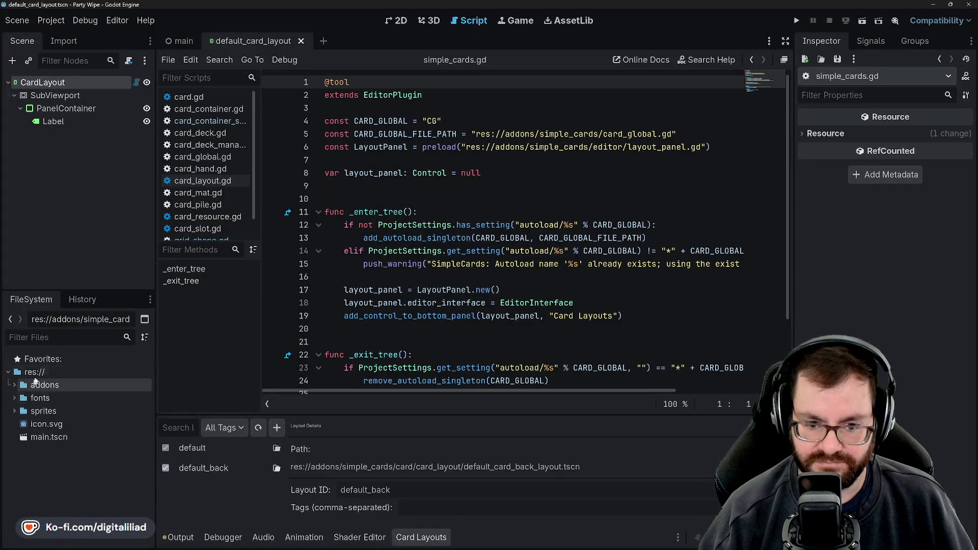
pyautogui.click(34, 372)
pyautogui.rightClick(44, 373)
# Step: Create a new folder named scripts under res://
pyautogui.moveTo(94, 383)
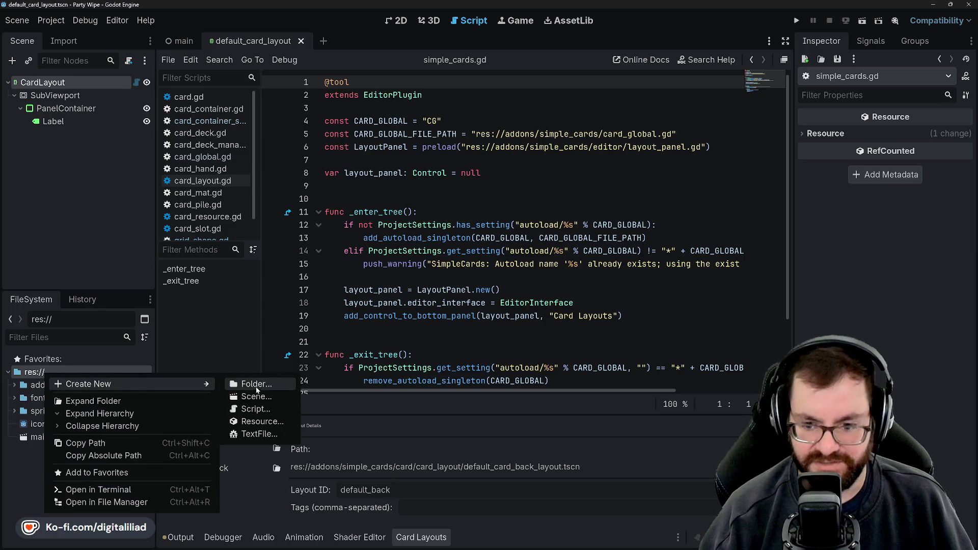
pyautogui.click(256, 386)
pyautogui.write('scri')
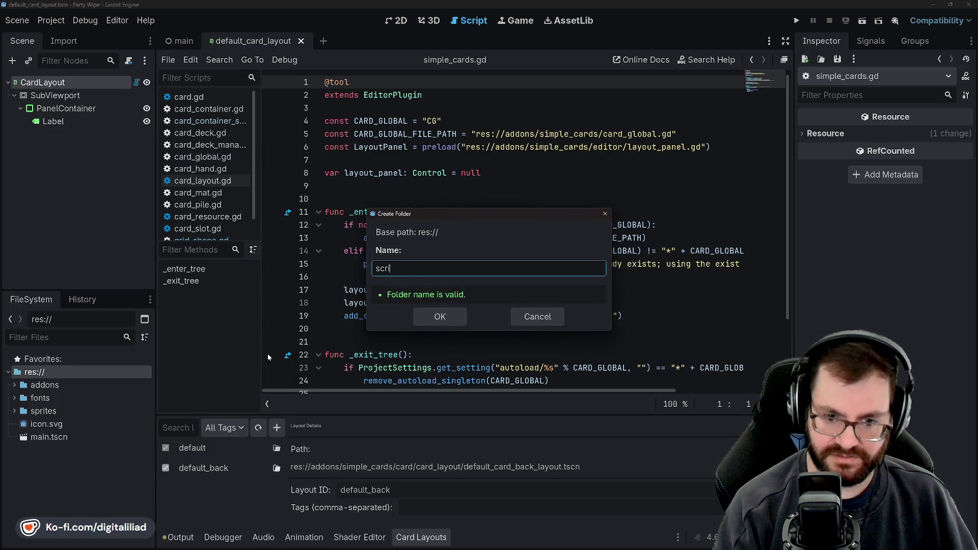
pyautogui.write('pts')
pyautogui.press('Return')
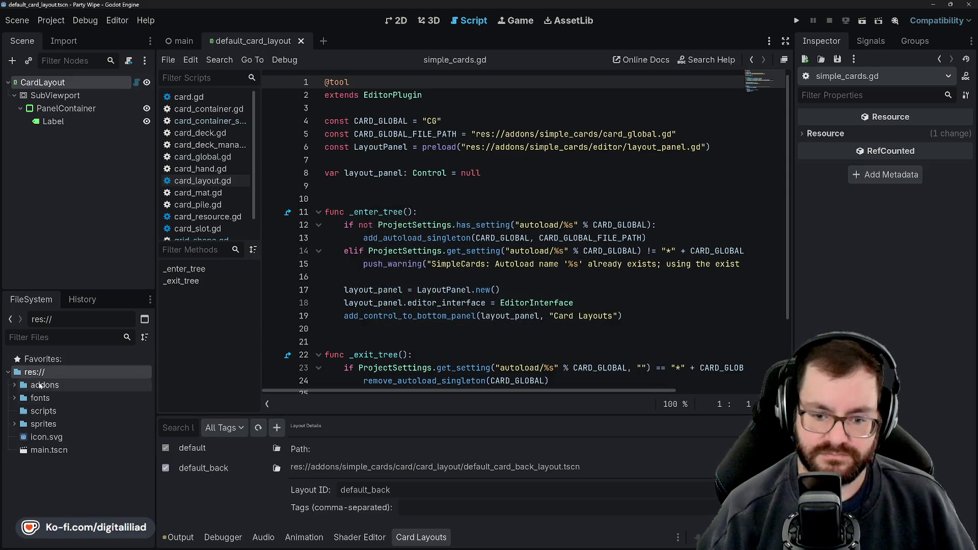
# Step: Start a new script in scripts inheriting CardResource, named unit_card_resource
pyautogui.rightClick(75, 412)
pyautogui.moveTo(182, 360)
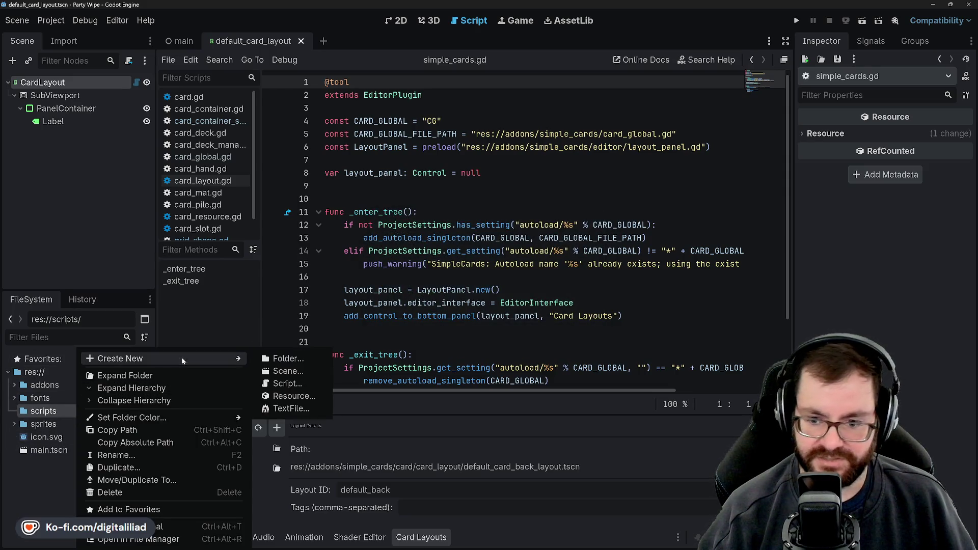
pyautogui.click(287, 383)
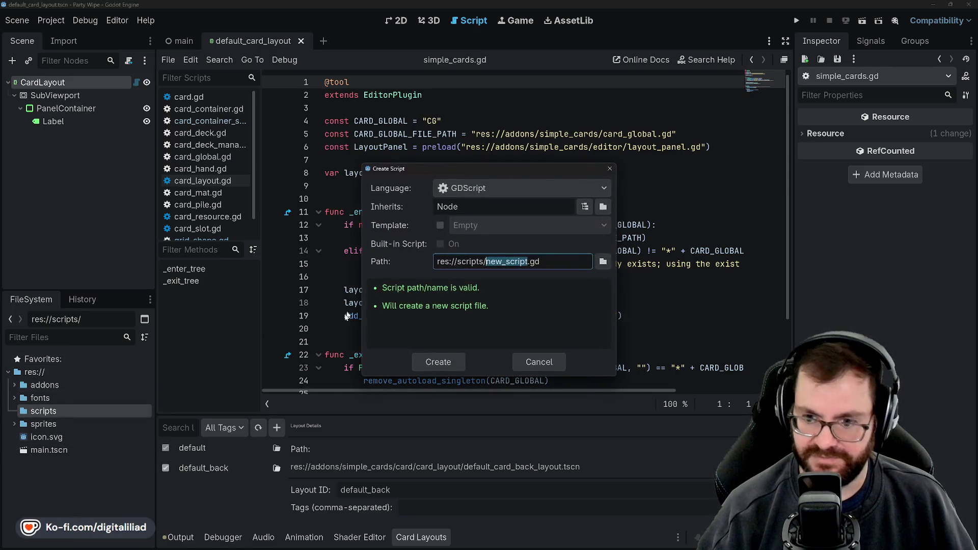
pyautogui.doubleClick(458, 208)
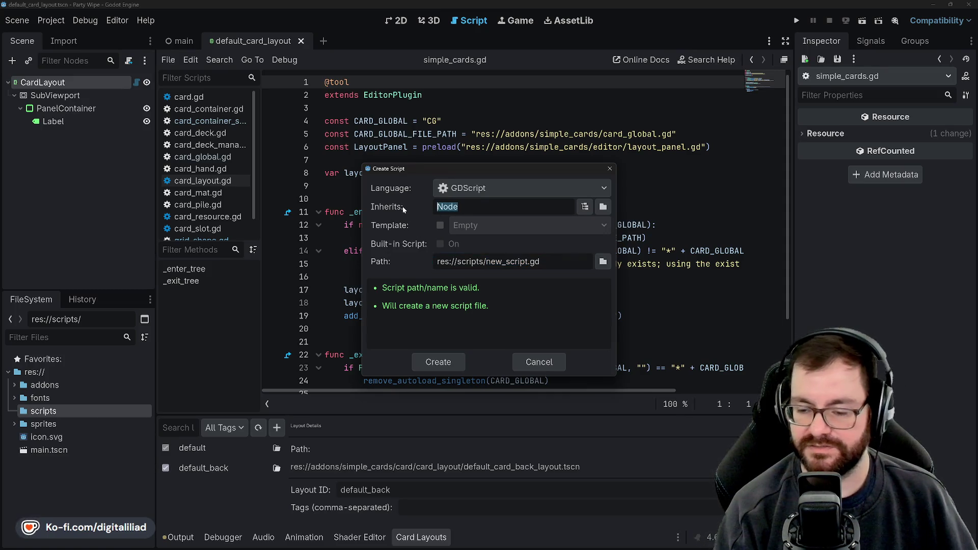
pyautogui.write('CardResource')
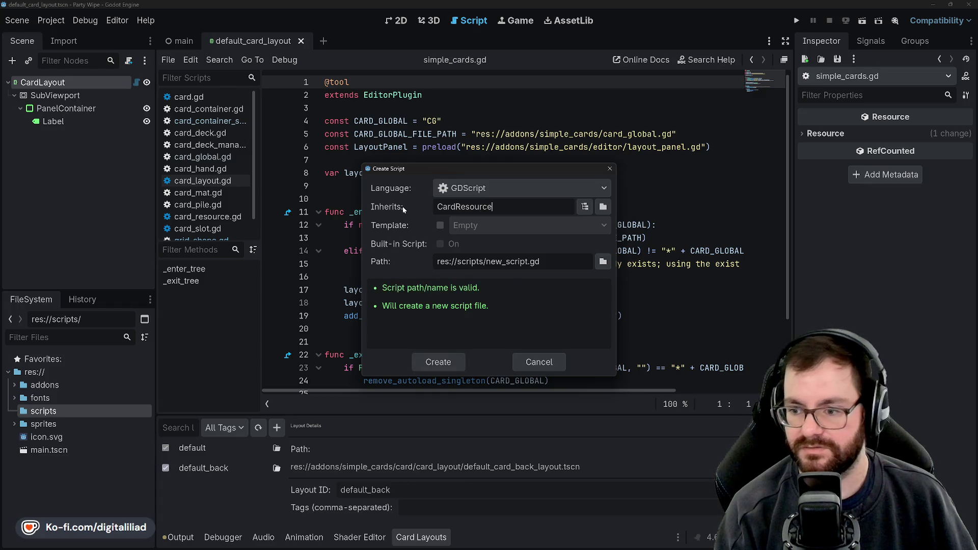
pyautogui.doubleClick(501, 261)
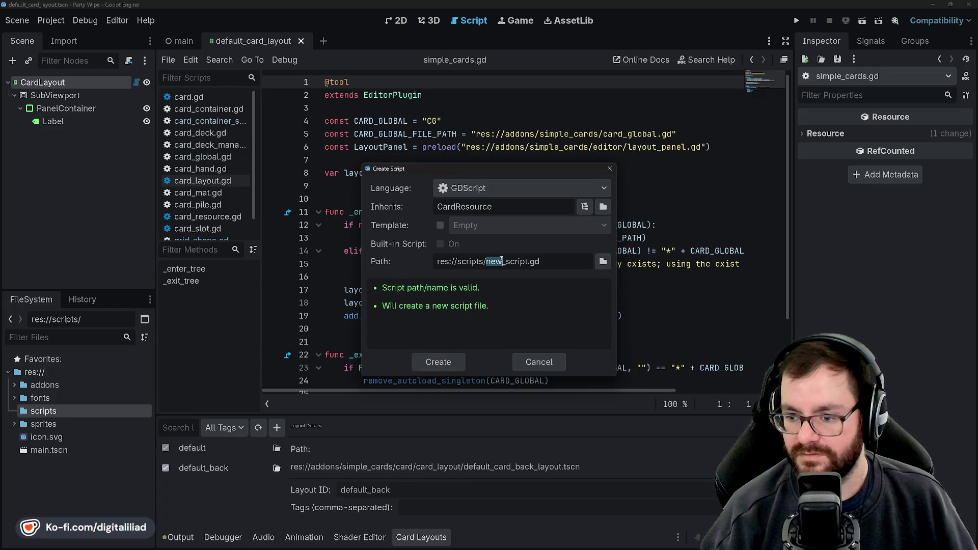
pyautogui.moveTo(501, 261); pyautogui.dragTo(526, 262)
pyautogui.moveTo(514, 547)
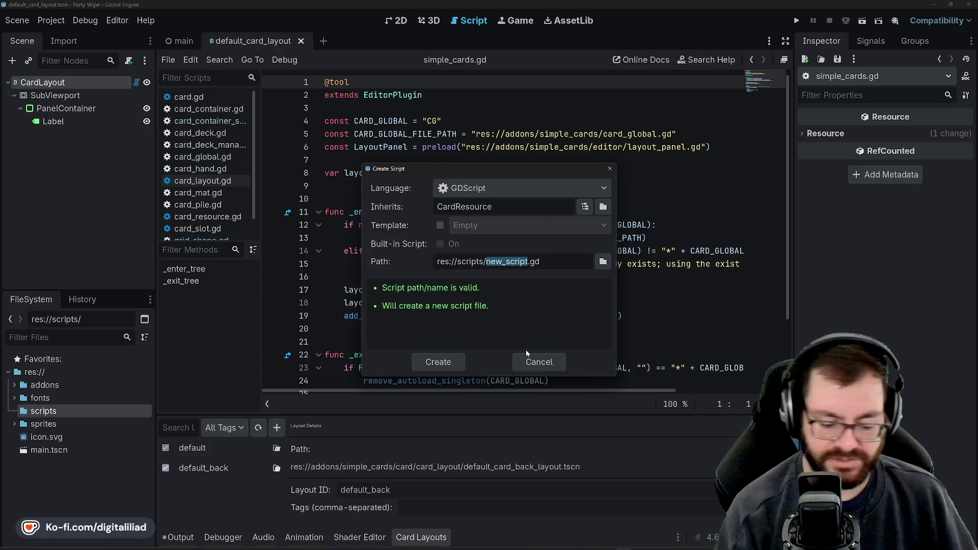
pyautogui.write('unit_card_resource')
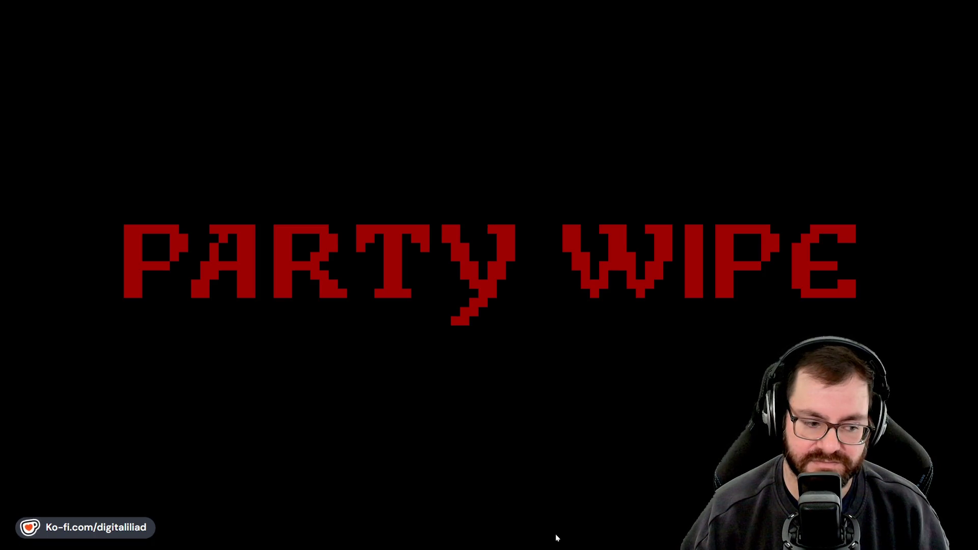
# Step: Bring the Godot editor back with the unit_card_resource.gd script dialog pending
pyautogui.moveTo(585, 548)
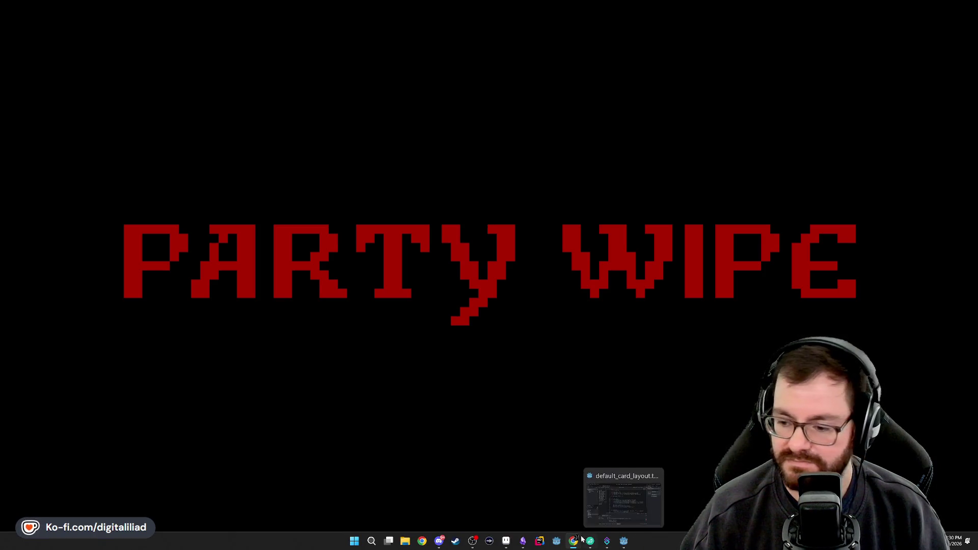
pyautogui.click(624, 541)
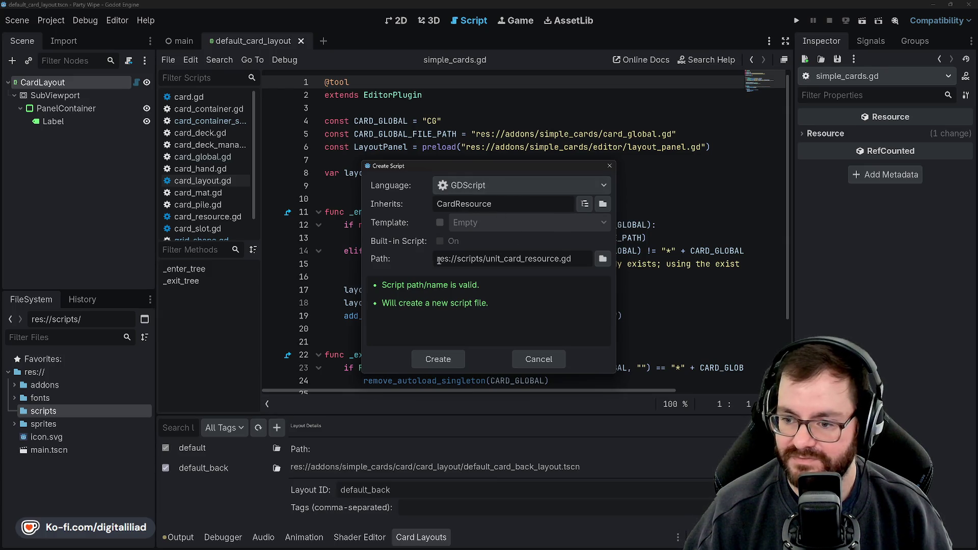
pyautogui.moveTo(556, 542)
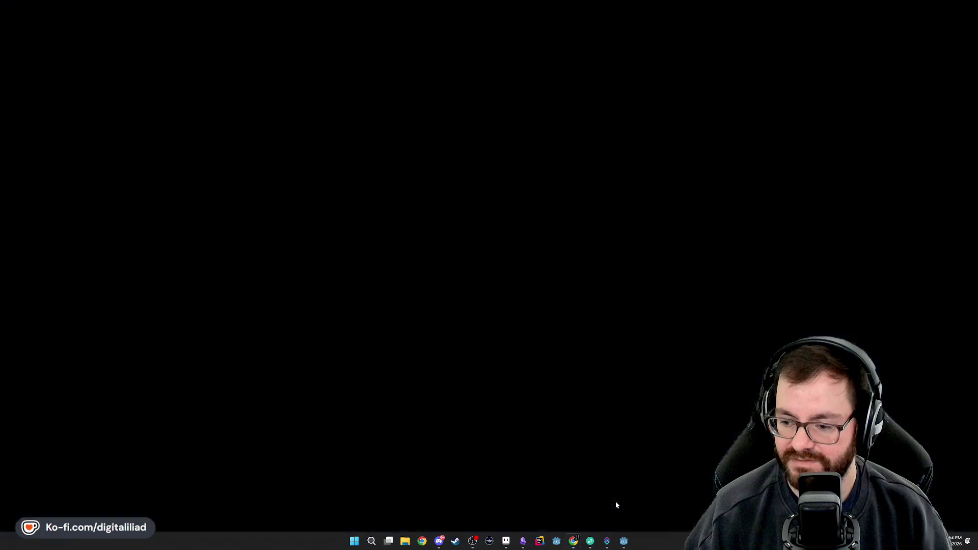
pyautogui.click(615, 501)
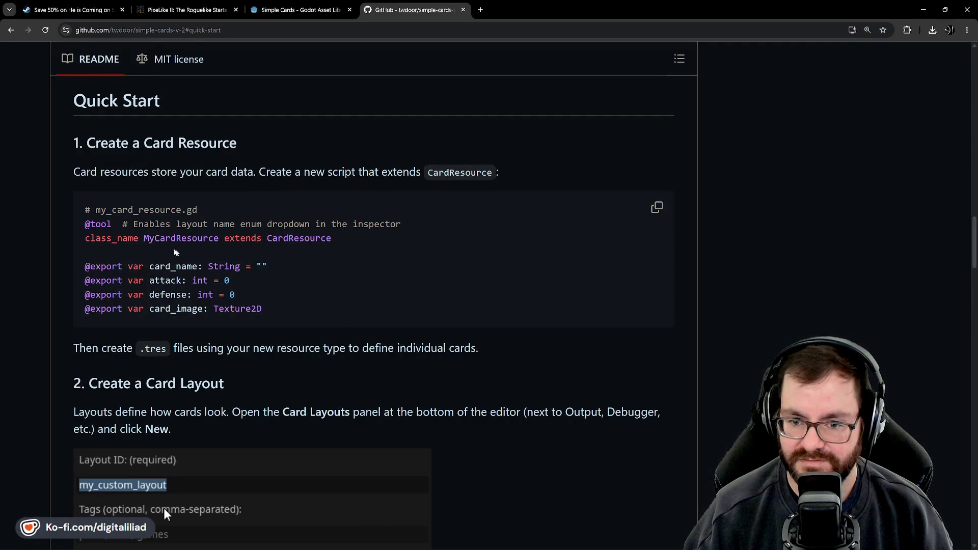
pyautogui.moveTo(624, 541)
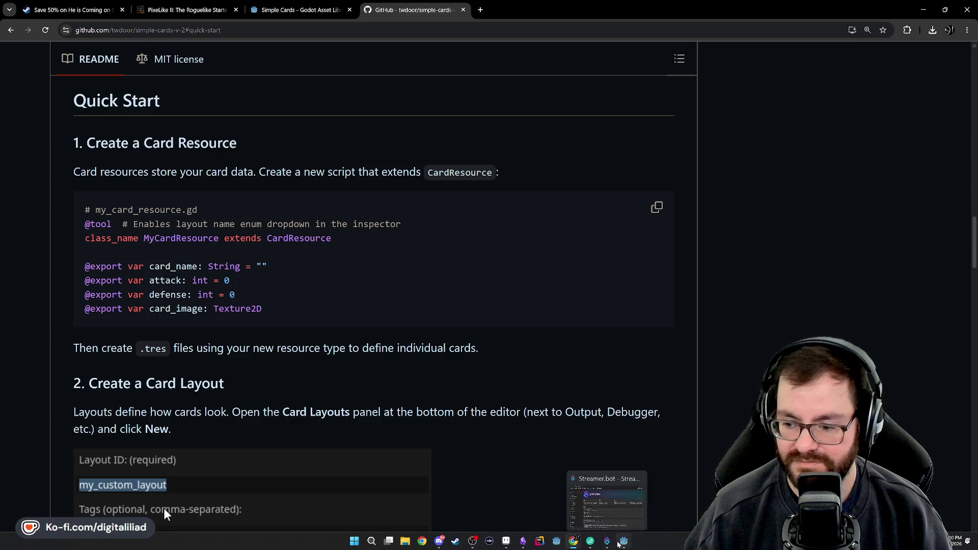
pyautogui.click(581, 444)
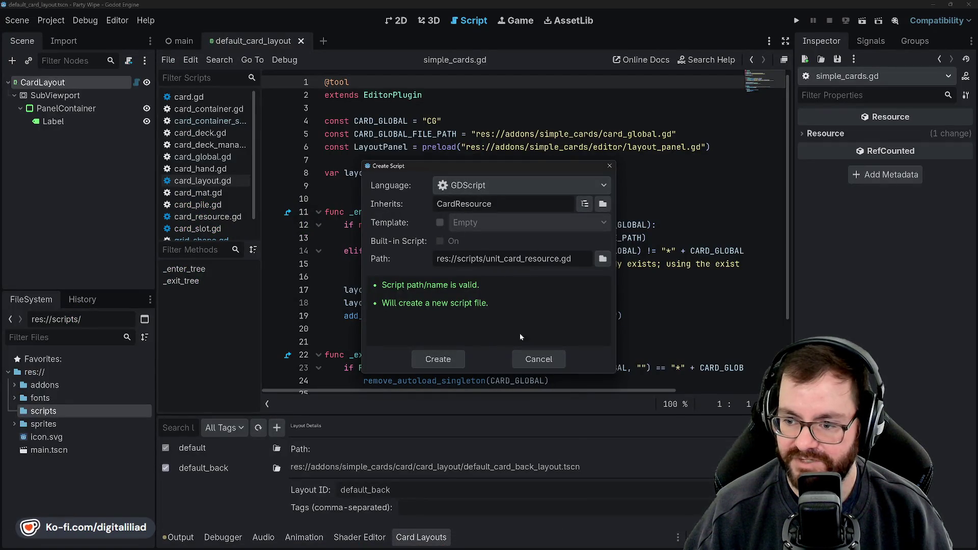
# Step: Create unit_card_resource.gd extending CardResource in the scripts folder, then bring up the GitHub README
pyautogui.click(434, 359)
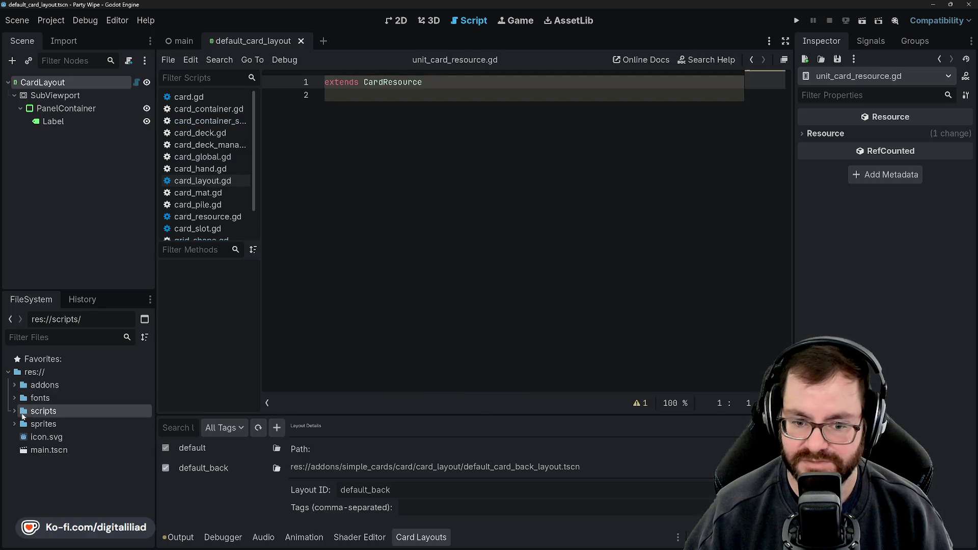
pyautogui.click(14, 411)
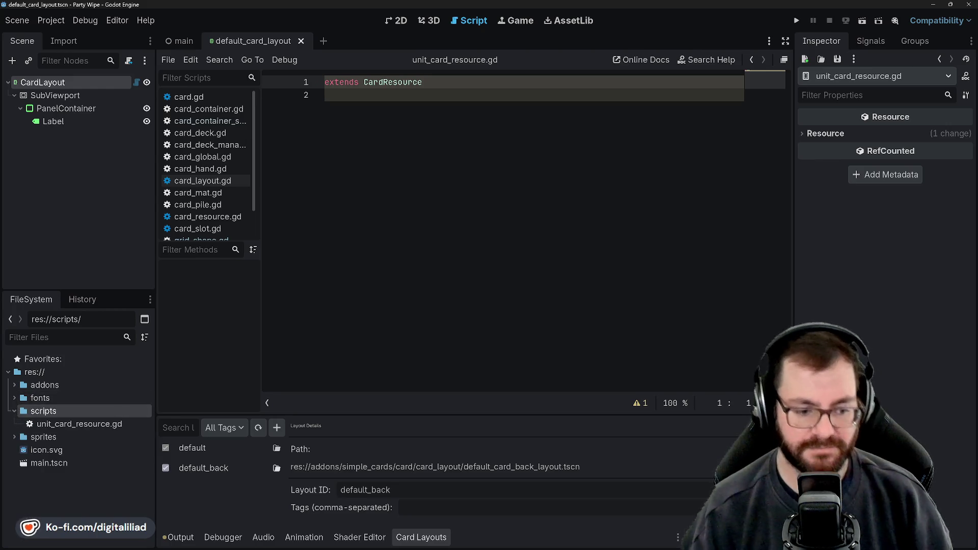
pyautogui.click(391, 201)
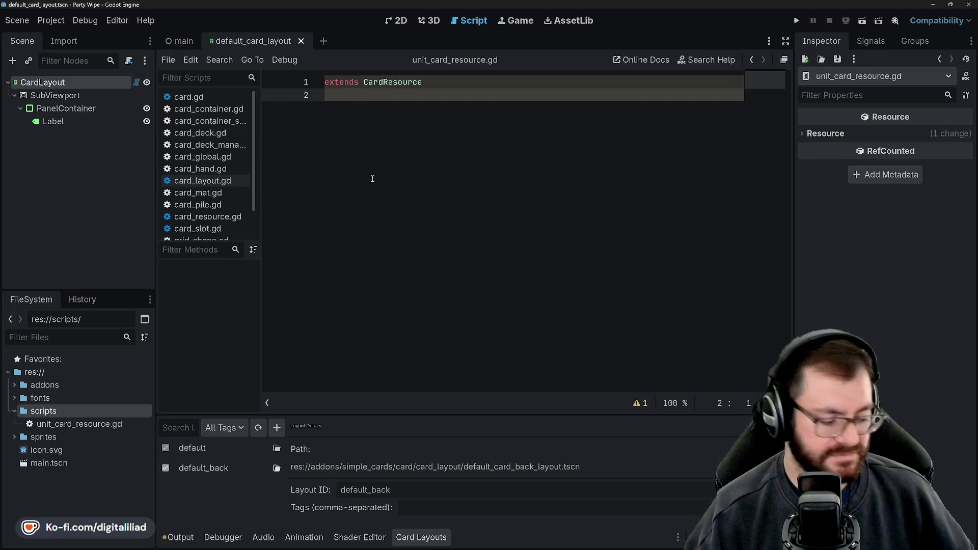
pyautogui.moveTo(576, 542)
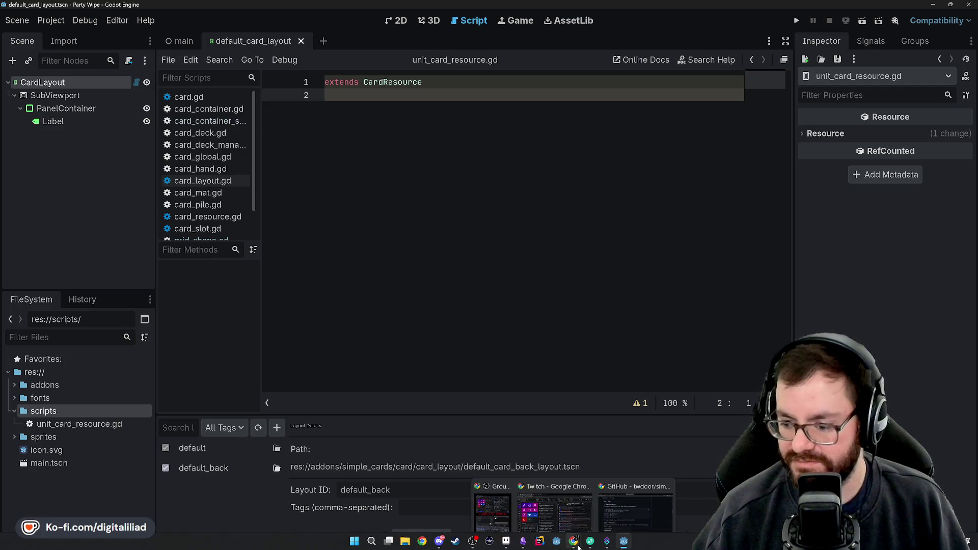
pyautogui.click(616, 508)
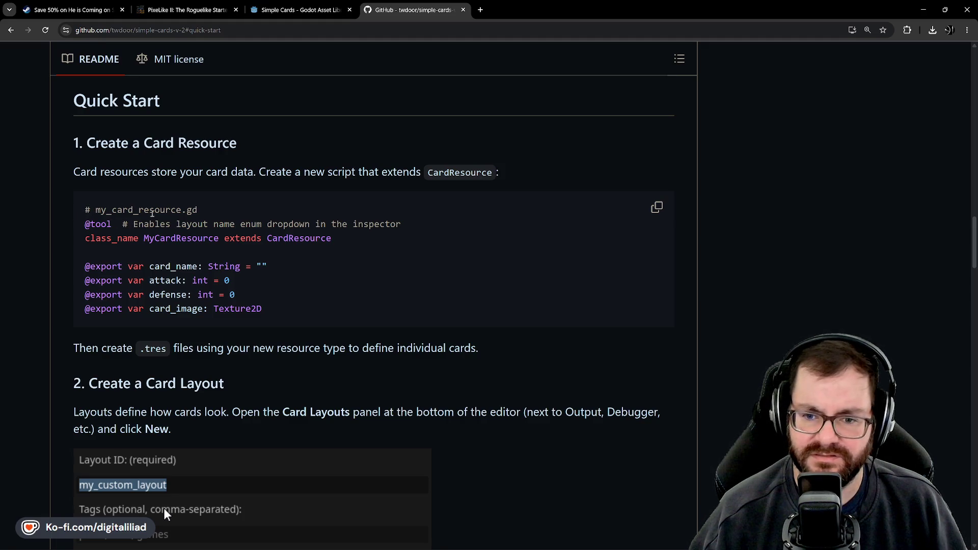
# Step: Scroll through the README's Create a Card Resource example, then return to the Godot script editor
pyautogui.scroll(-10, 248, 326)
pyautogui.scroll(-8, 248, 326)
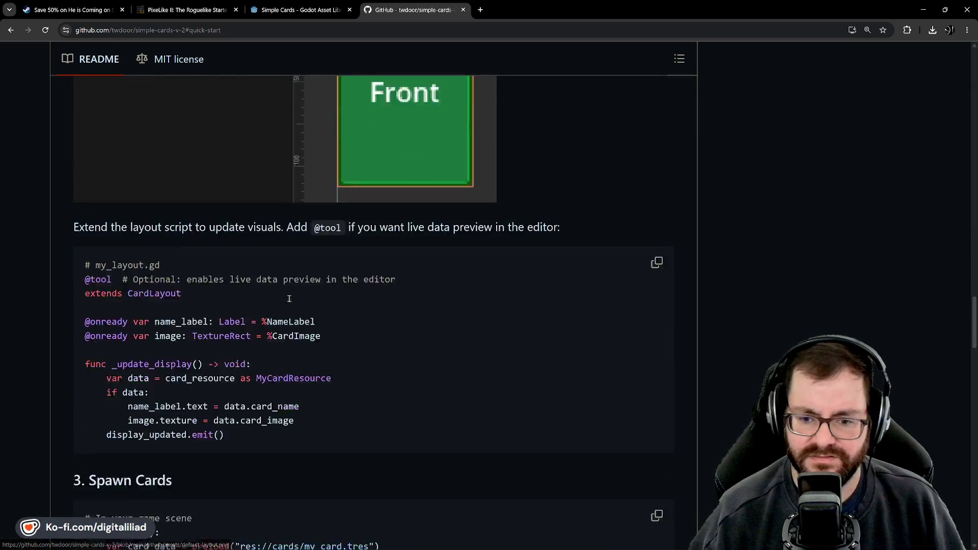
pyautogui.scroll(17, 288, 301)
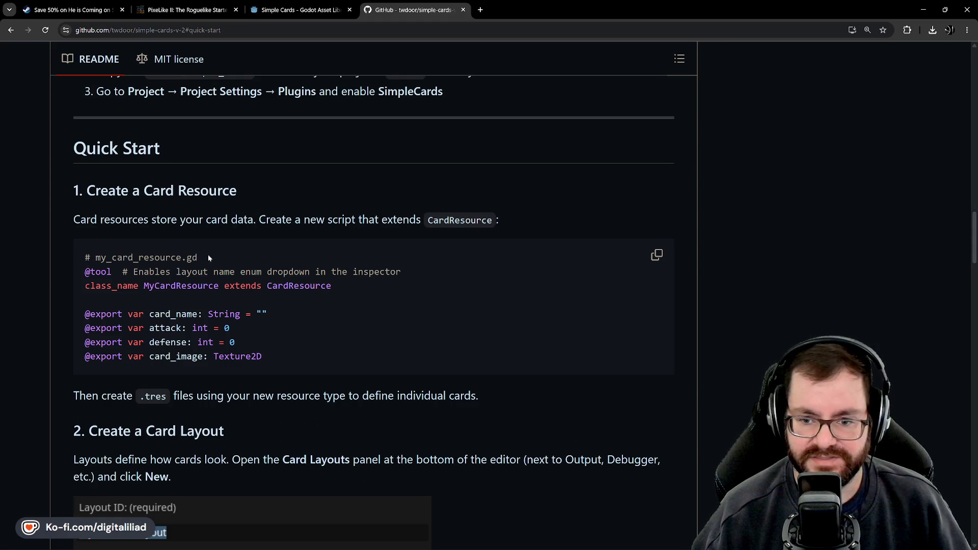
pyautogui.moveTo(556, 548)
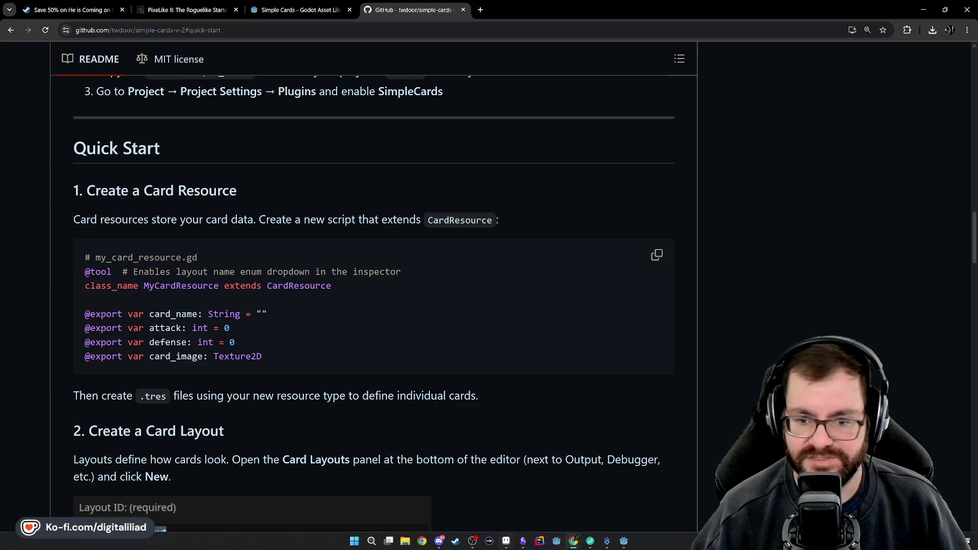
pyautogui.click(623, 542)
# Step: Insert a filename comment line above extends CardResource at the top of the script
pyautogui.click(327, 82)
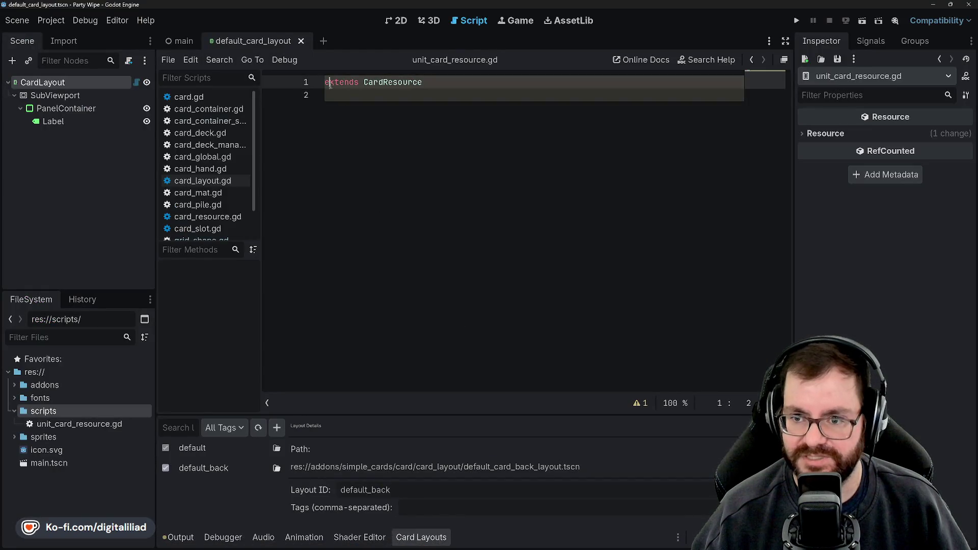
pyautogui.press('Return')
pyautogui.press('Up')
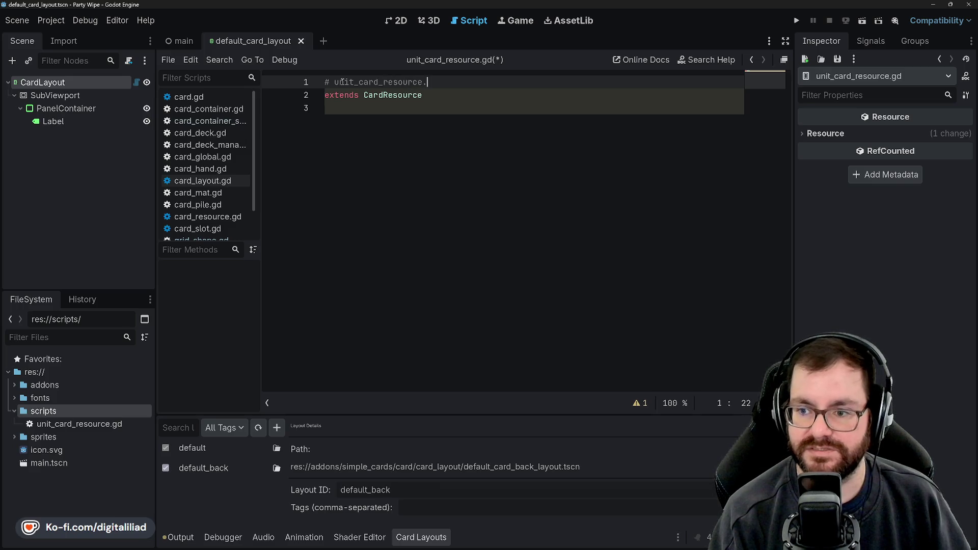
pyautogui.write('gd')
pyautogui.press('Return')
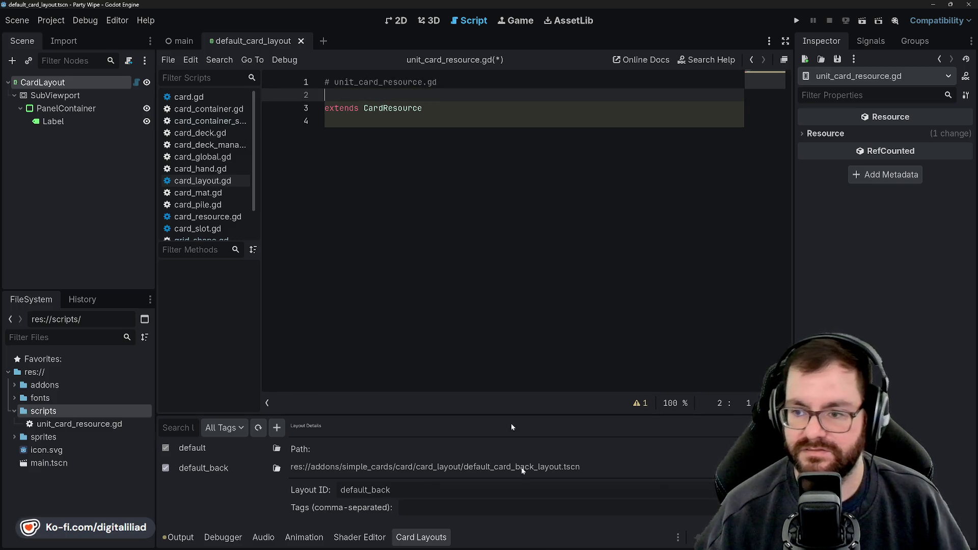
pyautogui.moveTo(573, 544)
pyautogui.click(579, 481)
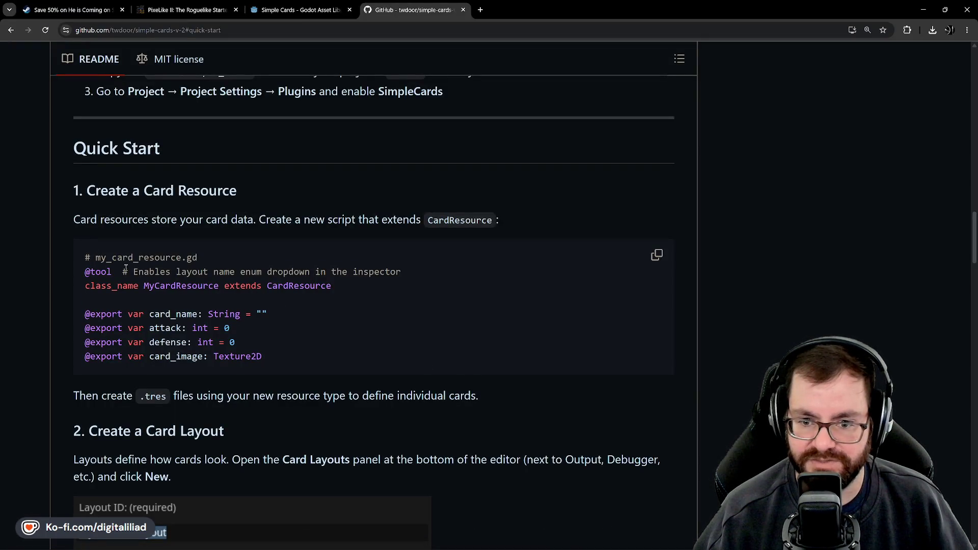
pyautogui.tripleClick(153, 272)
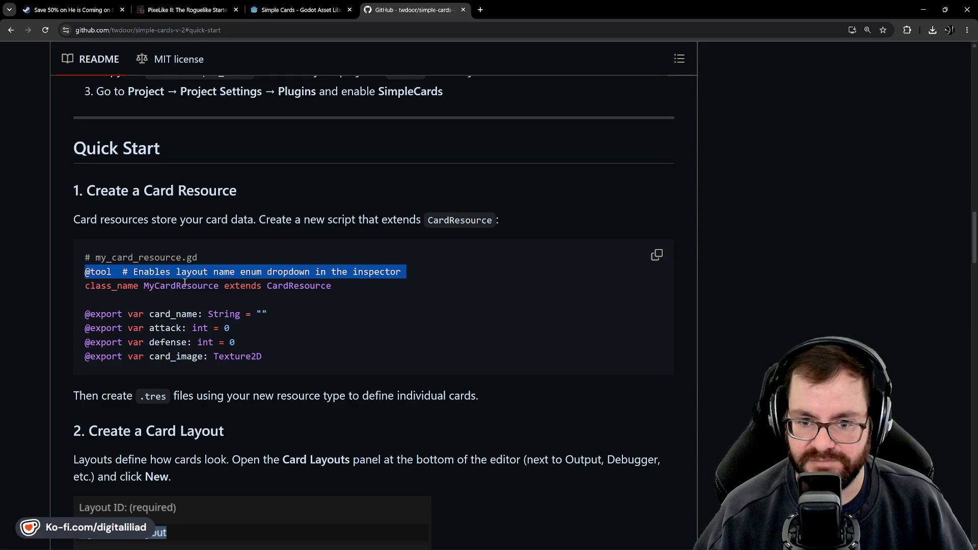
pyautogui.click(623, 539)
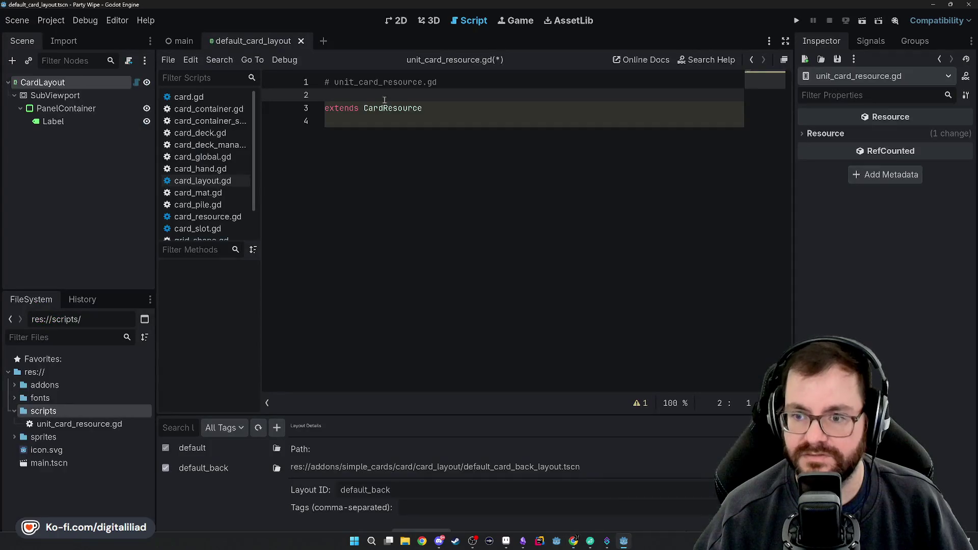
pyautogui.write('@tool  # Enables layout name enum dropdown in the inspector')
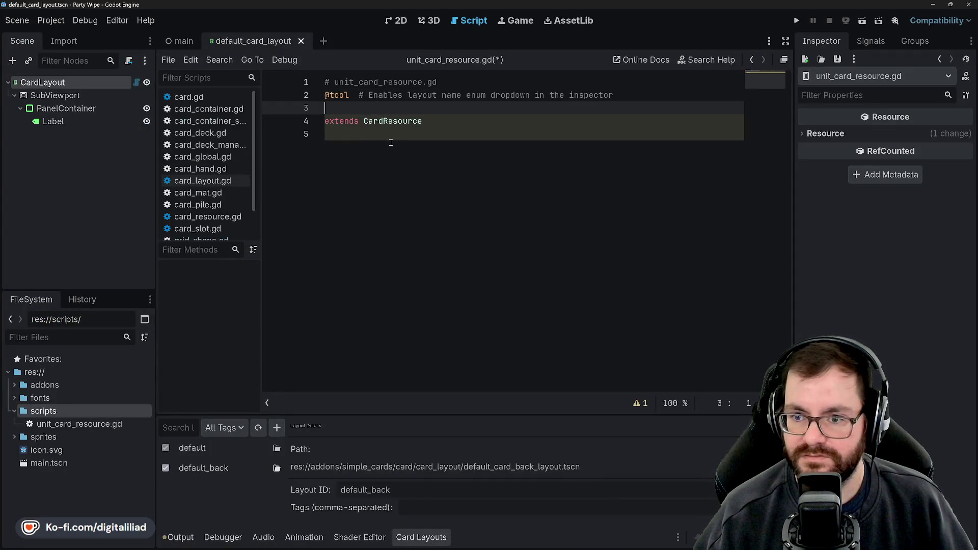
pyautogui.press('BackSpace')
# Step: Check the README in the browser once more and come back to the Godot editor
pyautogui.click(397, 138)
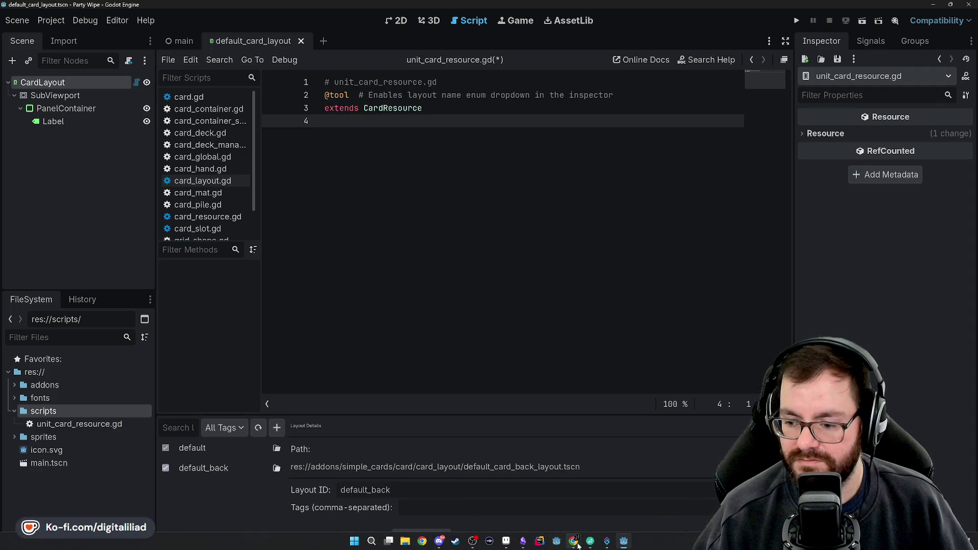
pyautogui.moveTo(591, 541)
pyautogui.click(562, 496)
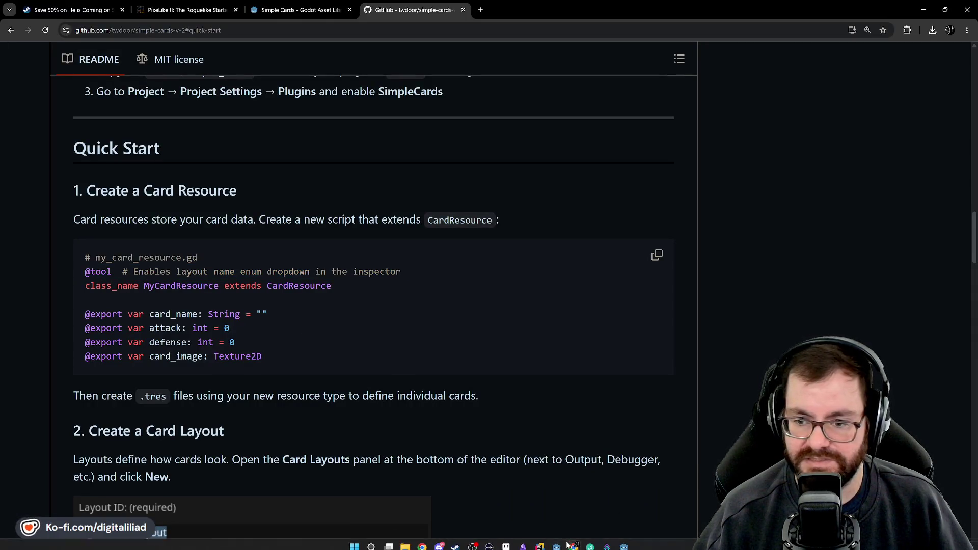
pyautogui.click(621, 545)
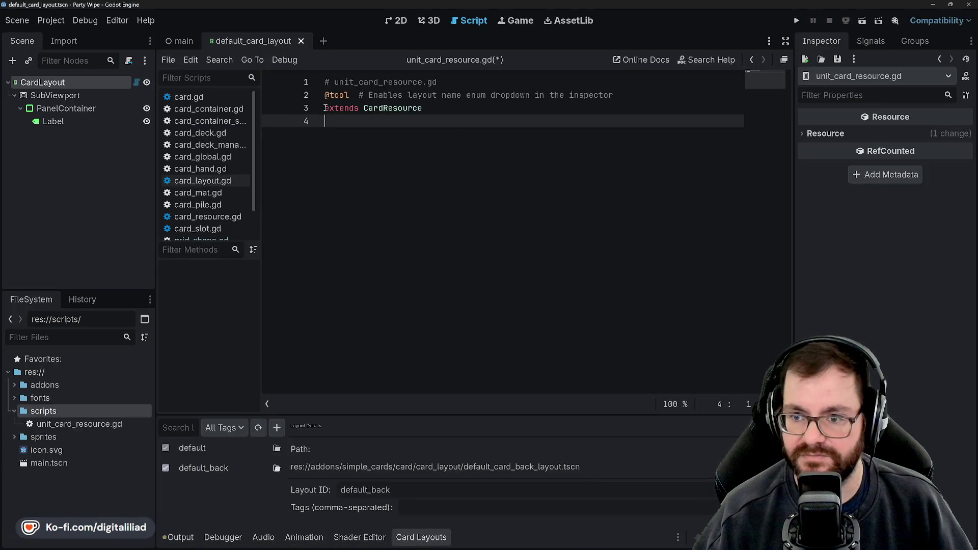
# Step: Add class_name UnitCardResource before extends CardResource on line 3
pyautogui.write('class_n')
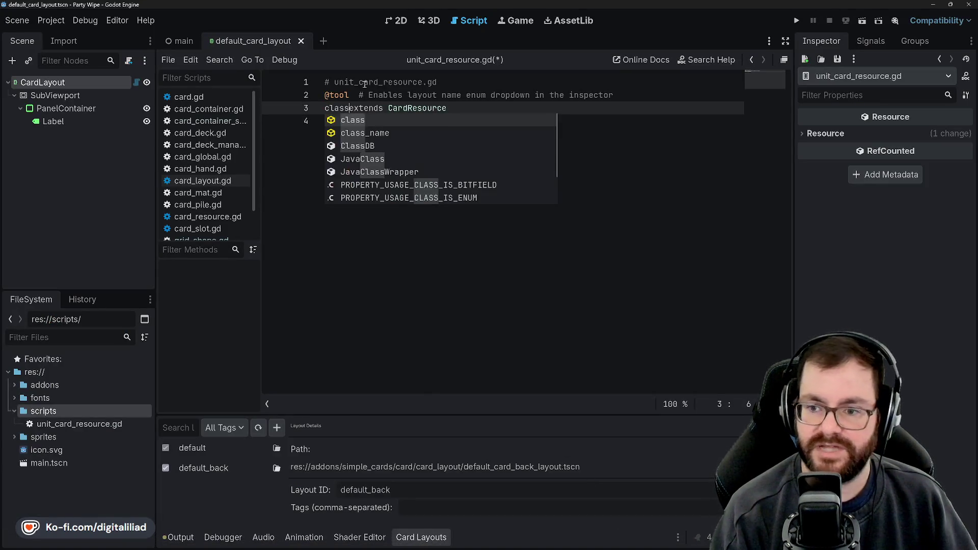
pyautogui.press('Return')
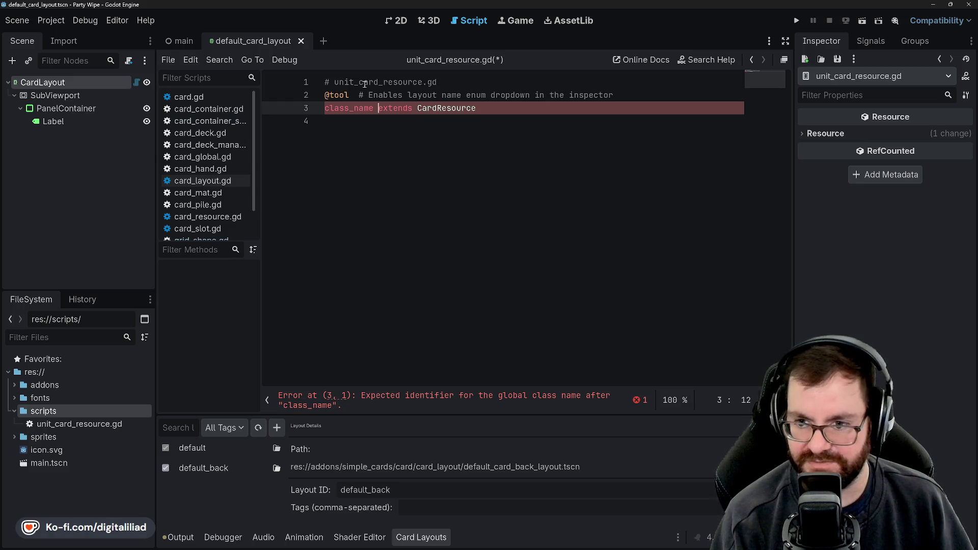
pyautogui.write('UnitCardResour')
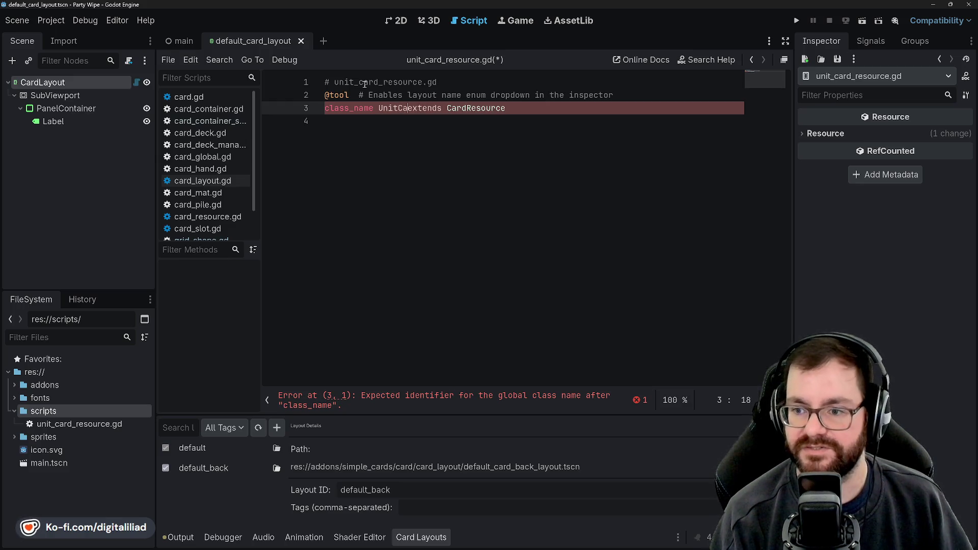
pyautogui.write('ce')
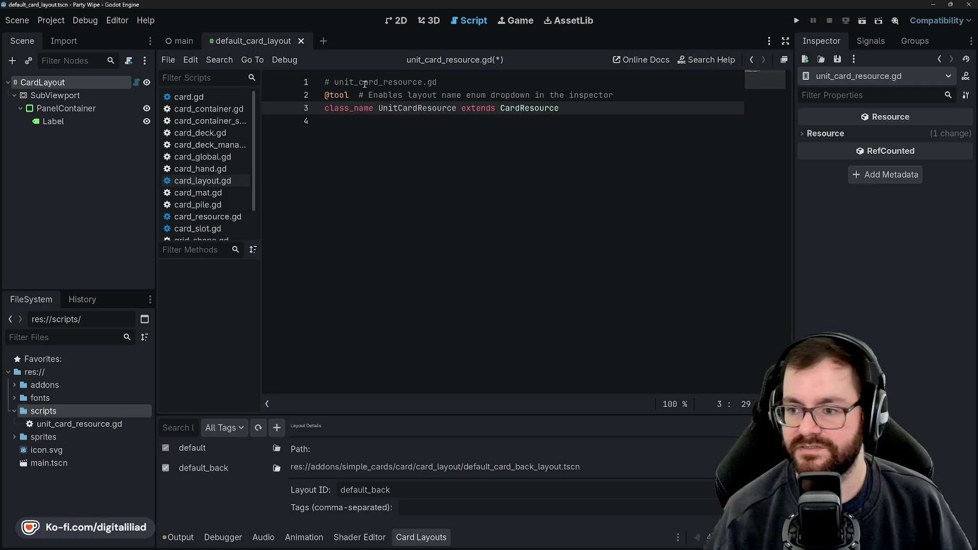
pyautogui.click(356, 132)
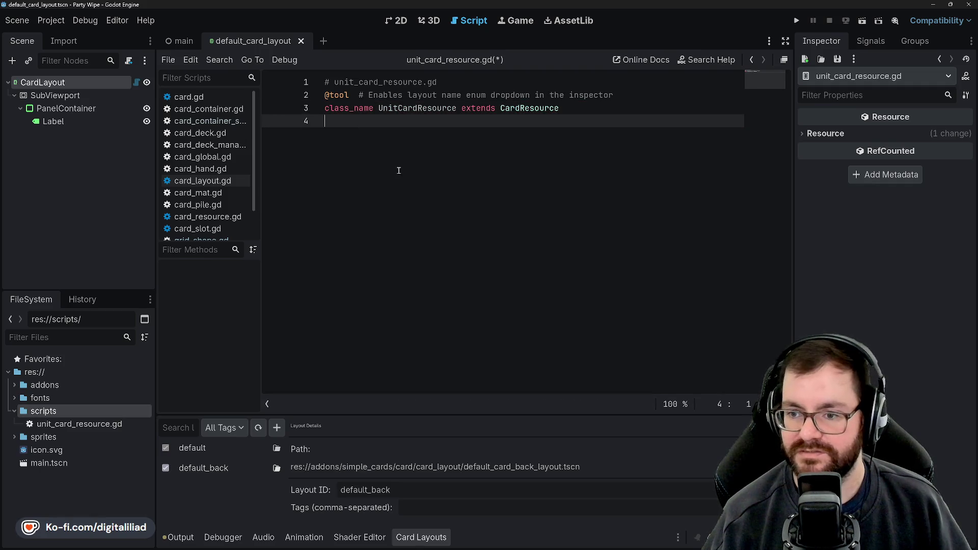
pyautogui.click(460, 108)
pyautogui.press('Return')
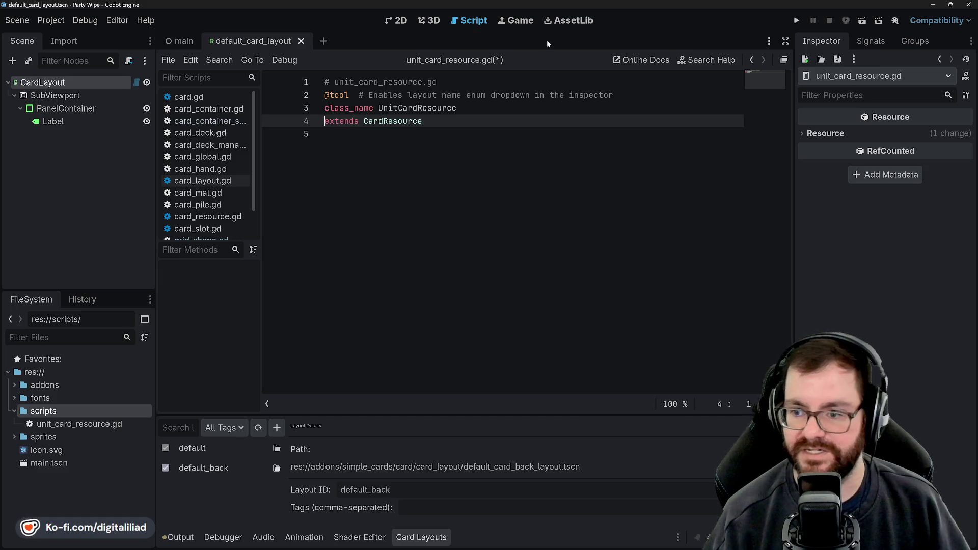
pyautogui.hotkey('ctrl', 'z')
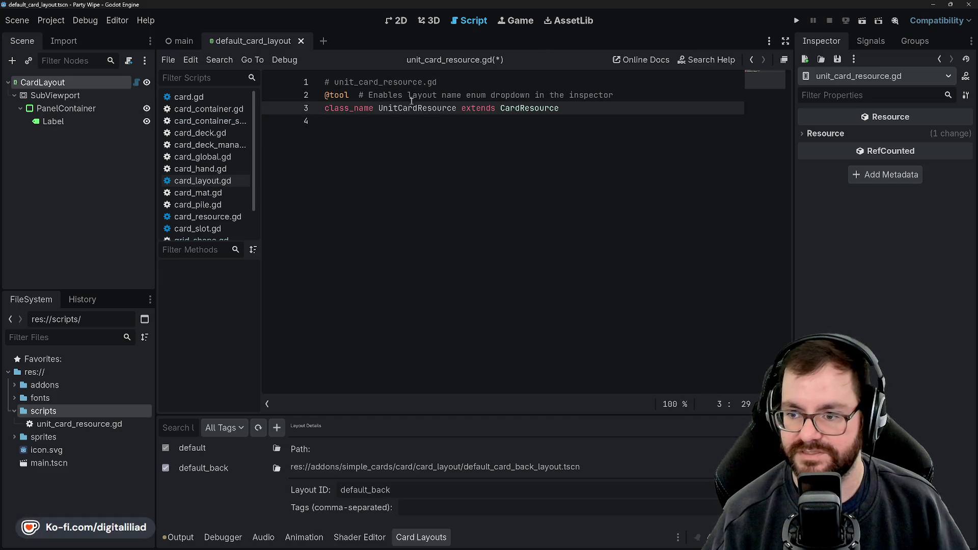
# Step: Save unit_card_resource.gd and run the project to launch the Party Wipe game
pyautogui.click(445, 138)
pyautogui.hotkey('ctrl', 's')
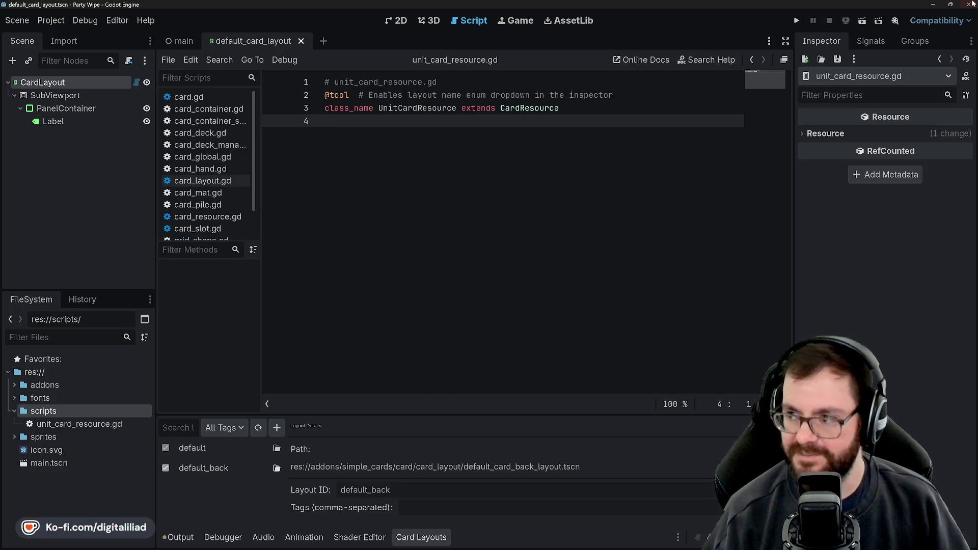
pyautogui.click(931, 5)
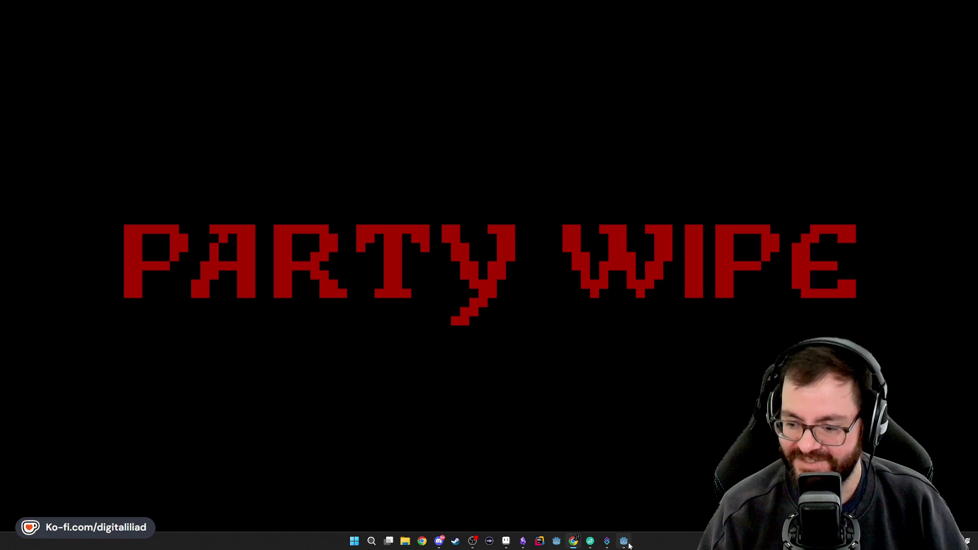
# Step: Return from the game to the Godot editor, add a blank line and save unit_card_resource.gd
pyautogui.click(624, 541)
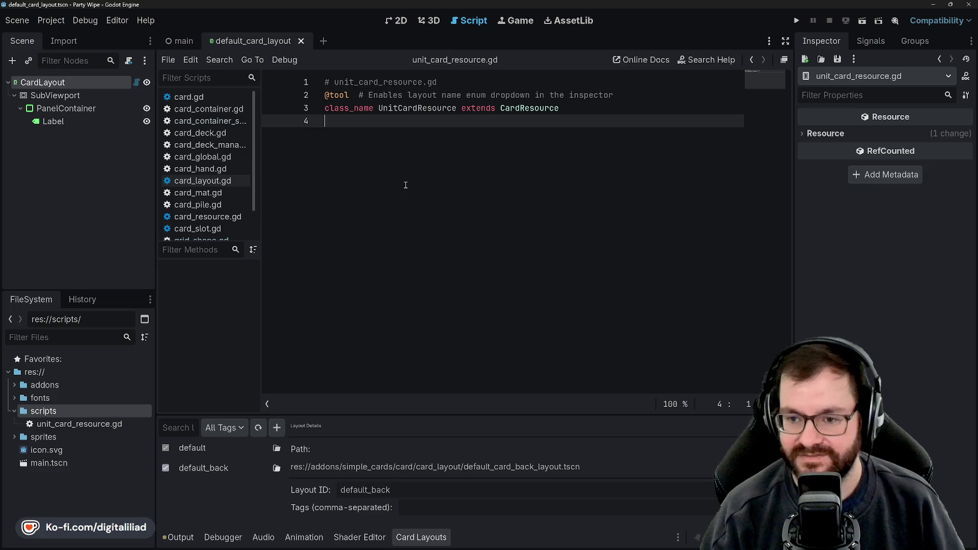
pyautogui.press('Return')
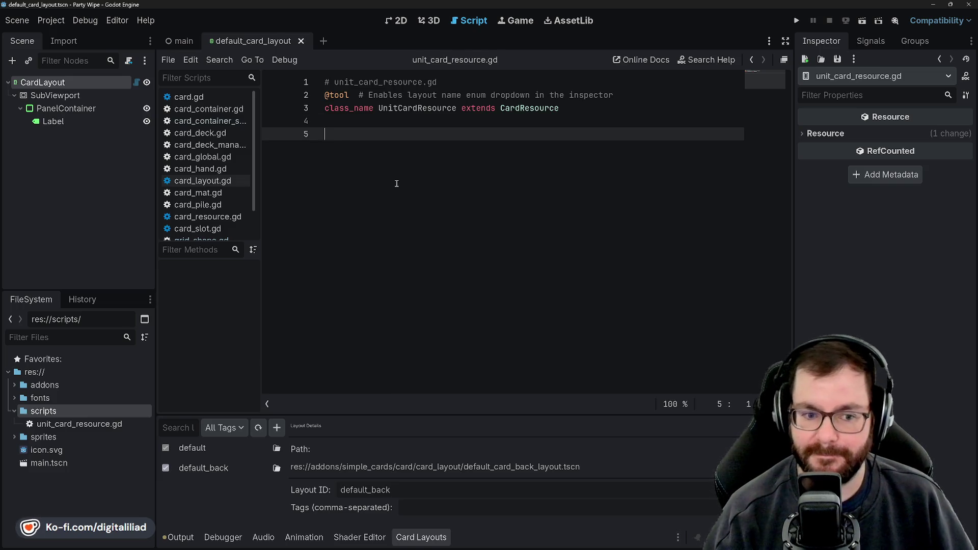
pyautogui.hotkey('ctrl', 's')
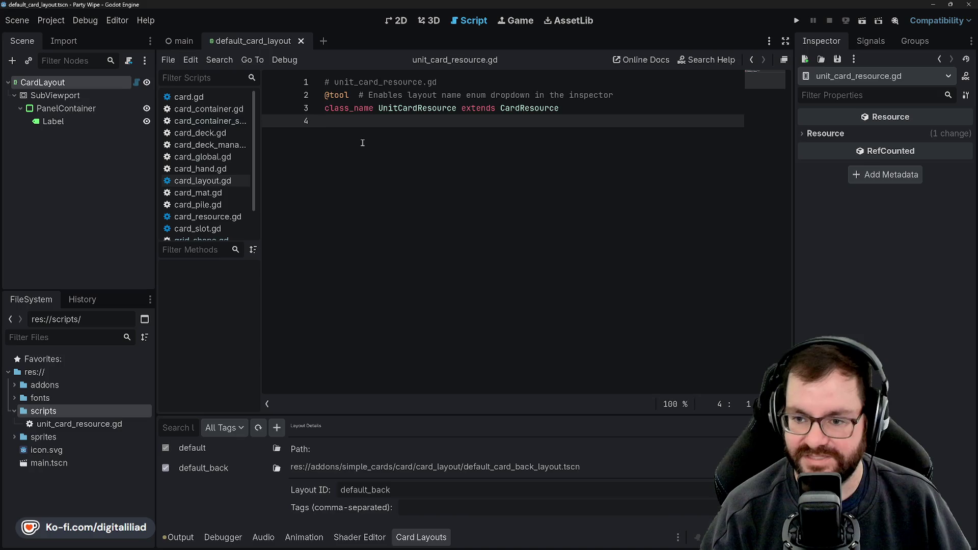
pyautogui.moveTo(538, 547)
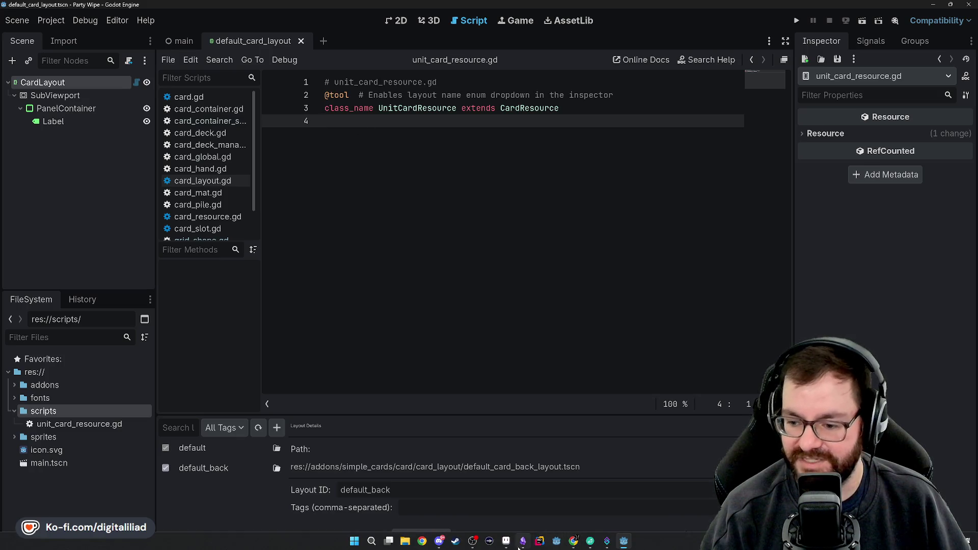
pyautogui.moveTo(606, 542)
pyautogui.moveTo(573, 540)
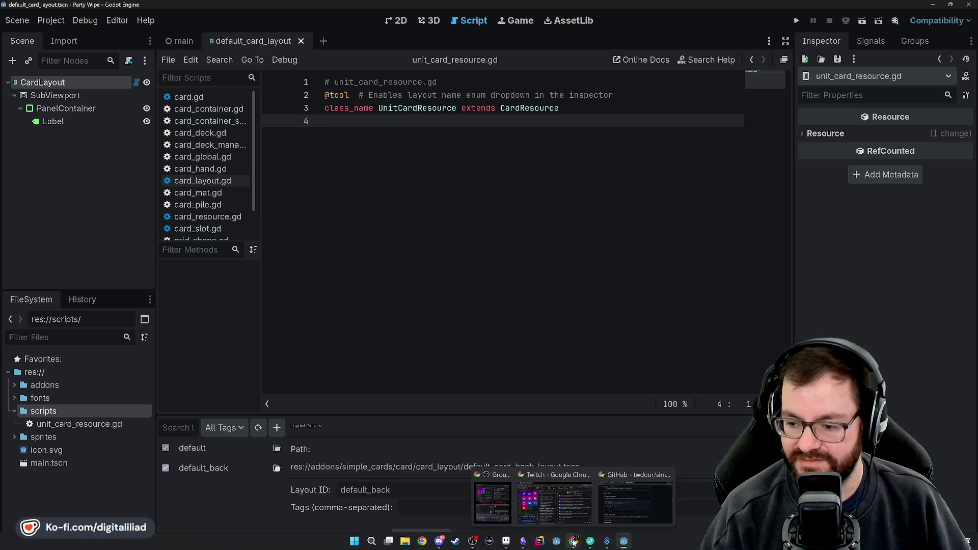
pyautogui.click(637, 497)
pyautogui.scroll(-2, 313, 228)
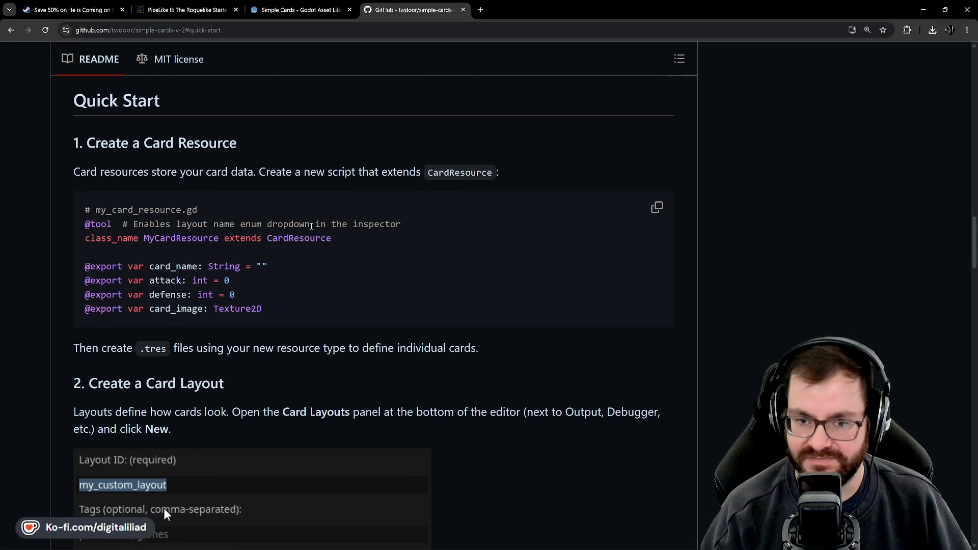
pyautogui.scroll(2, 360, 277)
pyautogui.scroll(1, 346, 306)
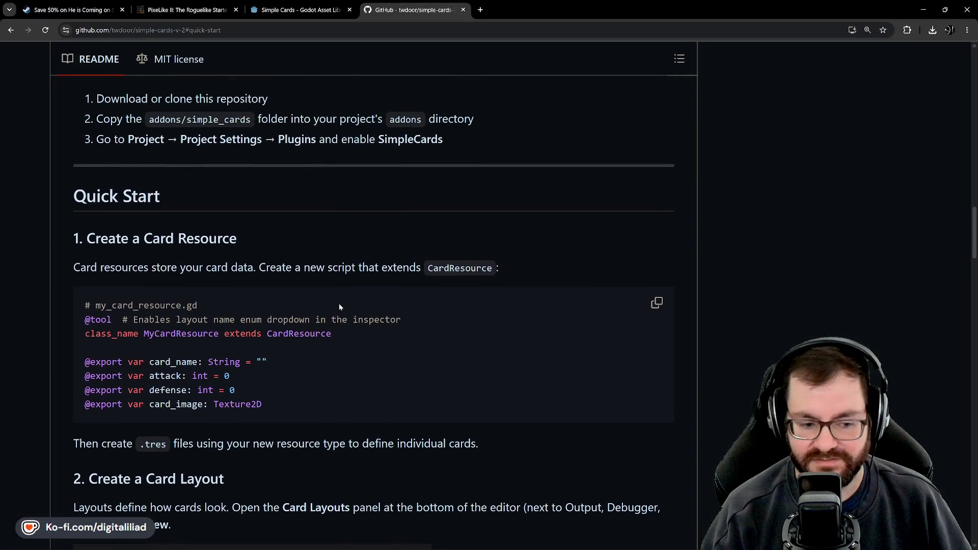
pyautogui.scroll(-2, 314, 209)
pyautogui.scroll(3, 310, 203)
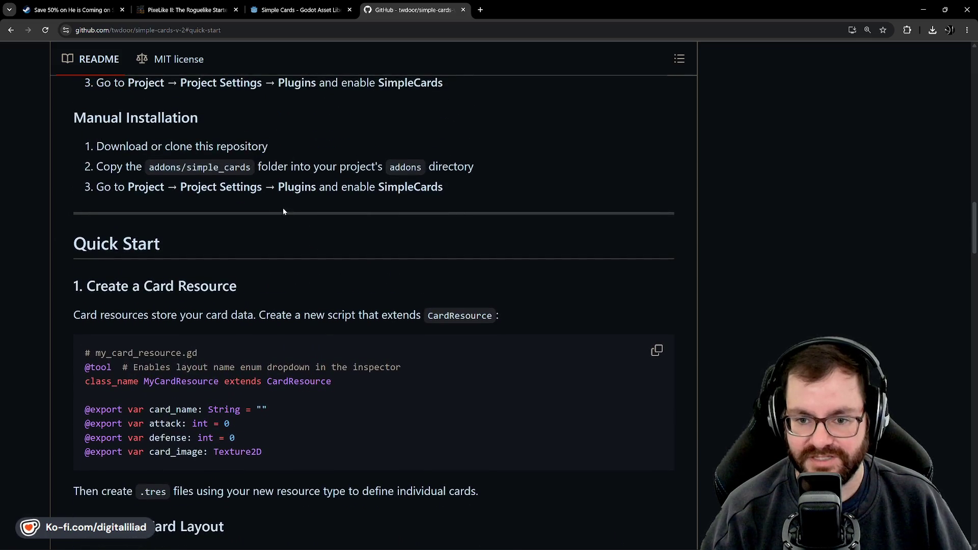
pyautogui.scroll(-4, 350, 195)
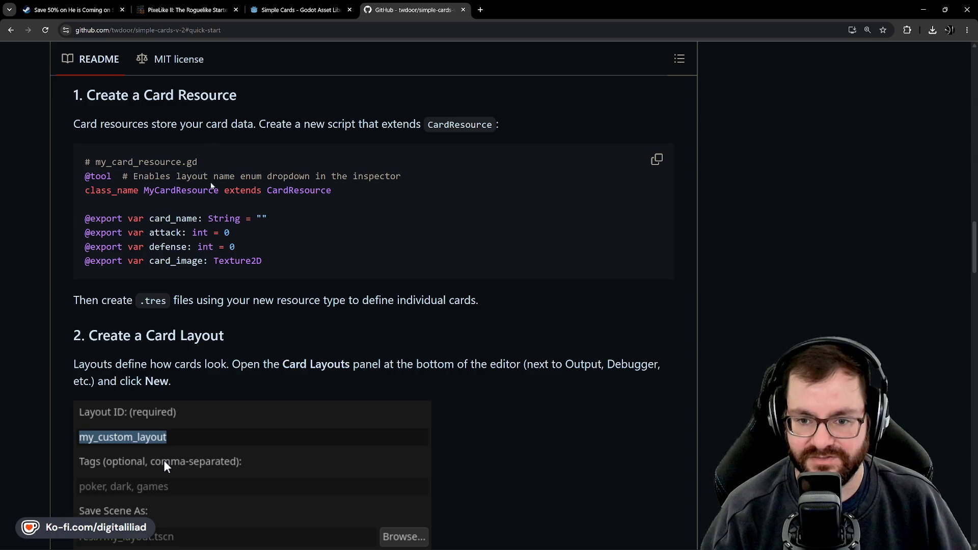
pyautogui.moveTo(270, 266); pyautogui.dragTo(84, 218)
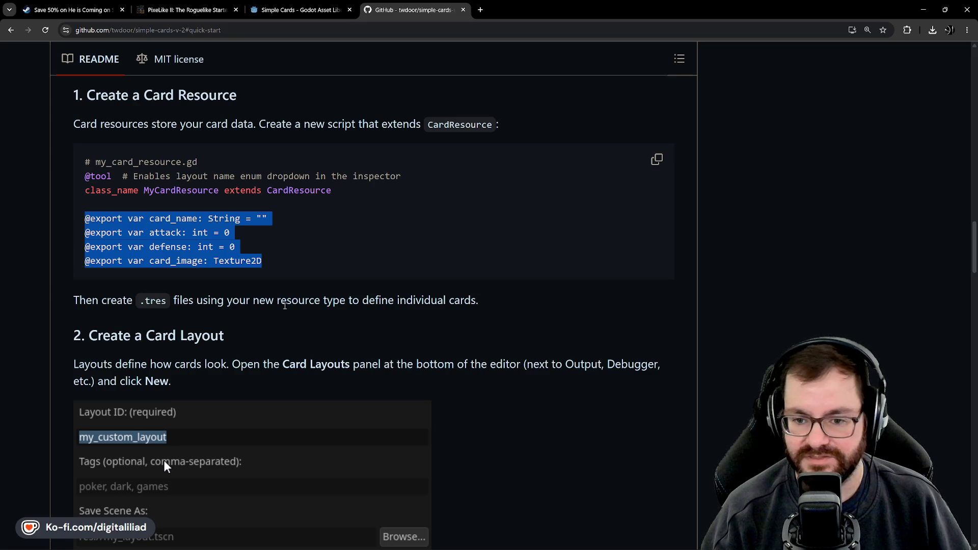
# Step: Compare the example's card_name, attack, defense and card_image fields by highlighting each in turn
pyautogui.scroll(1, 178, 191)
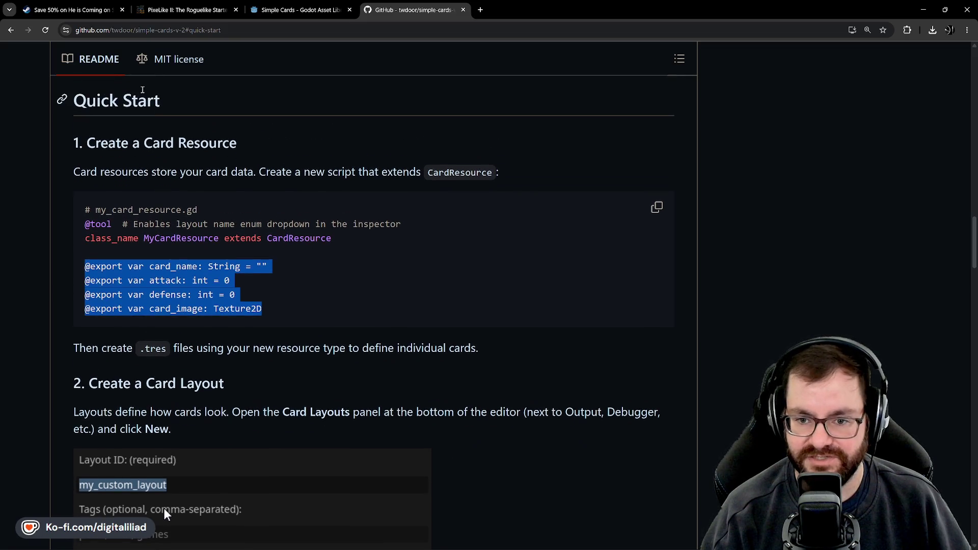
pyautogui.click(173, 281)
pyautogui.doubleClick(168, 294)
pyautogui.click(168, 294)
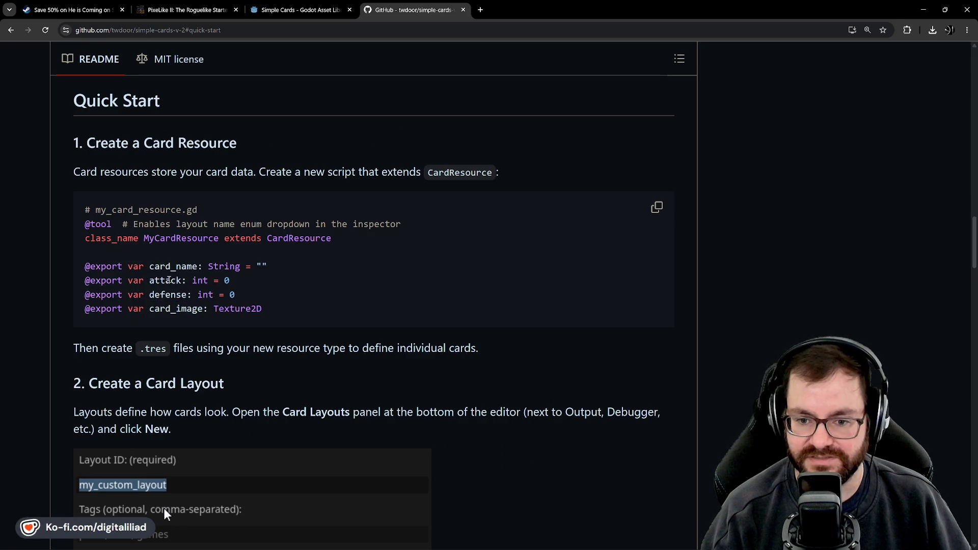
pyautogui.doubleClick(165, 280)
pyautogui.click(166, 280)
pyautogui.doubleClick(168, 295)
pyautogui.click(166, 278)
pyautogui.doubleClick(165, 281)
pyautogui.doubleClick(168, 295)
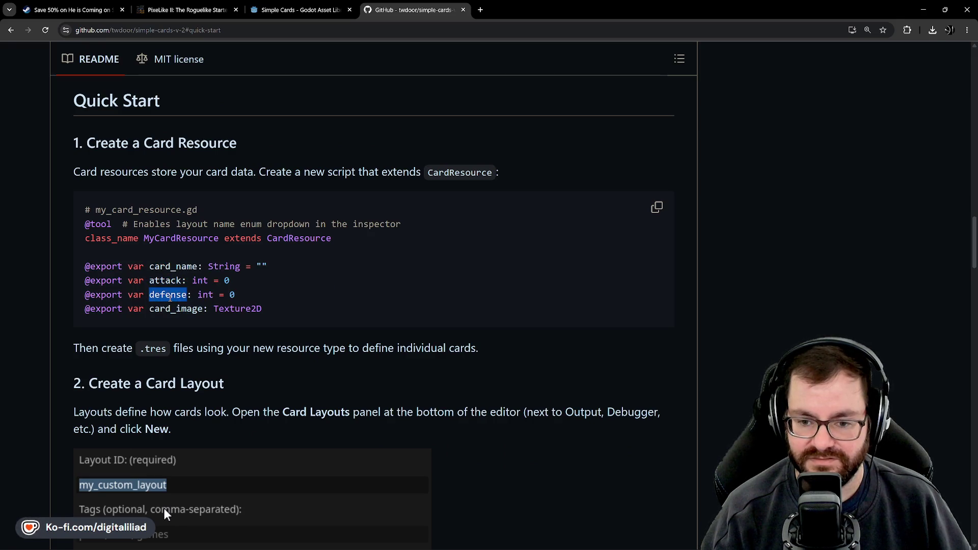
pyautogui.click(168, 294)
pyautogui.doubleClick(165, 280)
pyautogui.click(168, 295)
pyautogui.doubleClick(168, 294)
pyautogui.doubleClick(165, 280)
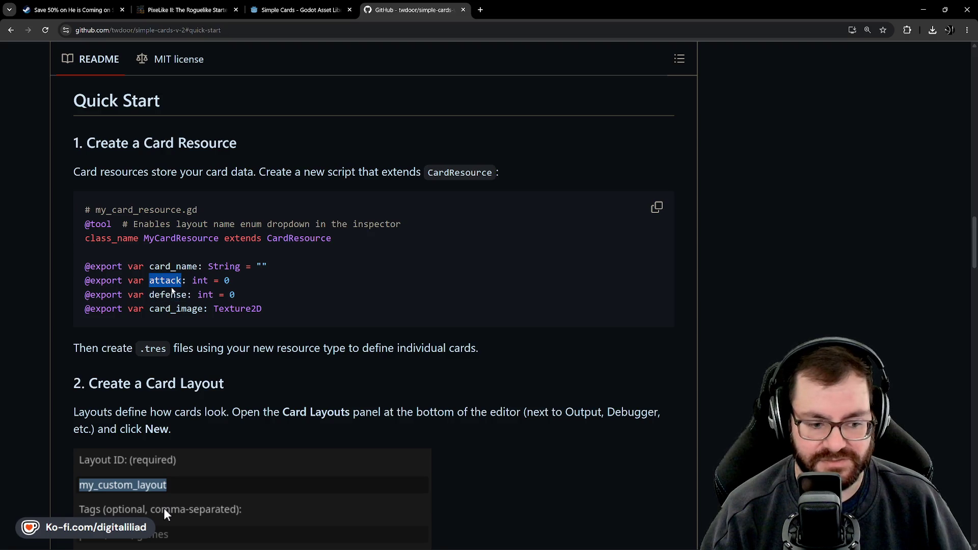
pyautogui.doubleClick(168, 295)
pyautogui.click(170, 279)
pyautogui.doubleClick(166, 280)
pyautogui.doubleClick(168, 294)
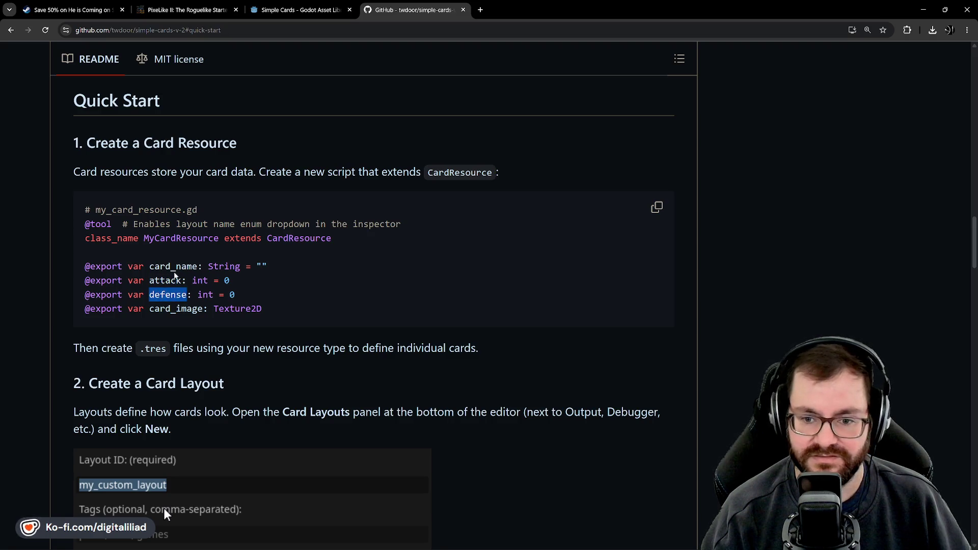
pyautogui.doubleClick(173, 266)
pyautogui.doubleClick(166, 280)
pyautogui.doubleClick(163, 308)
pyautogui.doubleClick(168, 294)
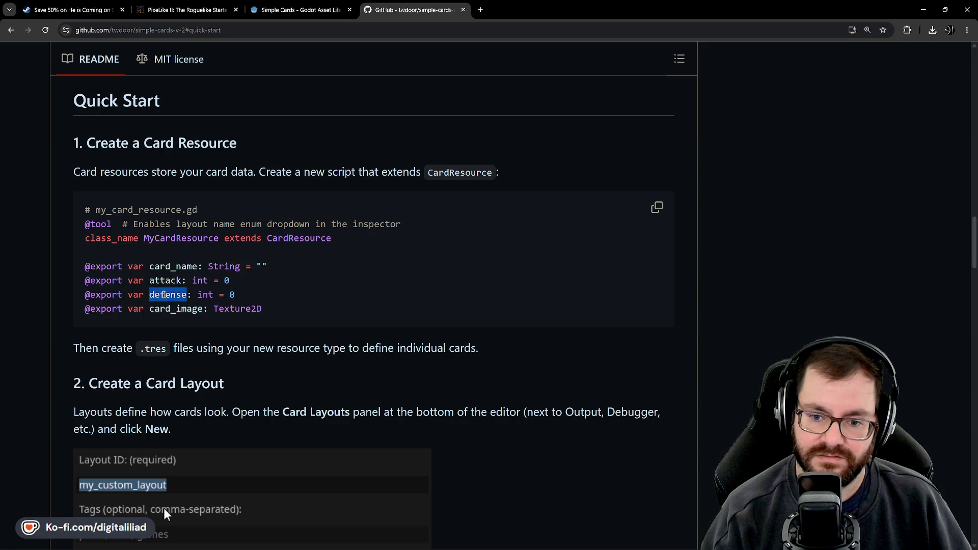
pyautogui.doubleClick(166, 280)
pyautogui.doubleClick(164, 266)
pyautogui.click(162, 289)
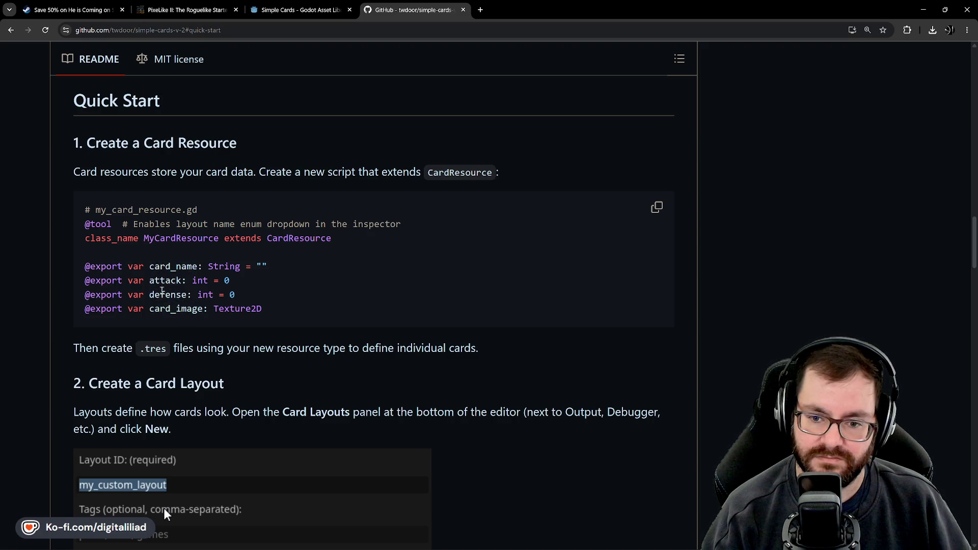
pyautogui.doubleClick(168, 294)
pyautogui.click(237, 297)
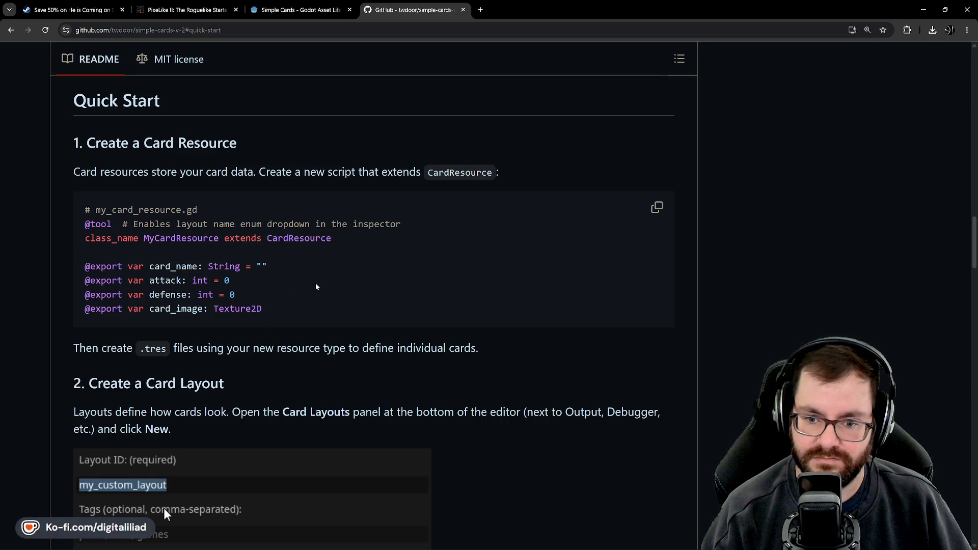
pyautogui.moveTo(631, 545)
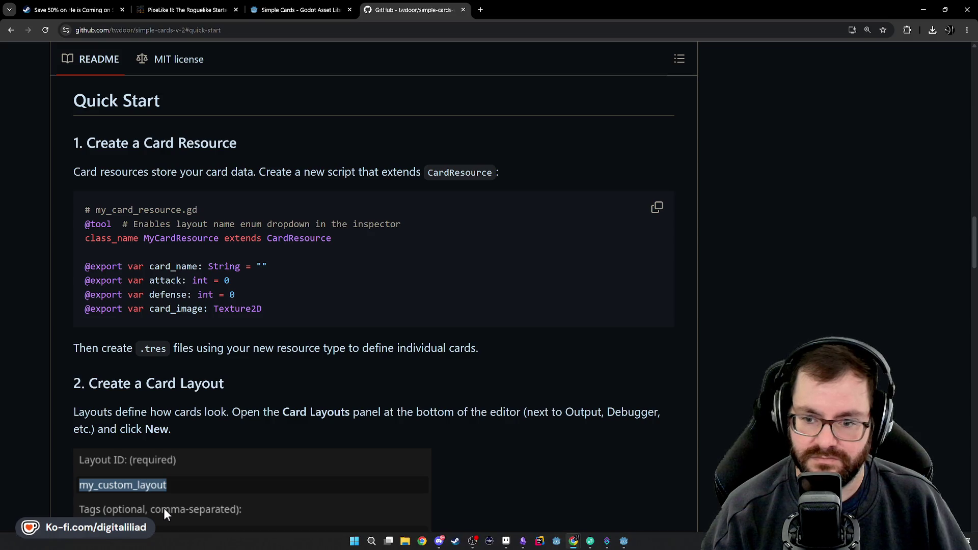
pyautogui.click(630, 545)
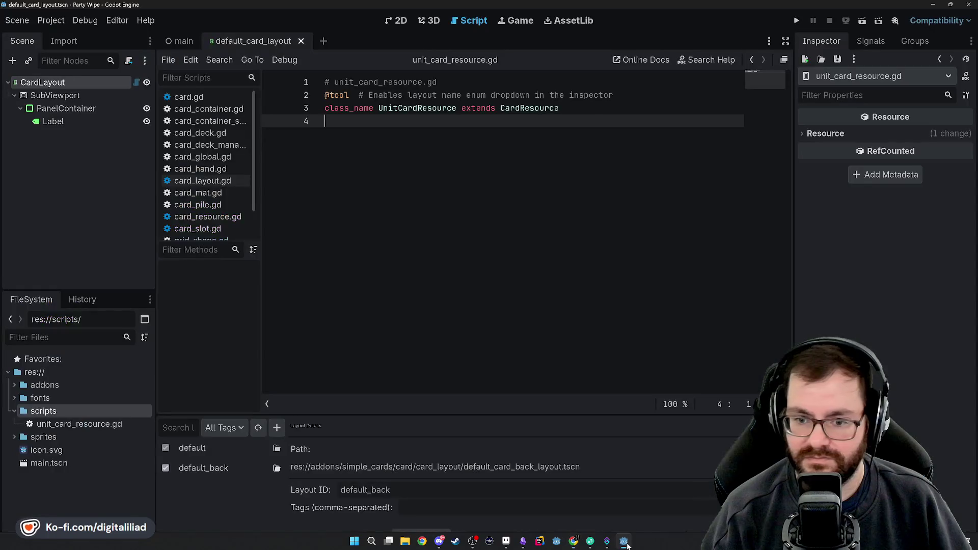
pyautogui.press('Return')
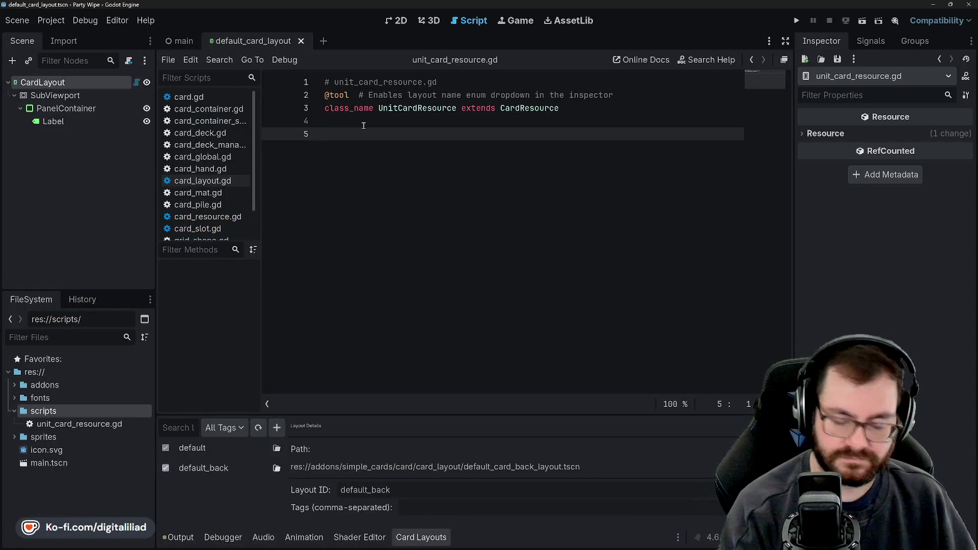
pyautogui.write('@export var card_name: String = "" @export var attack: int = 0 @export var defense: int = 0 @export var card_image: Texture2D')
pyautogui.click(364, 125)
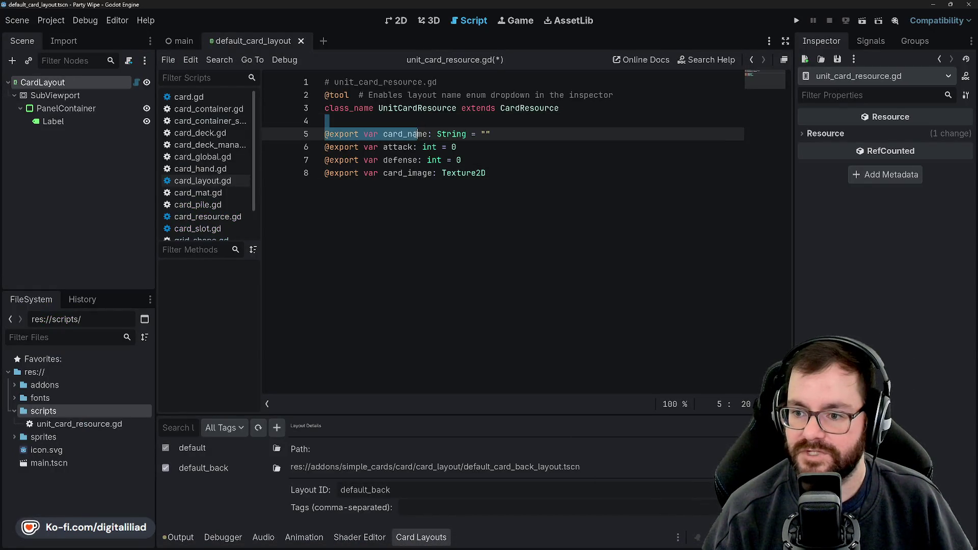
pyautogui.click(488, 148)
pyautogui.hotkey('ctrl', 's')
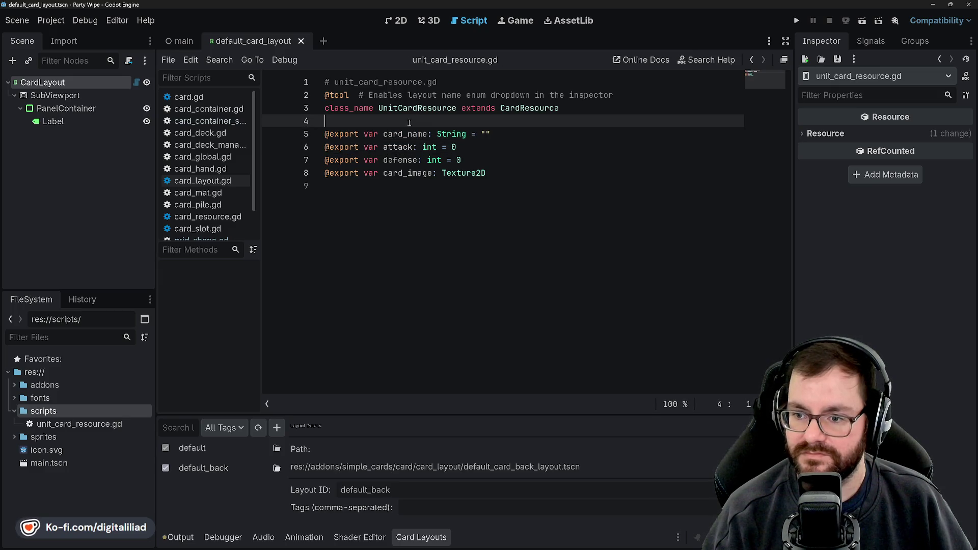
pyautogui.click(407, 120)
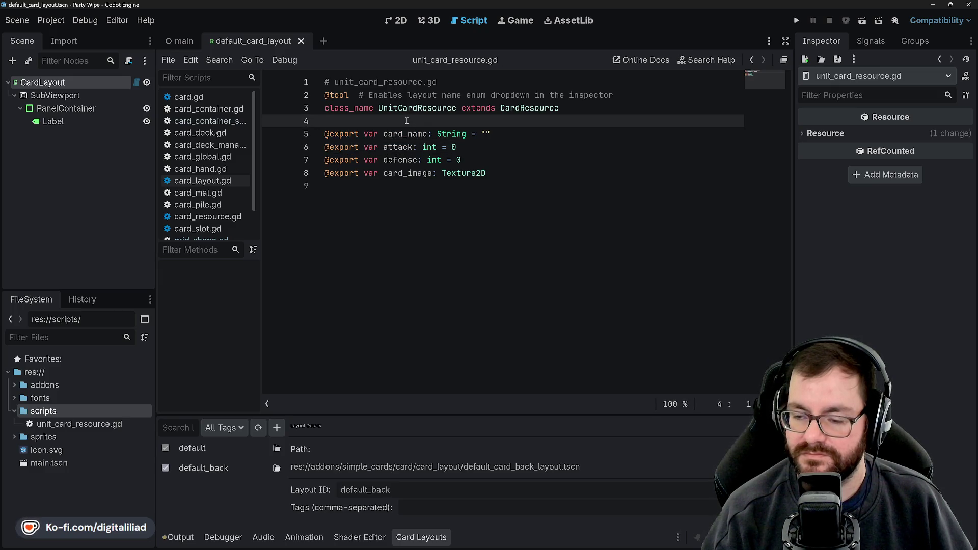
pyautogui.click(327, 107)
pyautogui.click(325, 96)
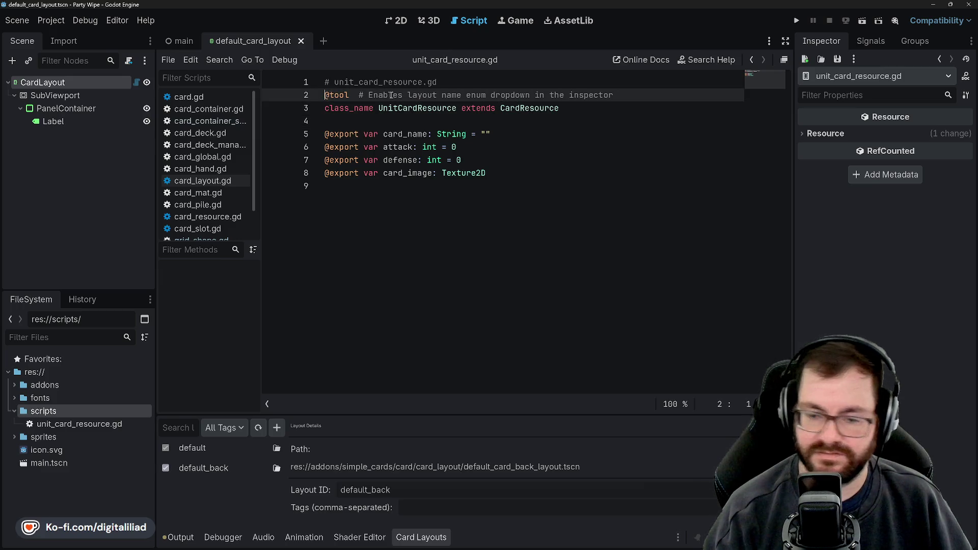
pyautogui.write('@')
pyautogui.press('Return')
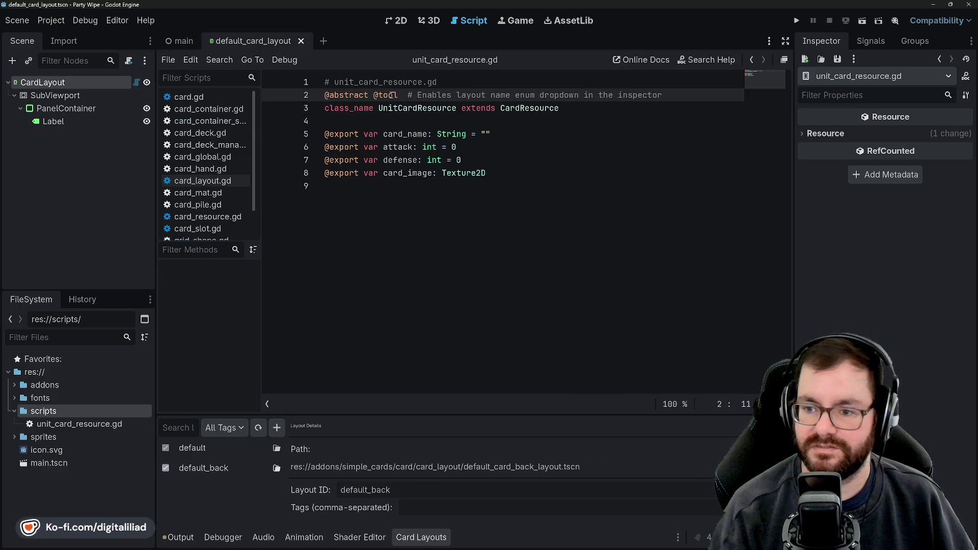
pyautogui.press('Down')
pyautogui.press('Down')
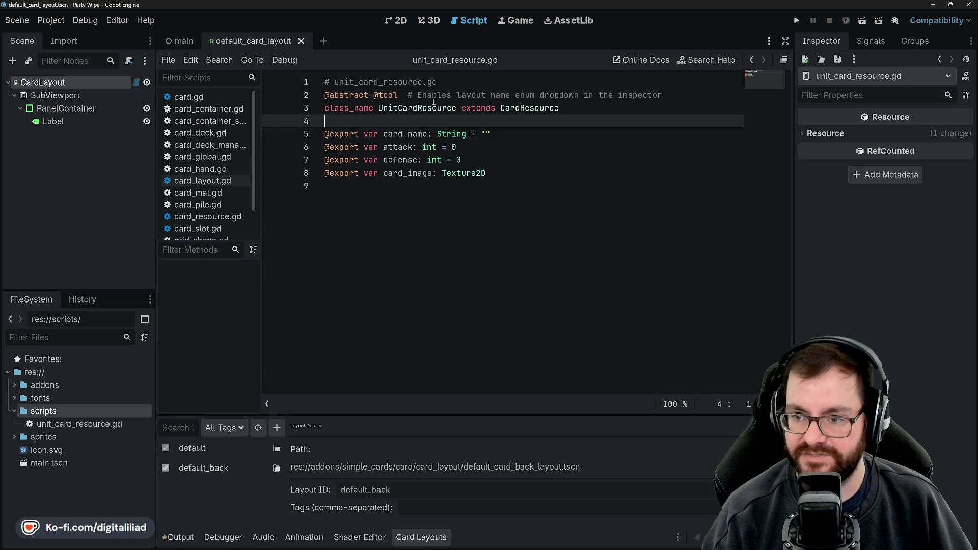
# Step: Select the class name UnitCardResource on line 3
pyautogui.doubleClick(408, 108)
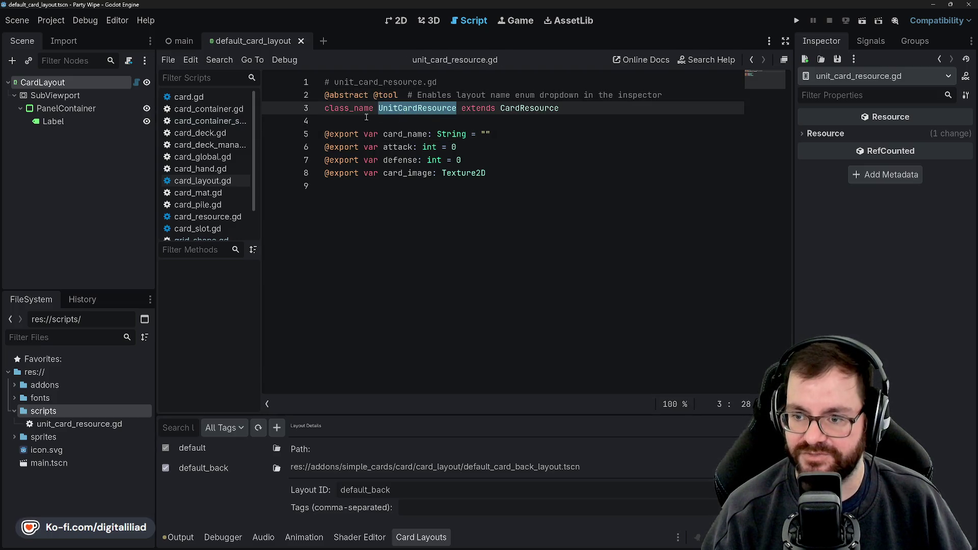
pyautogui.click(386, 126)
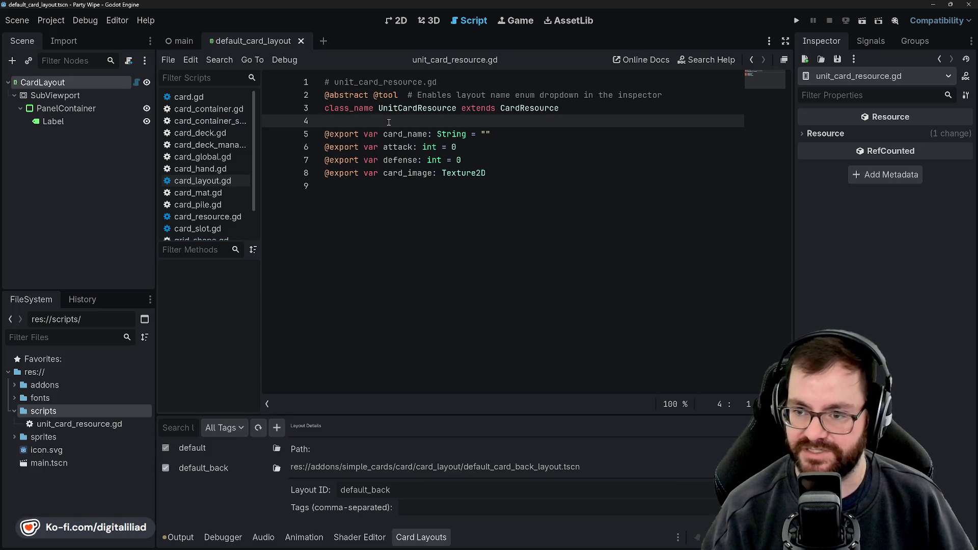
pyautogui.doubleClick(426, 109)
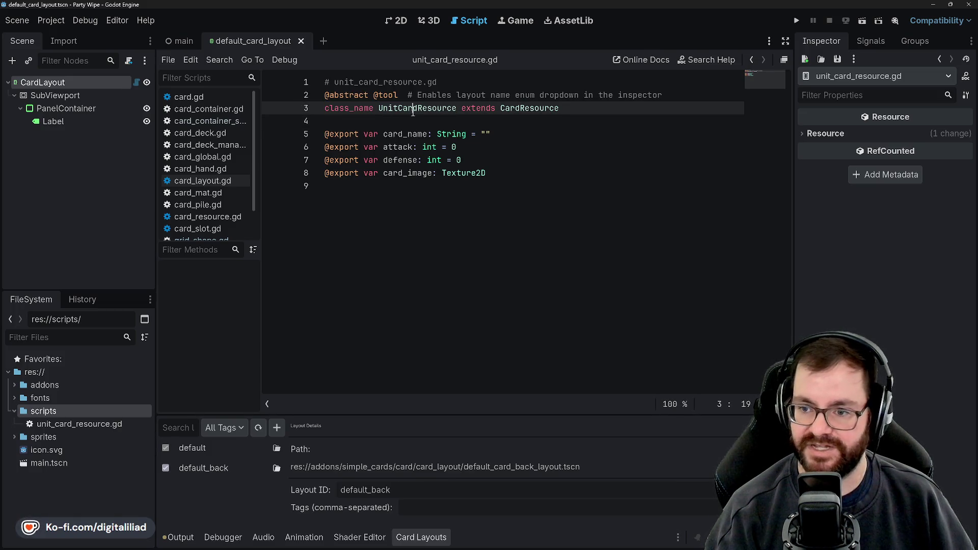
pyautogui.click(413, 108)
pyautogui.doubleClick(413, 108)
# Step: Examine the exported card_name and attack variable names by selecting them
pyautogui.click(392, 117)
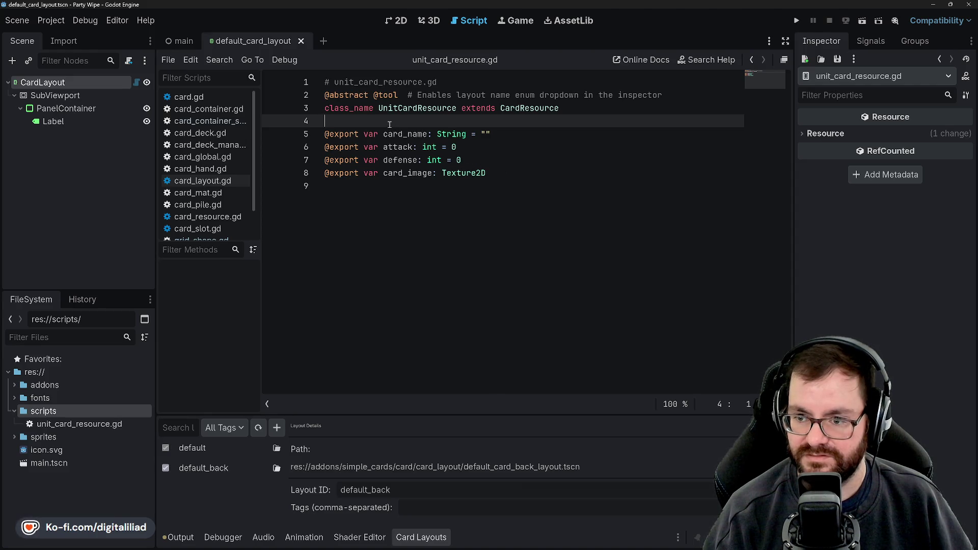
pyautogui.doubleClick(413, 135)
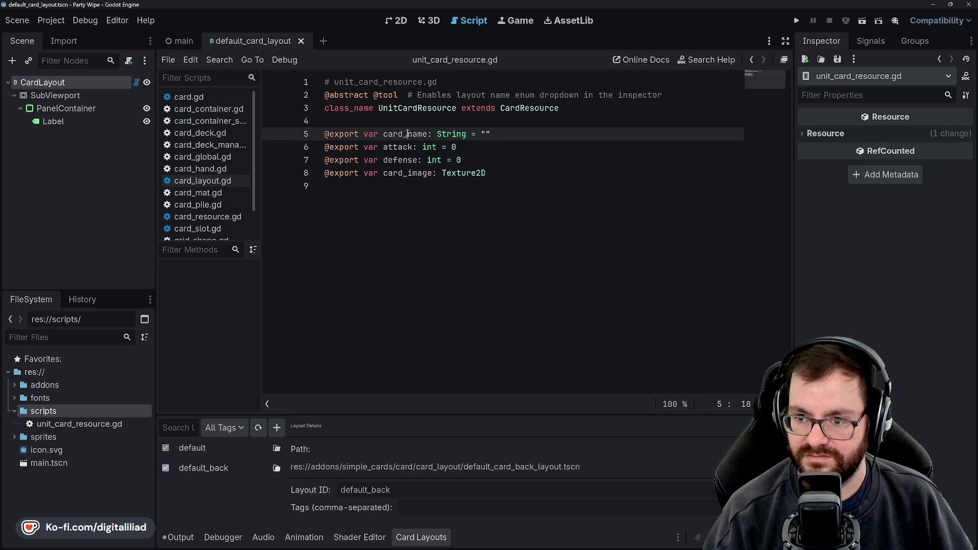
pyautogui.click(407, 121)
pyautogui.doubleClick(407, 134)
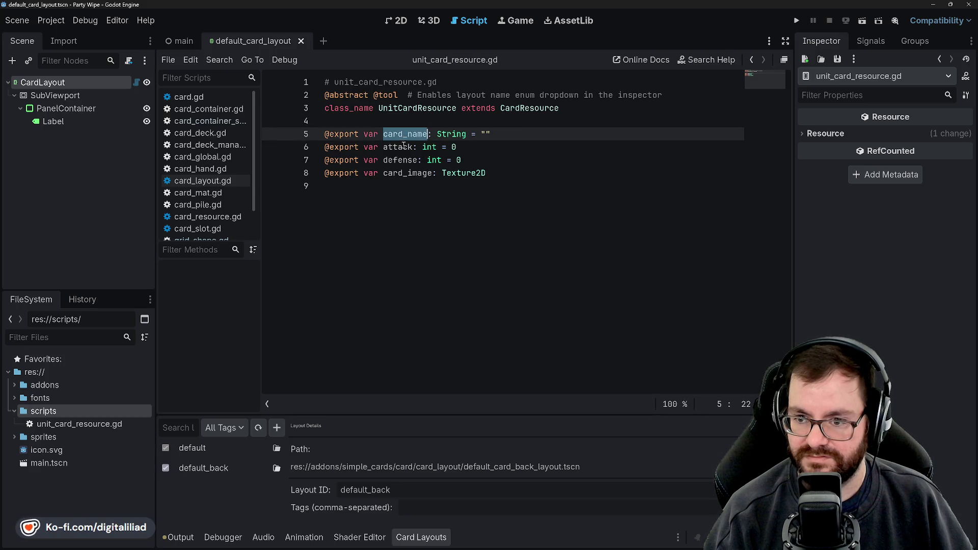
pyautogui.doubleClick(397, 147)
pyautogui.doubleClick(402, 134)
pyautogui.doubleClick(399, 147)
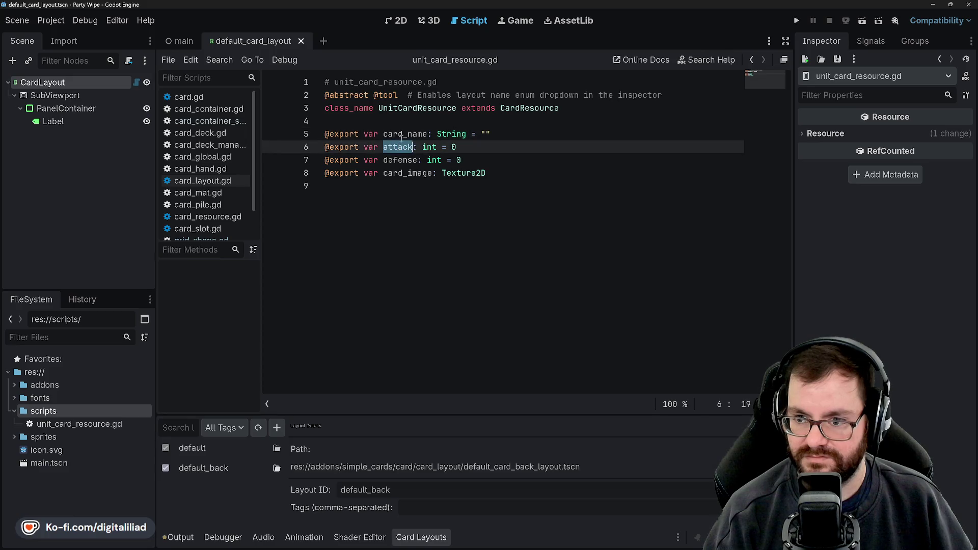
pyautogui.click(403, 134)
pyautogui.doubleClick(402, 134)
pyautogui.click(401, 134)
pyautogui.doubleClick(400, 134)
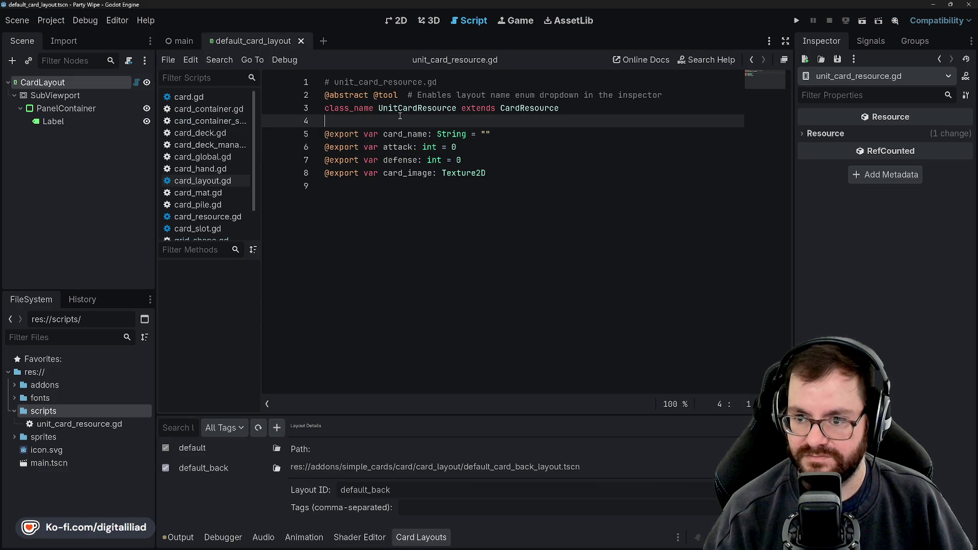
pyautogui.click(400, 133)
pyautogui.doubleClick(400, 134)
pyautogui.click(402, 134)
pyautogui.moveTo(402, 134); pyautogui.dragTo(382, 133)
# Step: Step through the export lines, then open the parent script card_resource.gd from CardResource
pyautogui.click(402, 124)
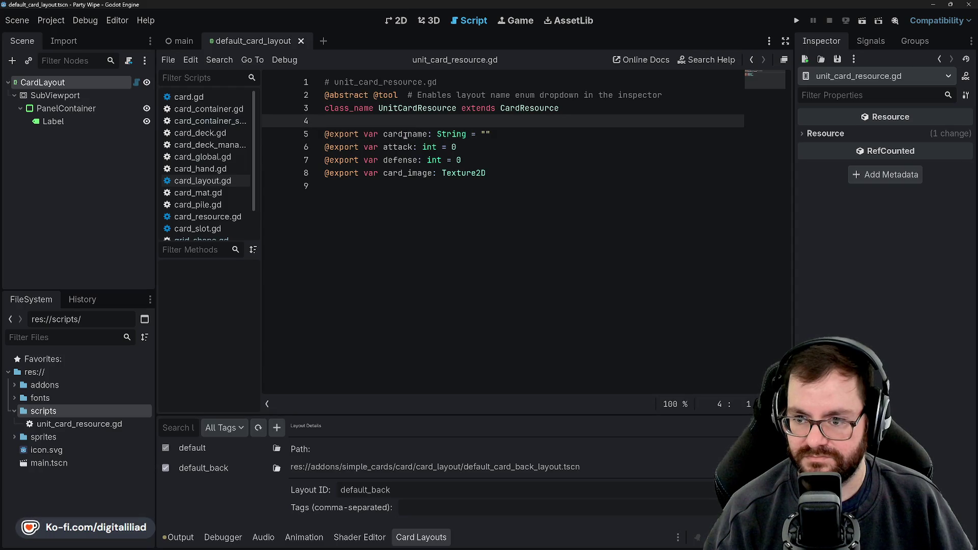
pyautogui.click(404, 135)
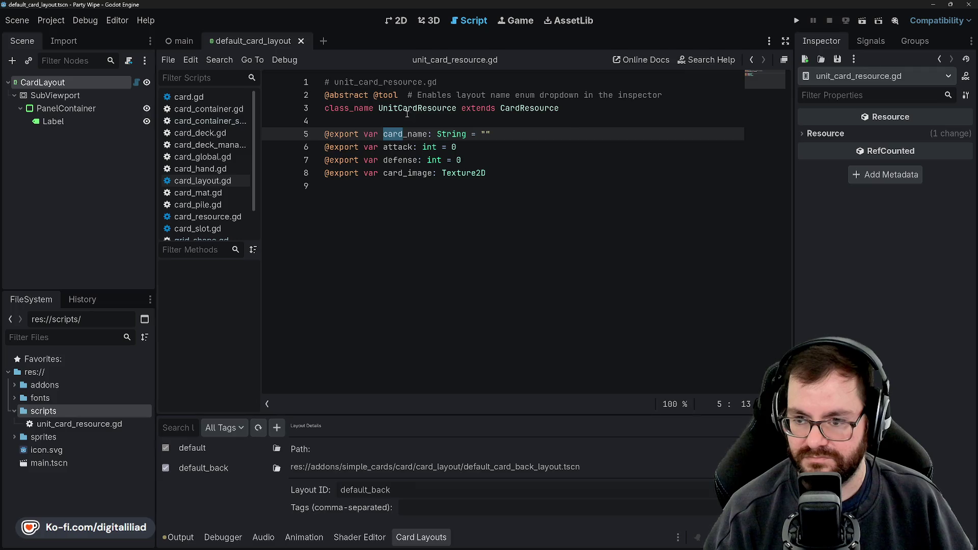
pyautogui.click(400, 122)
pyautogui.click(459, 147)
pyautogui.click(484, 159)
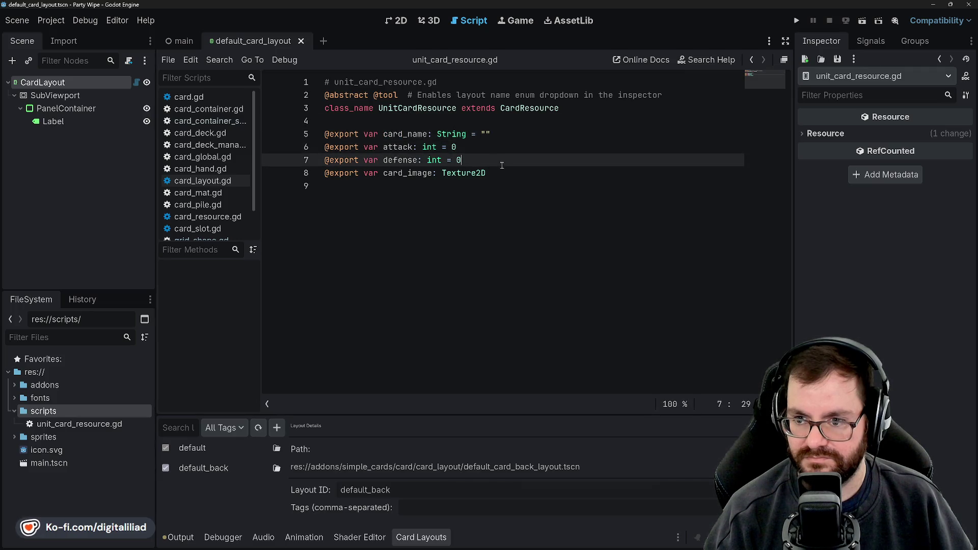
pyautogui.click(488, 173)
pyautogui.click(481, 147)
pyautogui.click(479, 160)
pyautogui.click(489, 147)
pyautogui.click(509, 134)
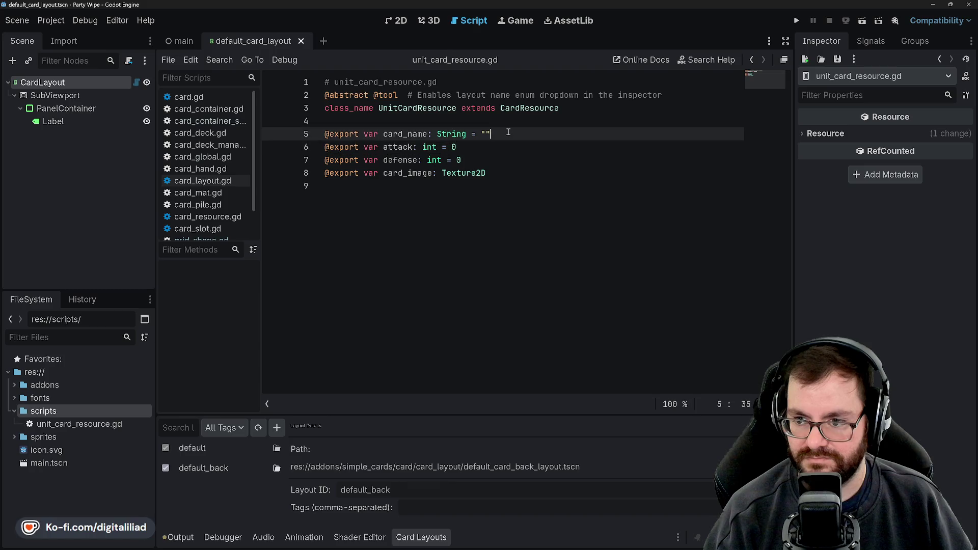
pyautogui.click(509, 147)
pyautogui.click(504, 160)
pyautogui.click(503, 173)
pyautogui.click(502, 185)
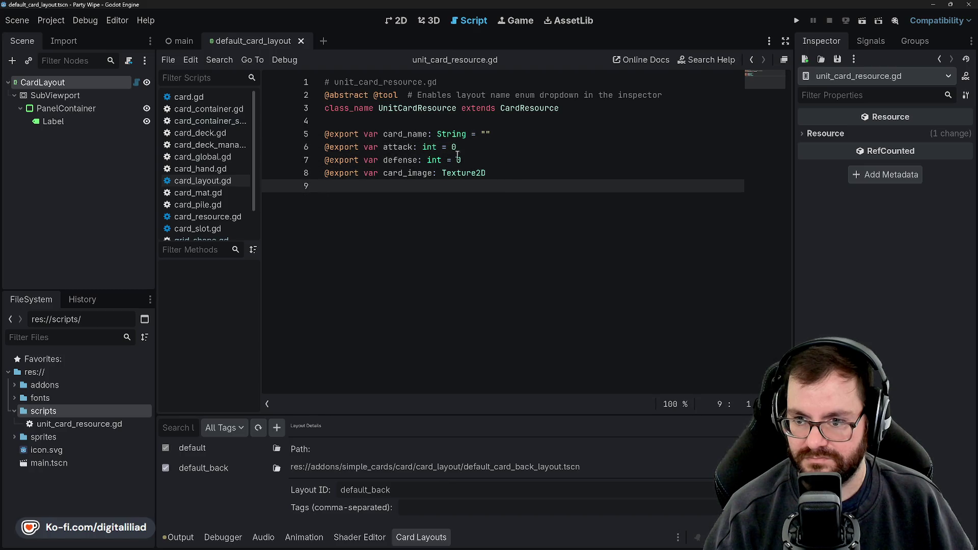
pyautogui.keyDown('ctrl'); pyautogui.click(514, 108); pyautogui.keyUp('ctrl')
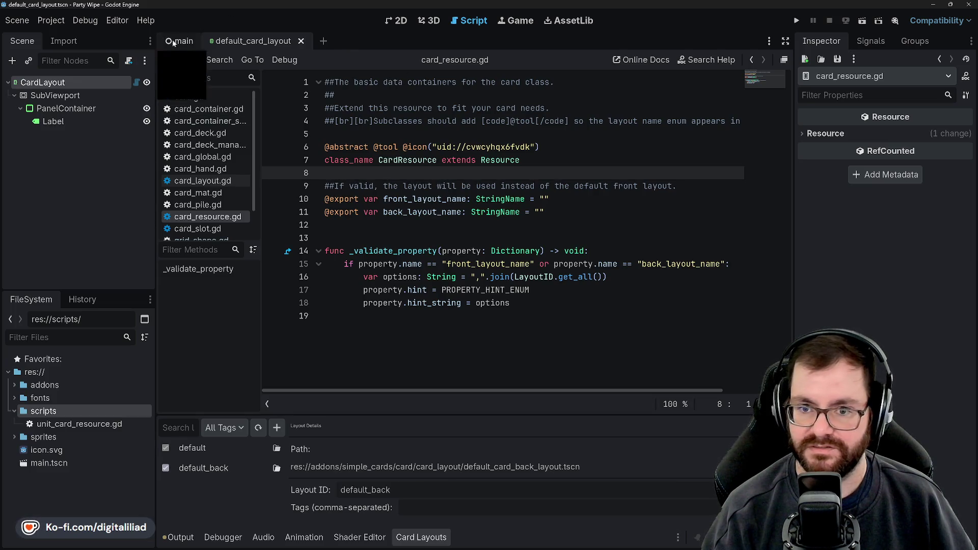
# Step: Reopen unit_card_resource.gd from the scripts folder in the FileSystem dock
pyautogui.click(51, 399)
pyautogui.click(57, 411)
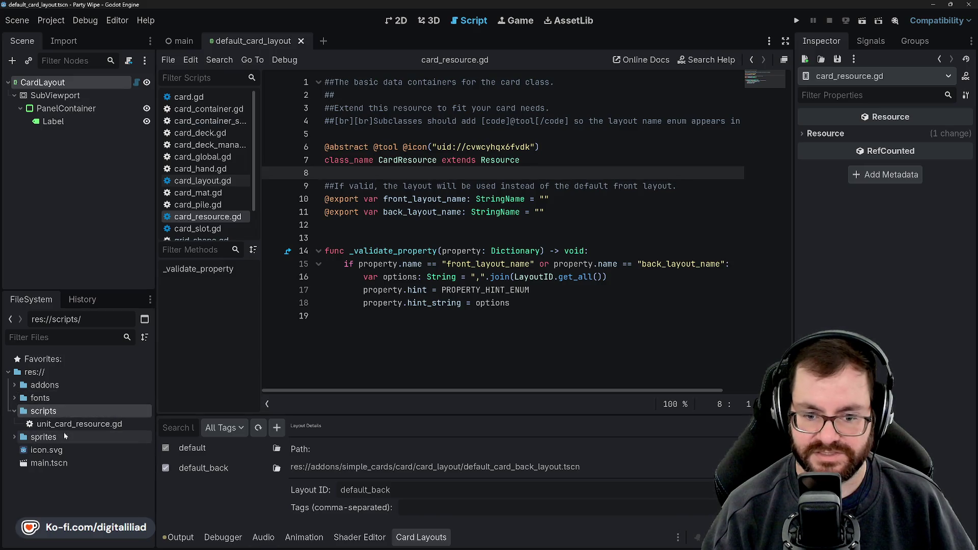
pyautogui.click(63, 425)
pyautogui.click(51, 412)
pyautogui.doubleClick(61, 425)
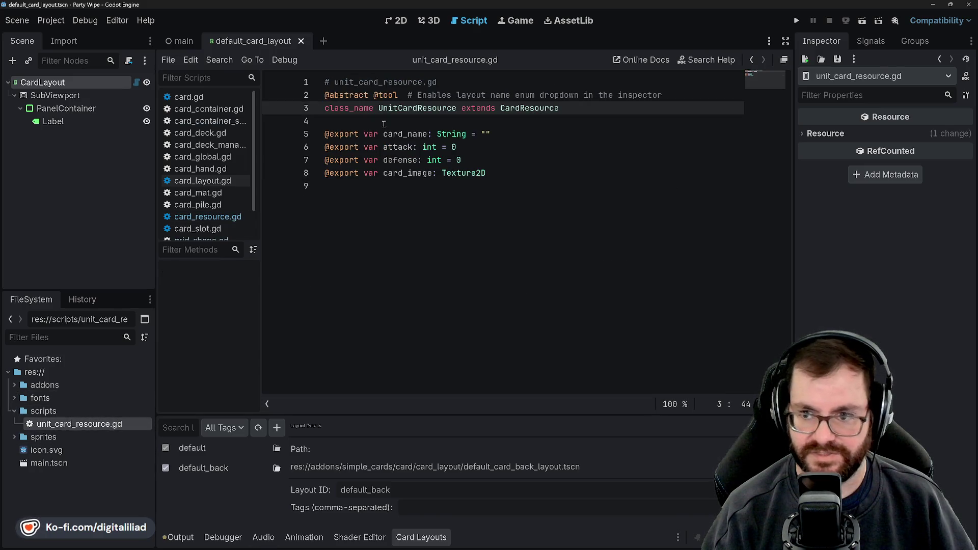
pyautogui.doubleClick(365, 95)
pyautogui.press('BackSpace')
pyautogui.press('BackSpace')
pyautogui.press('Delete')
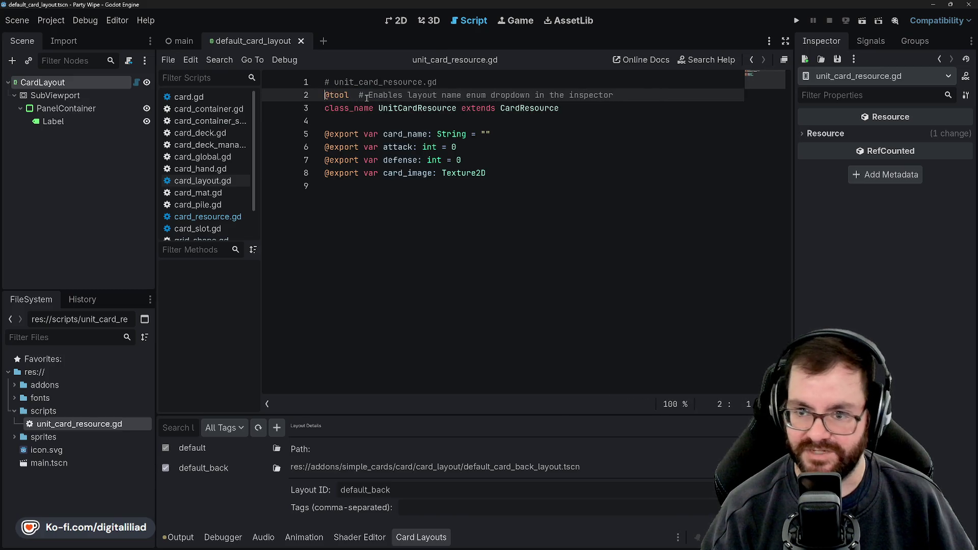
pyautogui.click(366, 147)
pyautogui.click(366, 120)
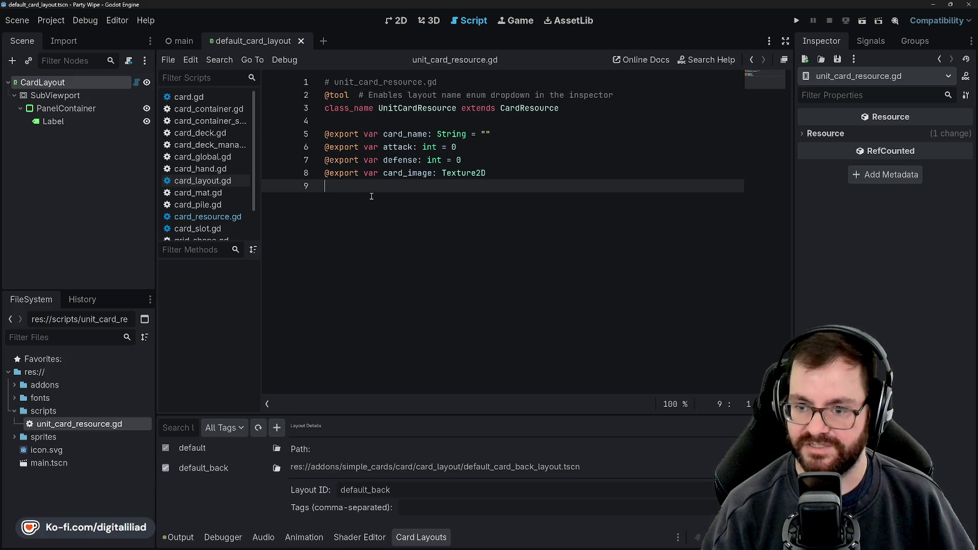
# Step: Switch to the browser and scroll the README to the '1. Create a Card Resource' example code
pyautogui.moveTo(549, 543)
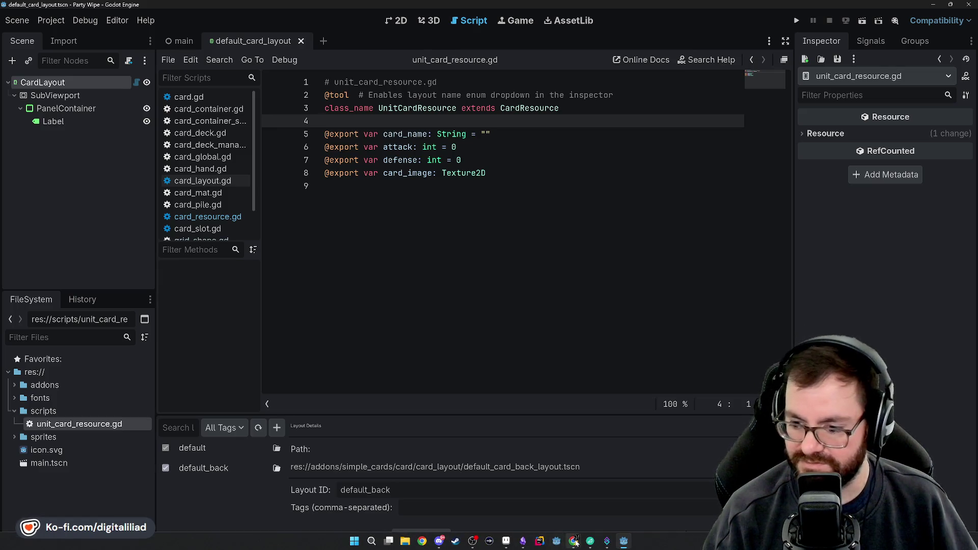
pyautogui.click(573, 497)
pyautogui.scroll(-3, 312, 234)
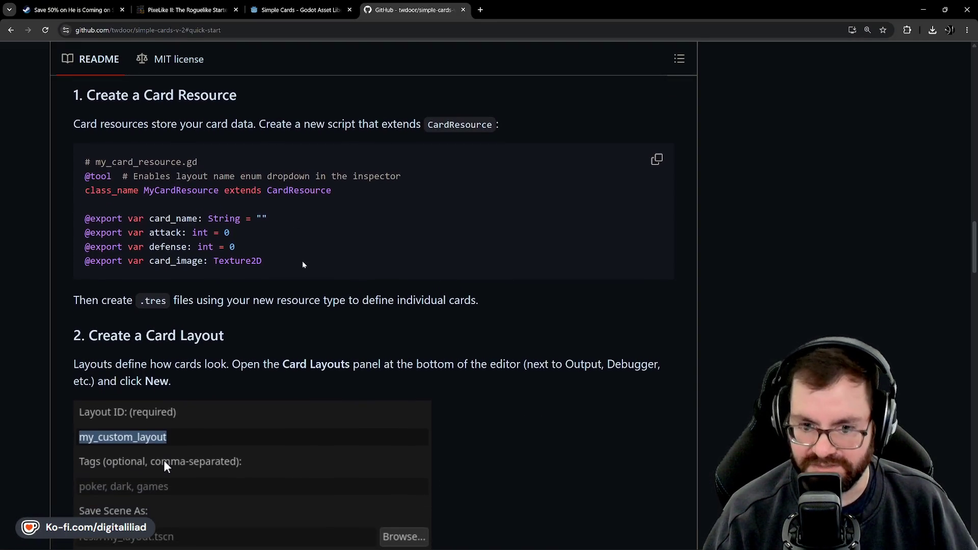
pyautogui.scroll(1, 200, 228)
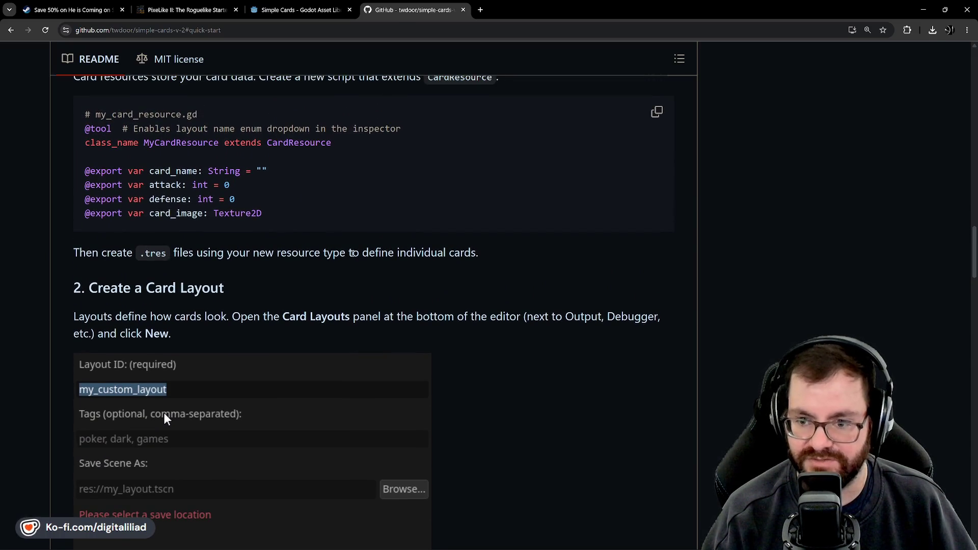
pyautogui.scroll(1, 412, 292)
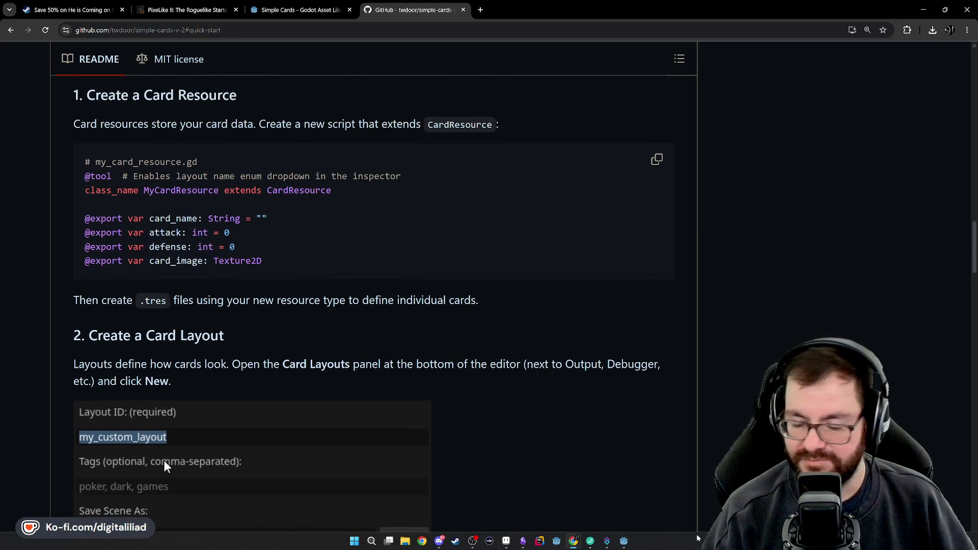
# Step: Back in Godot, review unit_card_resource.gd's class_name line and its attack, defense and card_image exports
pyautogui.click(624, 541)
pyautogui.press('Up')
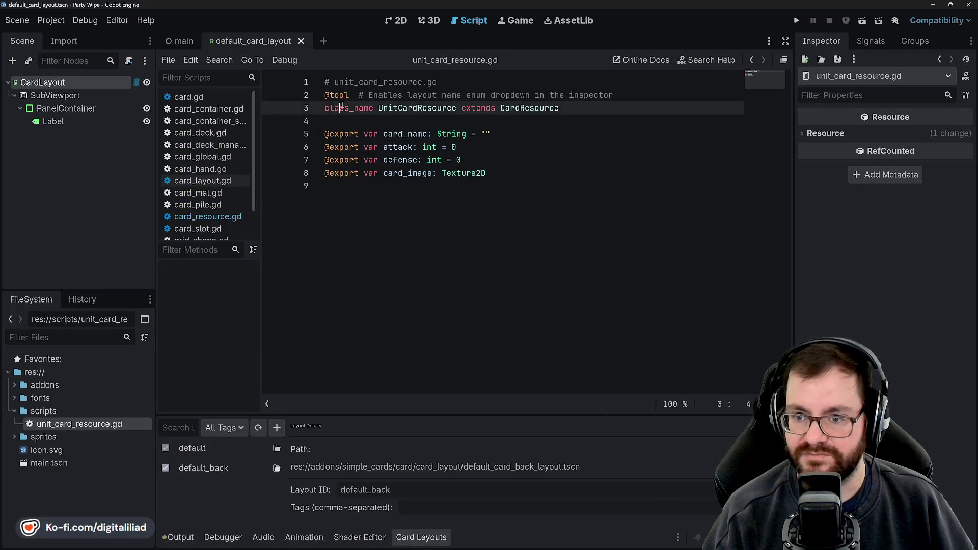
pyautogui.press('Down')
pyautogui.press('Up')
pyautogui.press('Up')
pyautogui.press('Down')
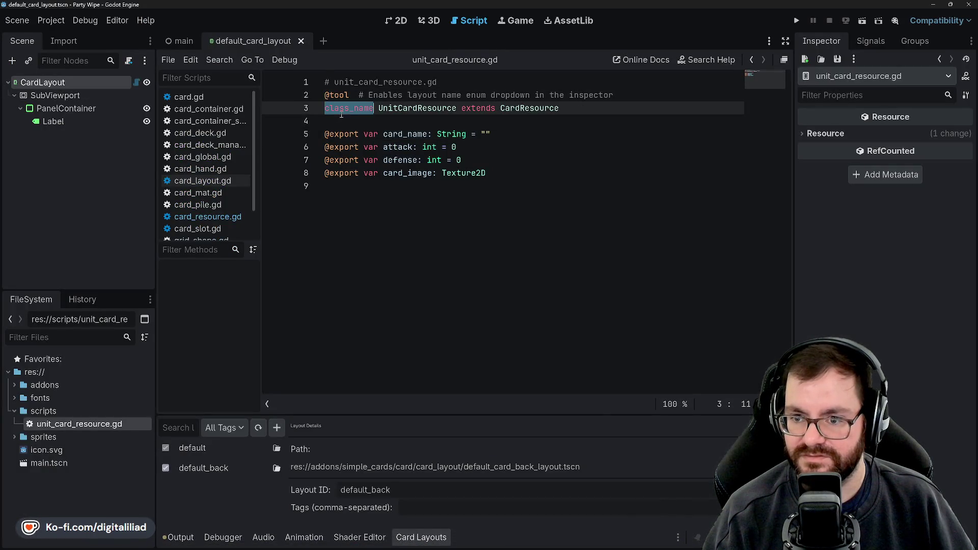
pyautogui.press('Down')
pyautogui.click(408, 146)
pyautogui.click(403, 161)
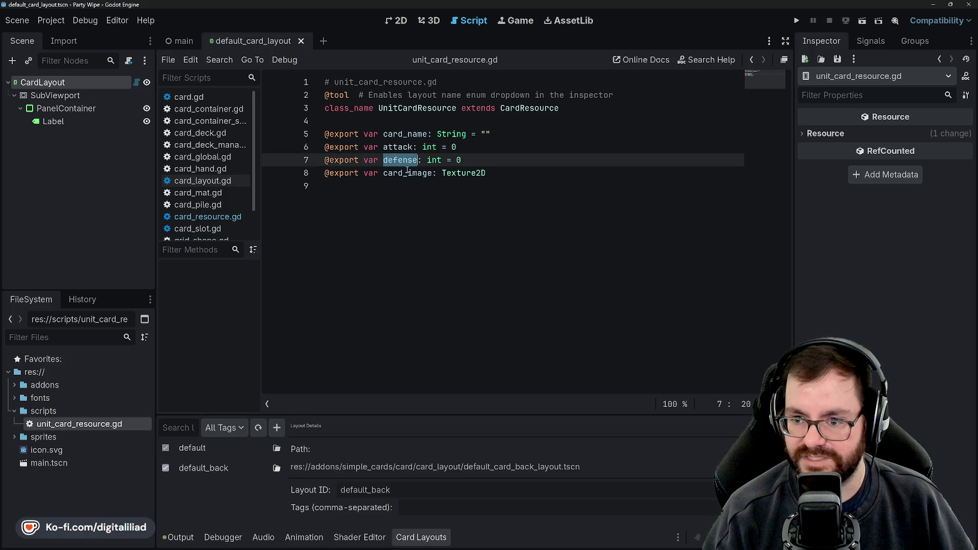
pyautogui.click(406, 173)
pyautogui.click(400, 162)
pyautogui.doubleClick(400, 162)
pyautogui.doubleClick(398, 148)
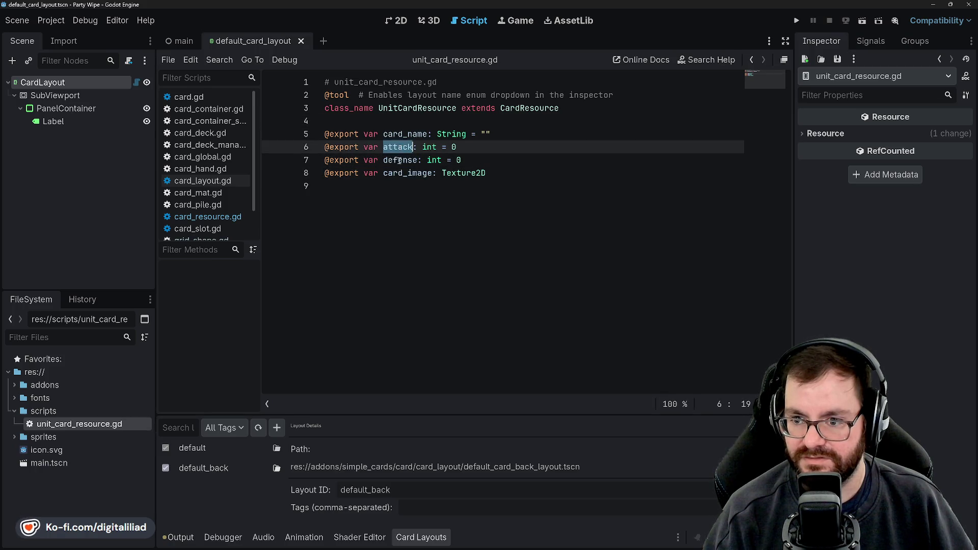
pyautogui.doubleClick(399, 161)
pyautogui.doubleClick(405, 173)
# Step: Inspect the card_image export line, then open the parent CardResource definition from line 3
pyautogui.click(400, 184)
pyautogui.tripleClick(401, 174)
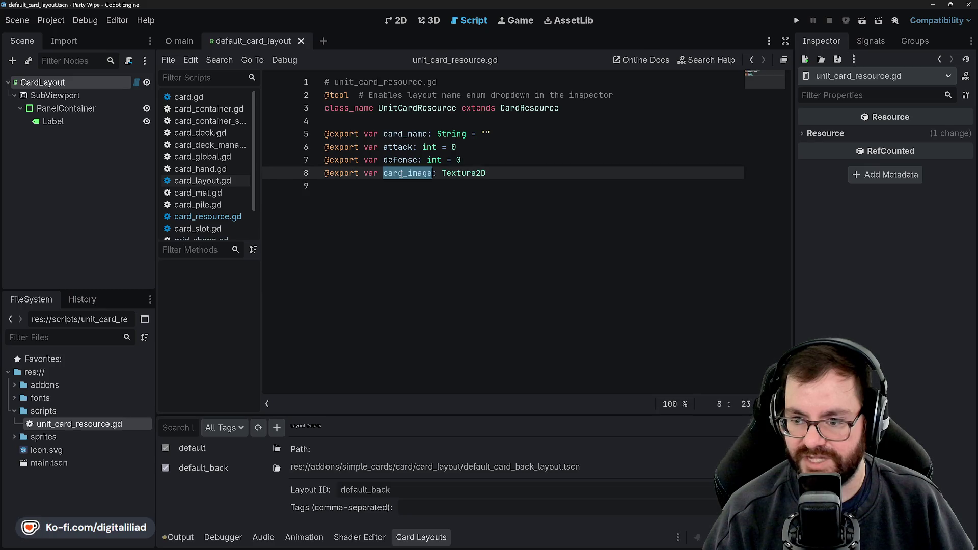
pyautogui.click(400, 187)
pyautogui.tripleClick(401, 174)
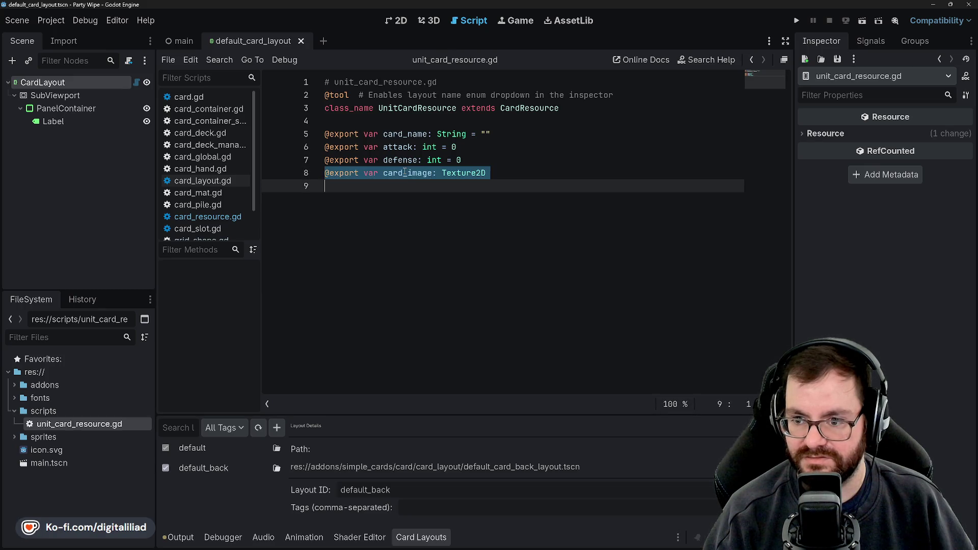
pyautogui.click(404, 185)
pyautogui.doubleClick(404, 174)
pyautogui.tripleClick(405, 174)
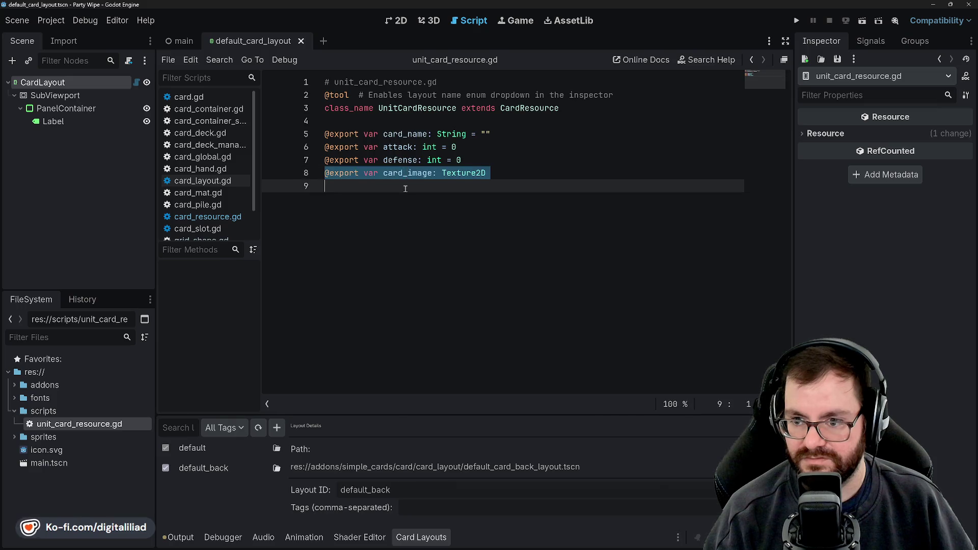
pyautogui.click(403, 185)
pyautogui.click(515, 109)
pyautogui.keyDown('ctrl'); pyautogui.click(515, 109); pyautogui.keyUp('ctrl')
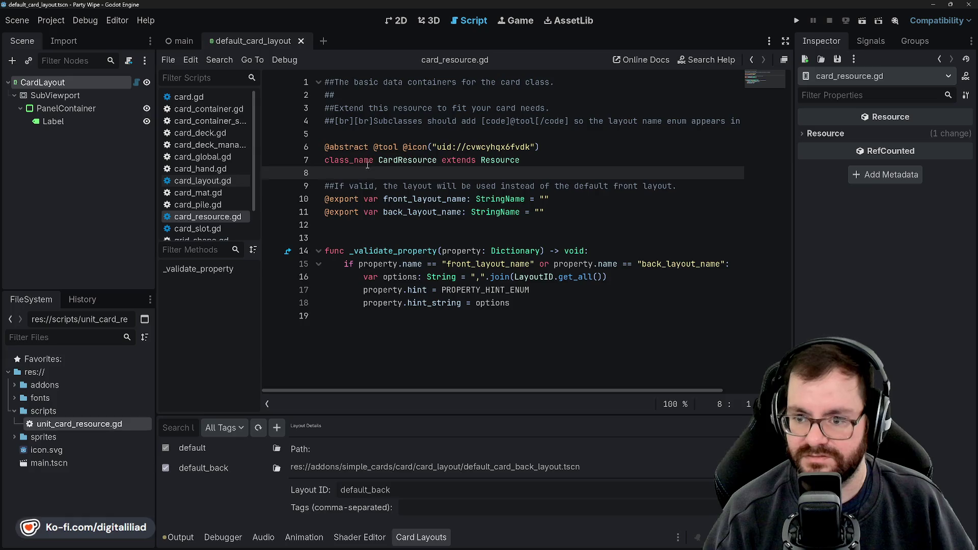
# Step: Close all open scripts, reopen only unit_card_resource.gd, then return to the README in Chrome
pyautogui.rightClick(205, 111)
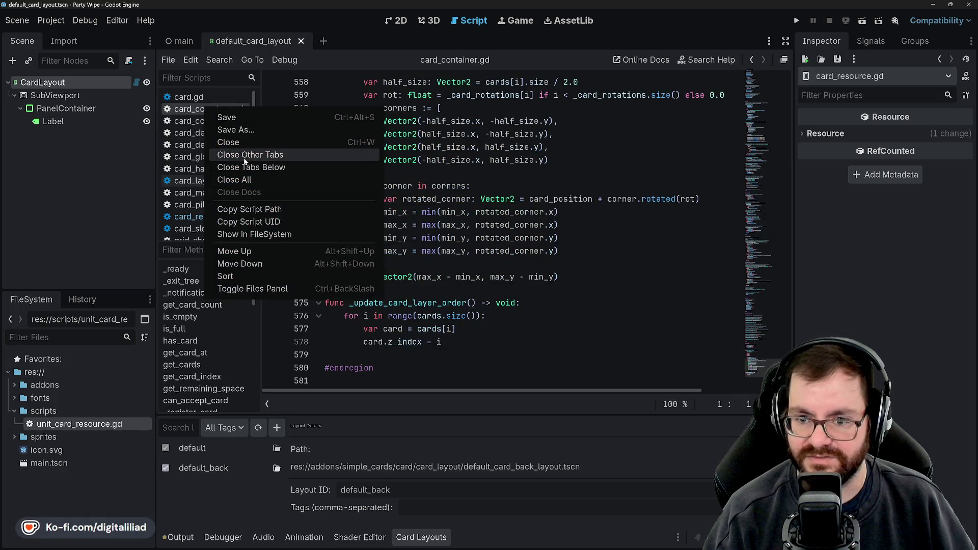
pyautogui.click(244, 180)
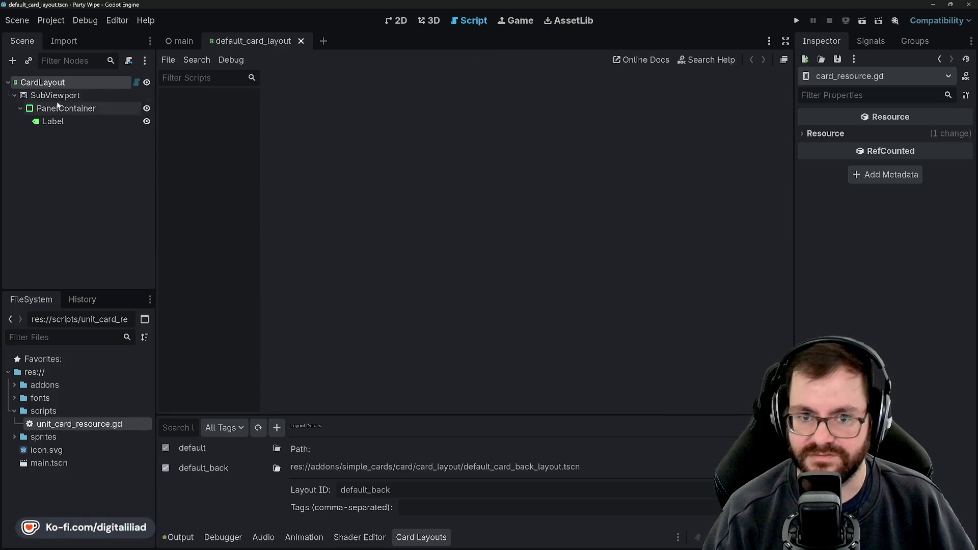
pyautogui.doubleClick(62, 426)
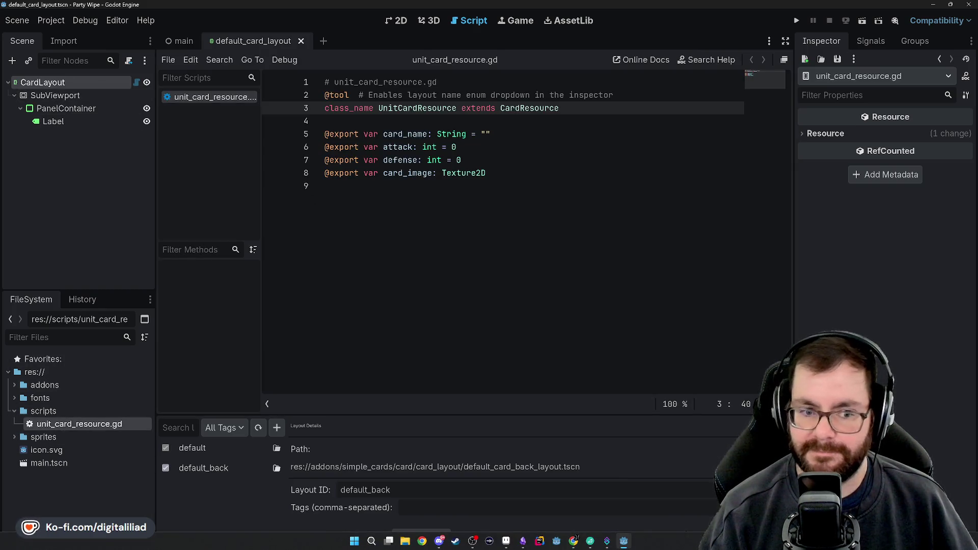
pyautogui.moveTo(595, 538)
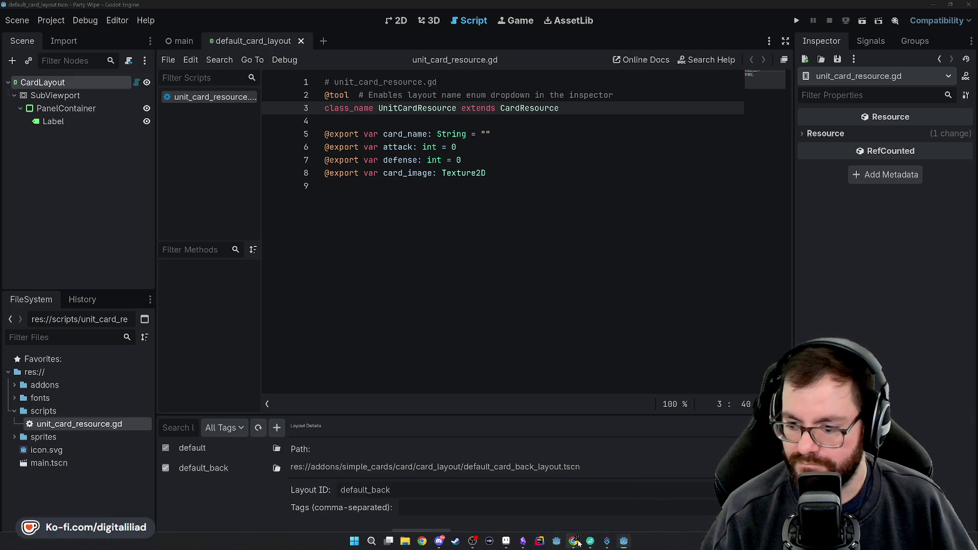
pyautogui.click(573, 501)
# Step: Scroll the README past the Card Layout dialog to the my_layout.gd layout script example
pyautogui.scroll(-4, 284, 248)
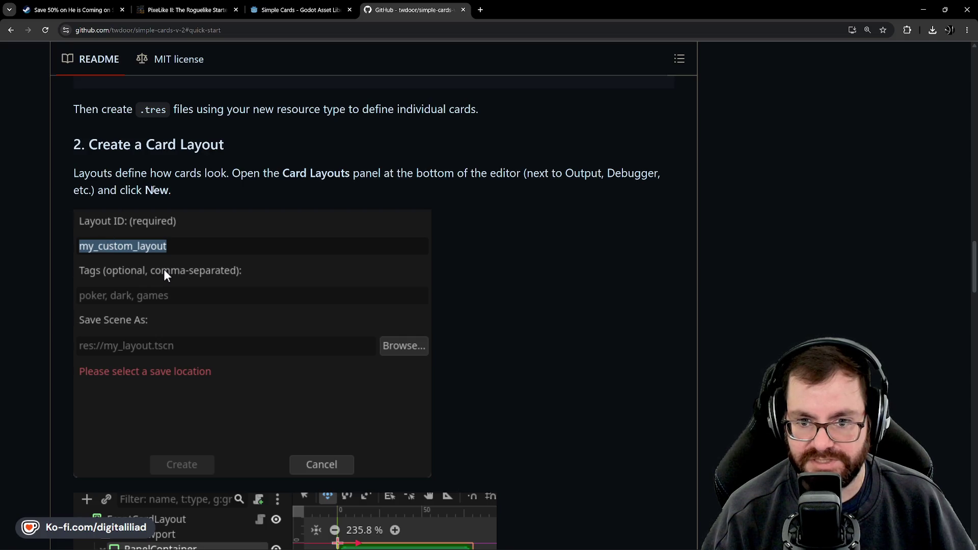
pyautogui.scroll(-5, 259, 359)
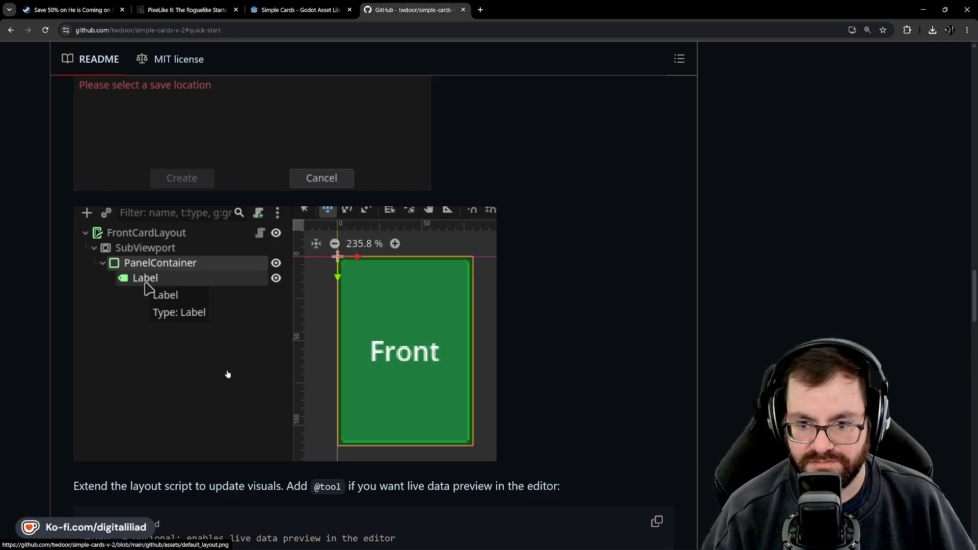
pyautogui.scroll(-5, 552, 359)
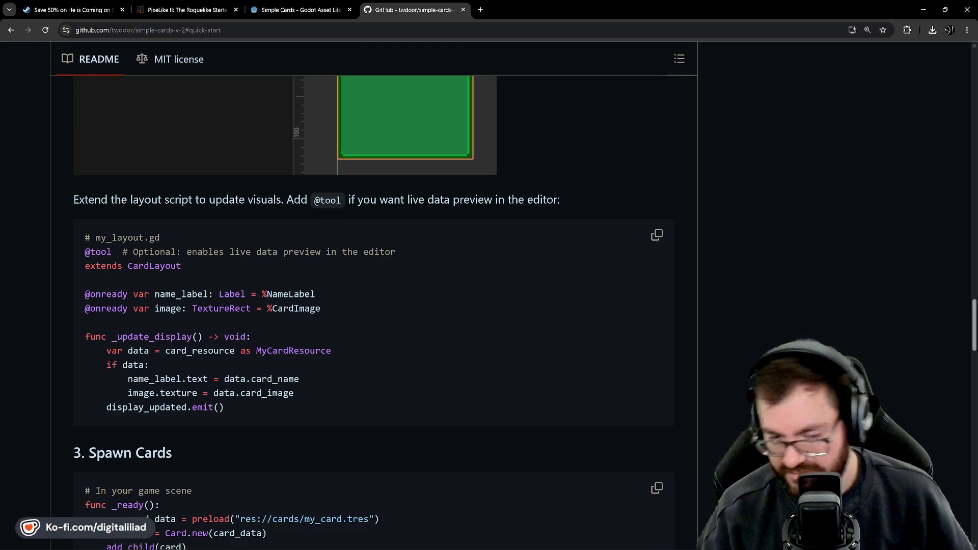
# Step: Scroll down through the README's panel, examples and Balatro sections
pyautogui.scroll(-4, 233, 278)
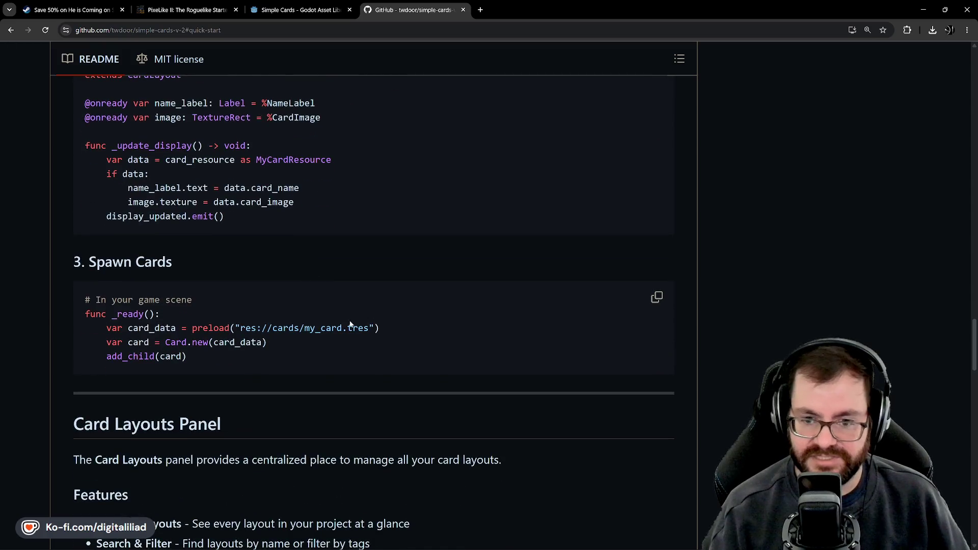
pyautogui.scroll(3, 336, 274)
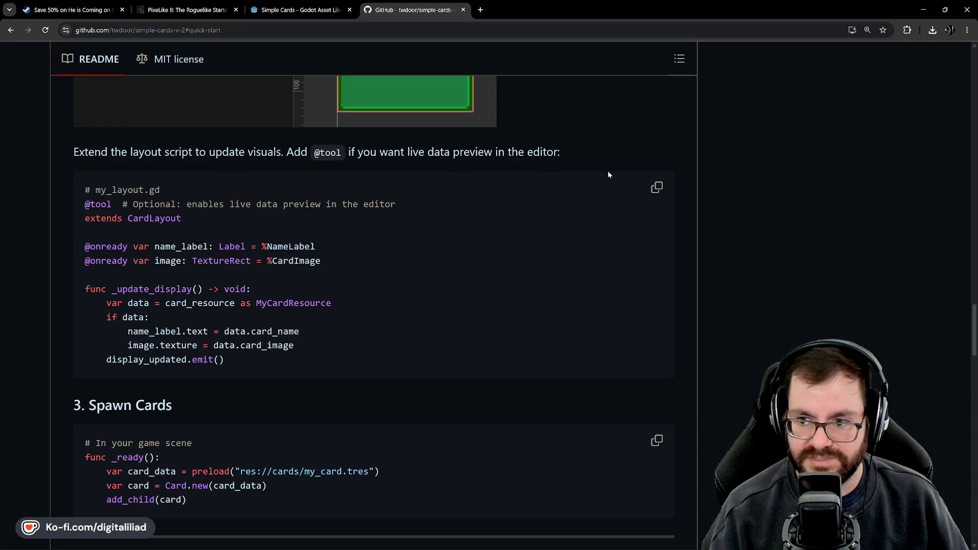
pyautogui.scroll(5, 353, 324)
pyautogui.scroll(-5, 238, 331)
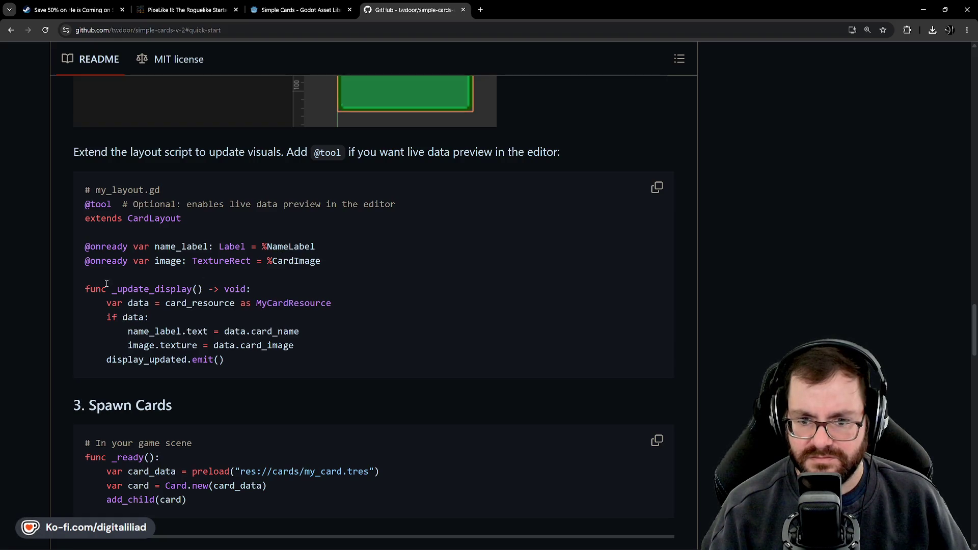
pyautogui.scroll(-3, 319, 380)
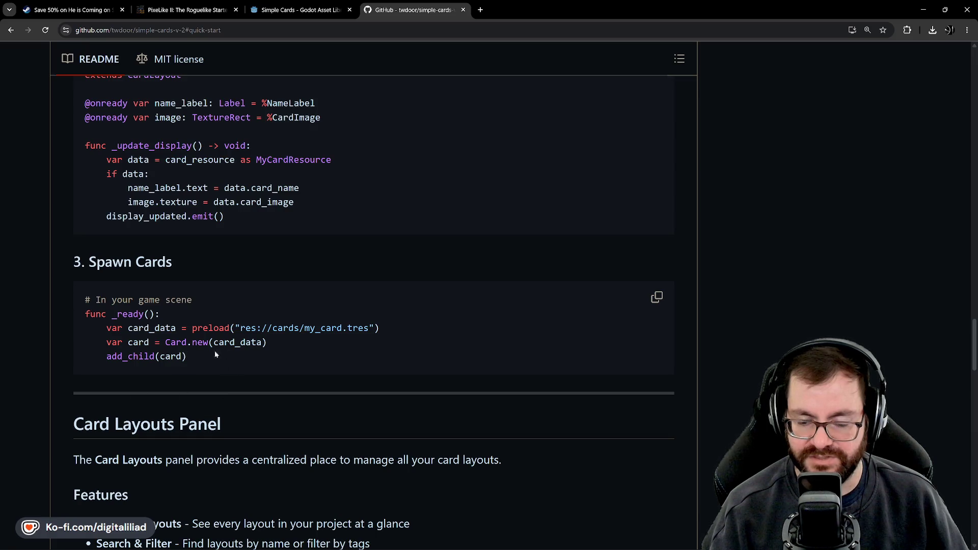
pyautogui.scroll(-4, 339, 214)
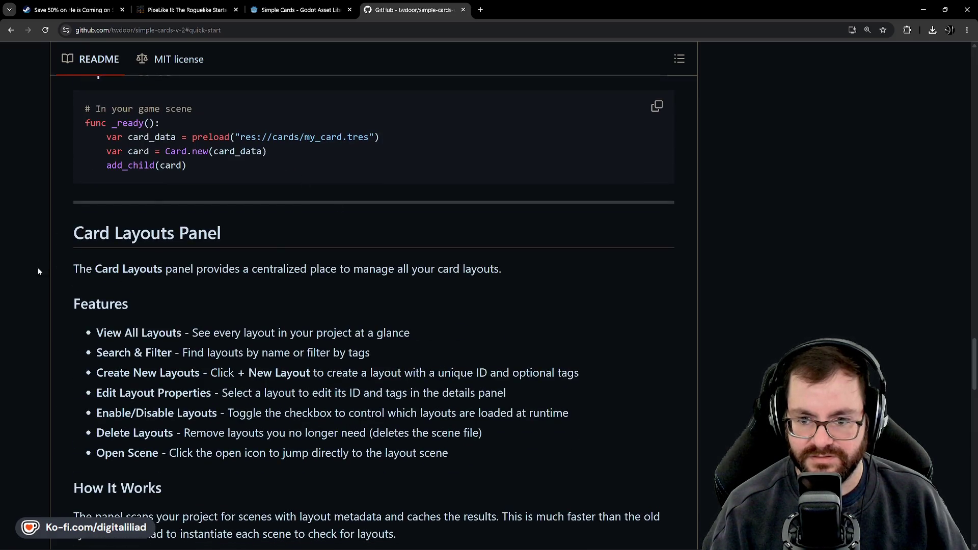
pyautogui.scroll(-7, 238, 306)
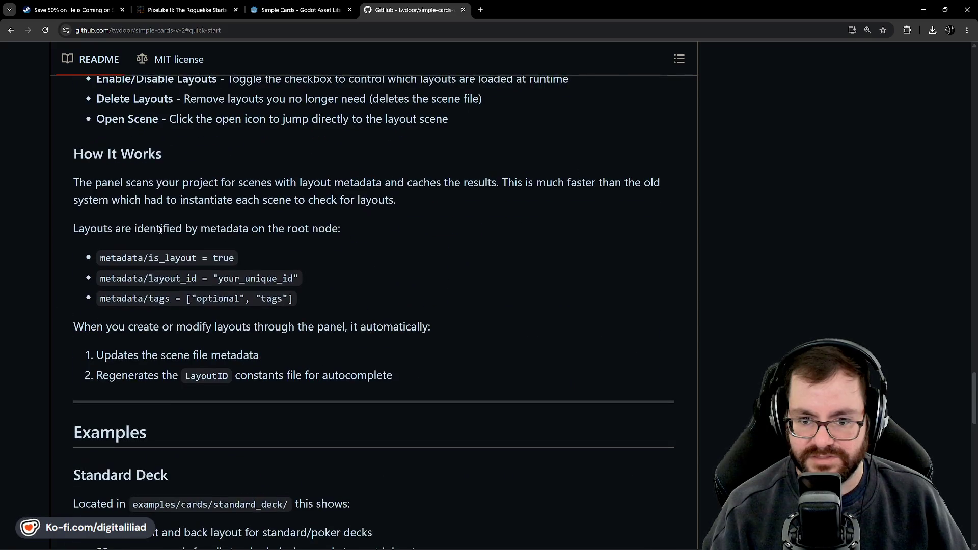
pyautogui.scroll(-7, 334, 406)
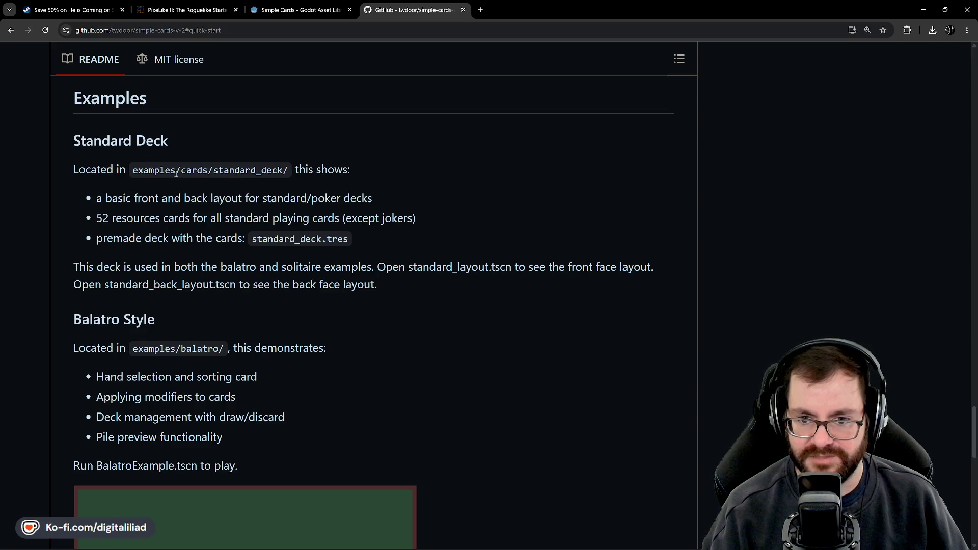
pyautogui.scroll(-3, 83, 263)
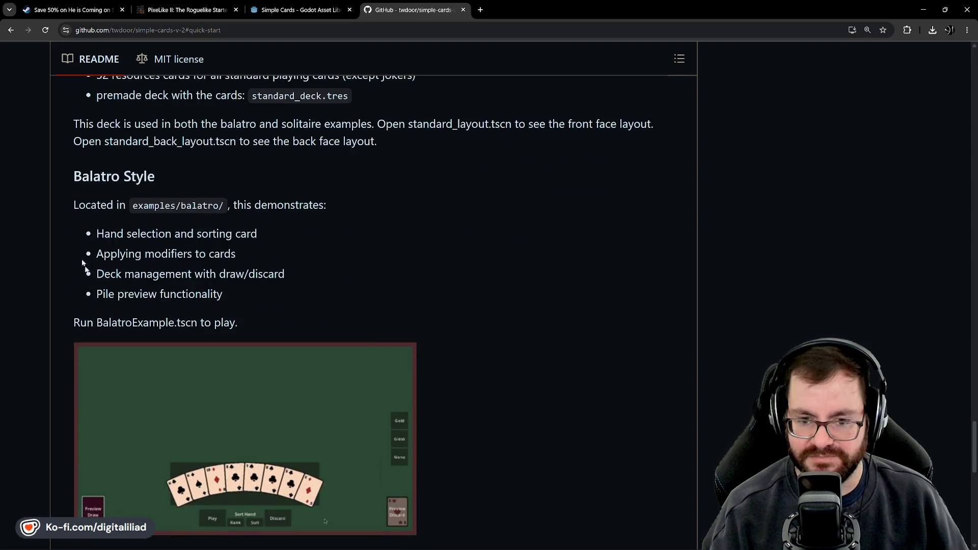
pyautogui.scroll(-7, 151, 332)
# Step: Scroll back up to the simple-cards-v-2 repository's file list
pyautogui.scroll(5, 249, 303)
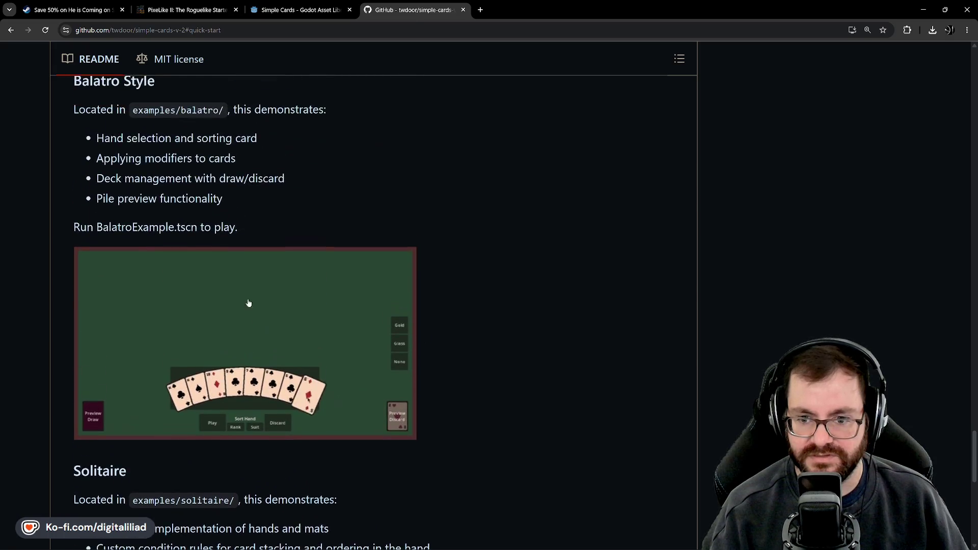
pyautogui.scroll(6, 223, 324)
pyautogui.scroll(-3, 326, 390)
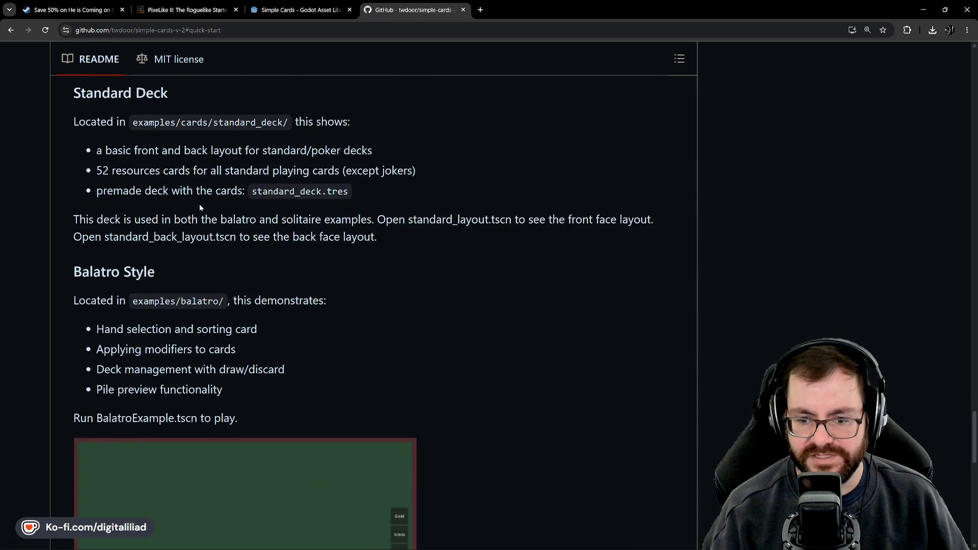
pyautogui.scroll(20, 200, 207)
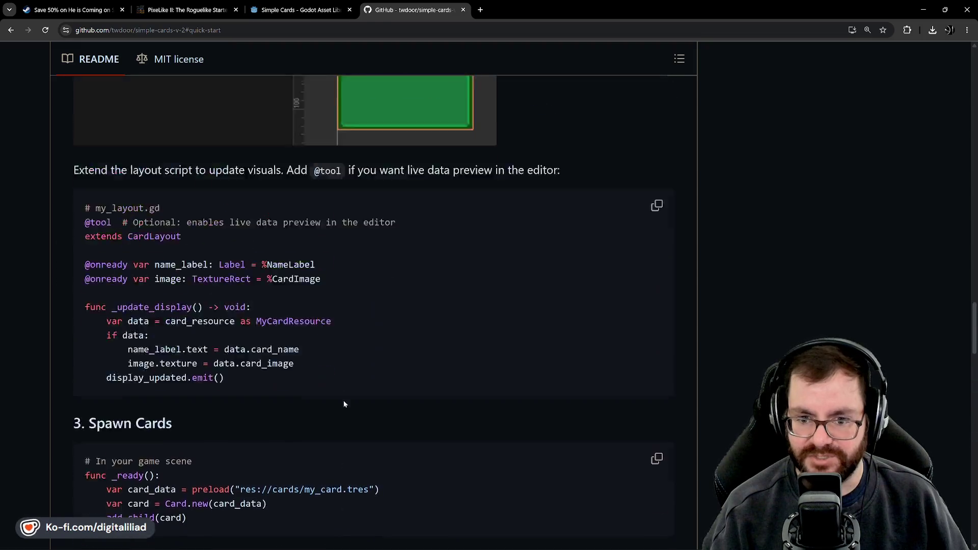
pyautogui.scroll(20, 345, 405)
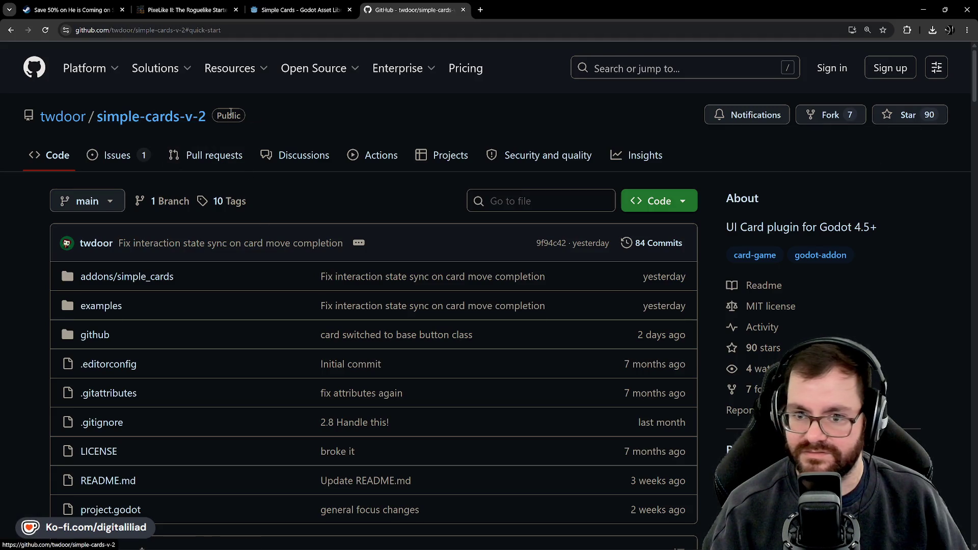
pyautogui.moveTo(315, 68)
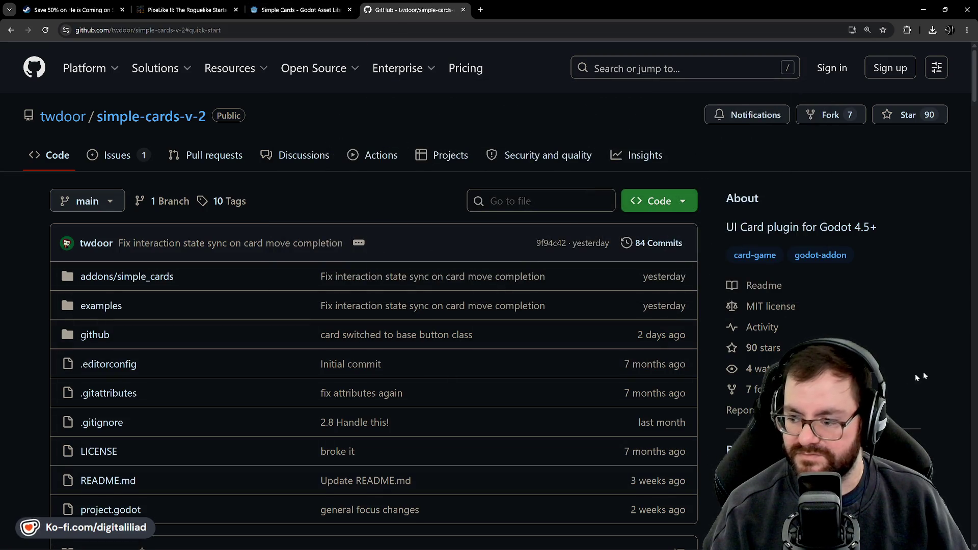
pyautogui.scroll(-2, 919, 377)
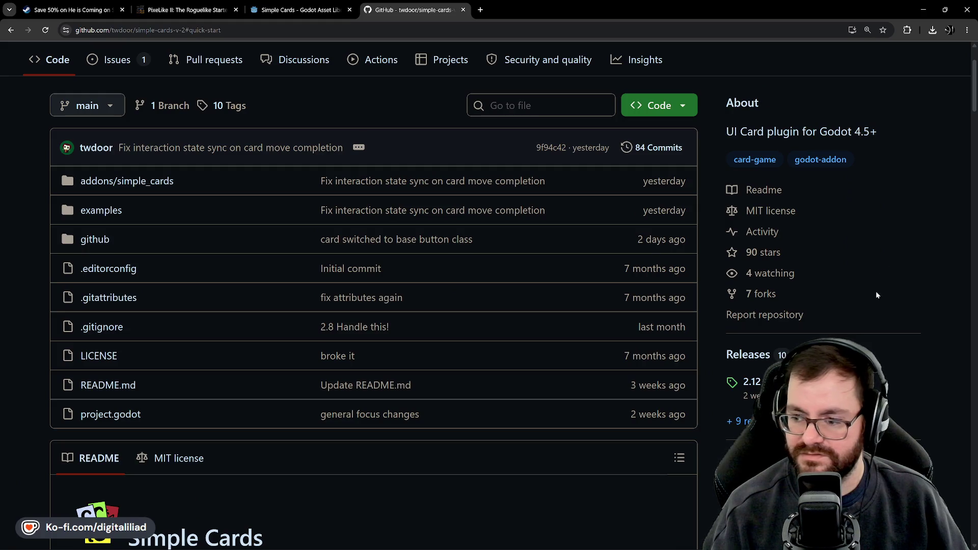
pyautogui.scroll(-2, 876, 295)
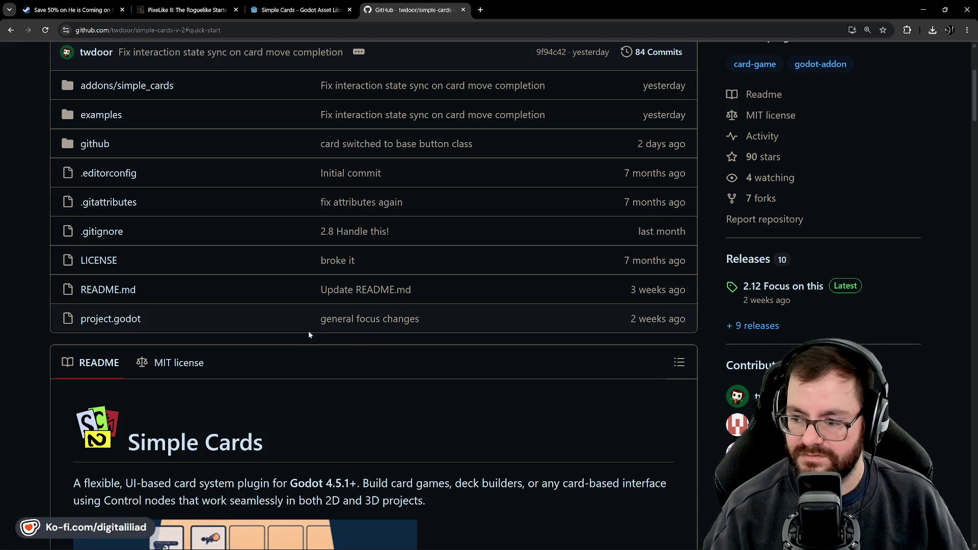
pyautogui.scroll(-3, 424, 209)
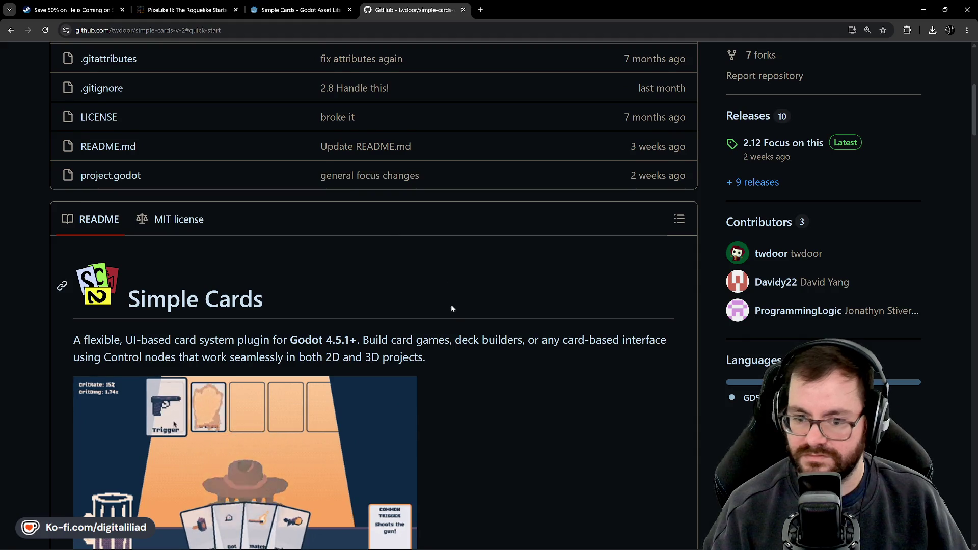
pyautogui.scroll(5, 451, 308)
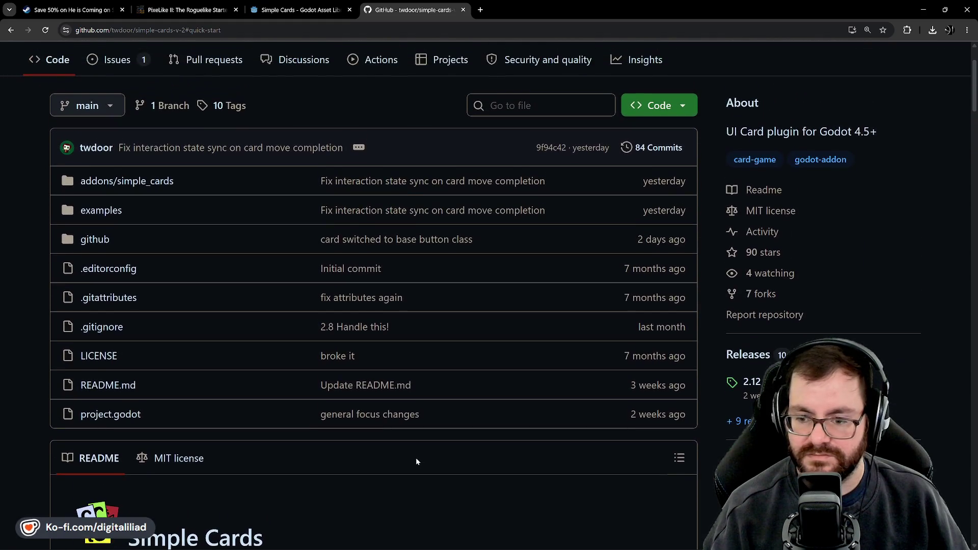
pyautogui.scroll(1, 416, 458)
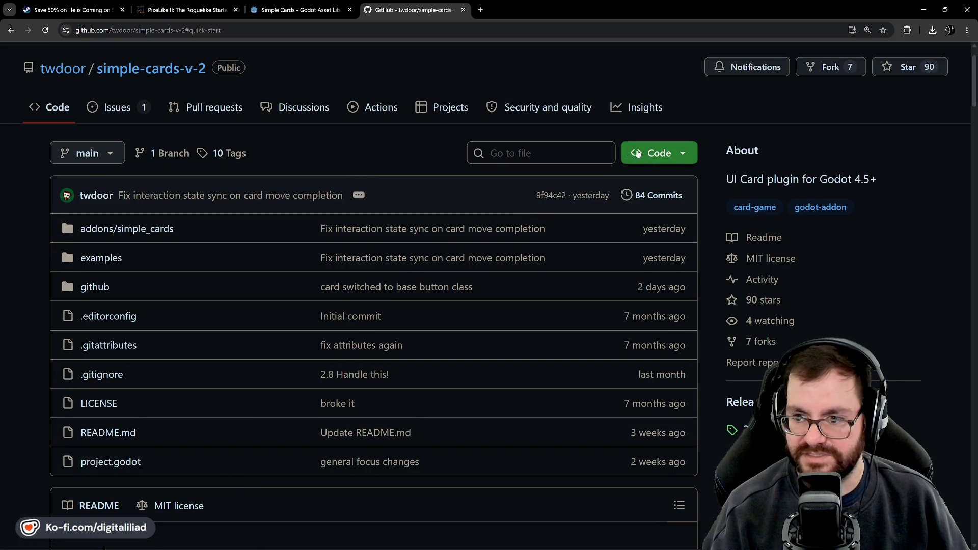
pyautogui.click(686, 155)
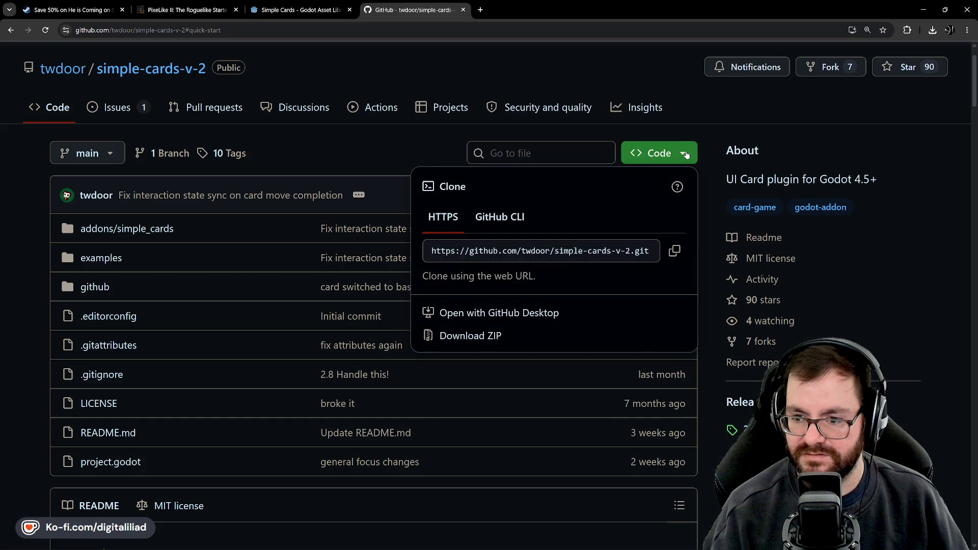
pyautogui.click(686, 155)
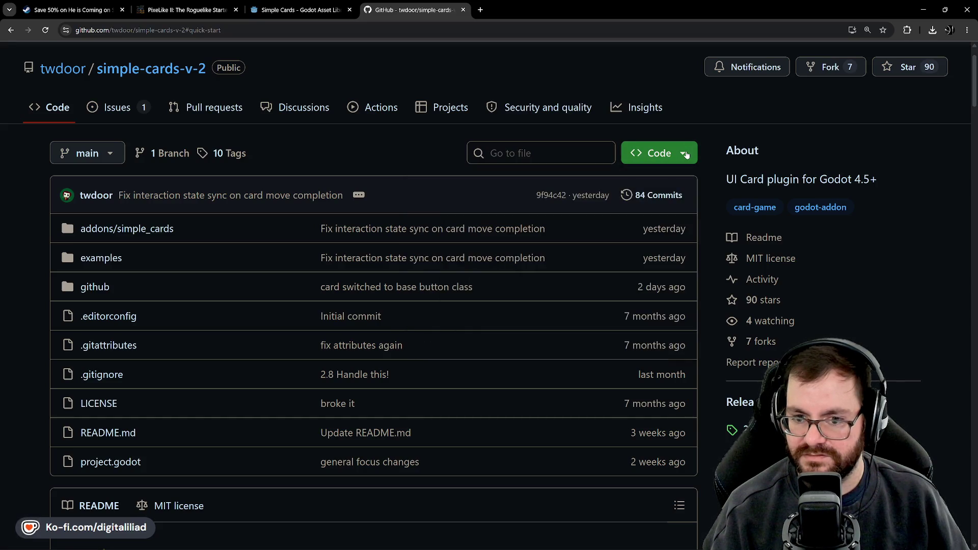
pyautogui.click(686, 156)
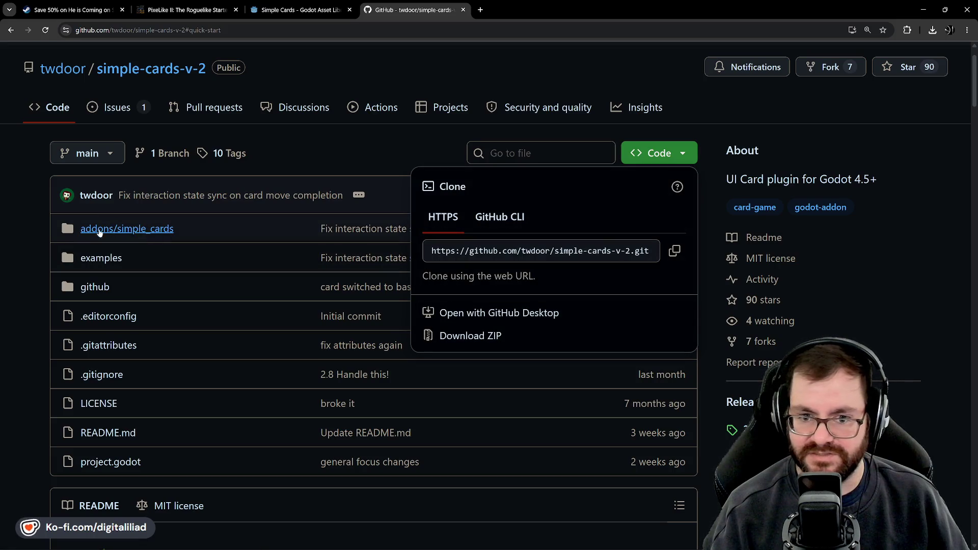
pyautogui.click(294, 163)
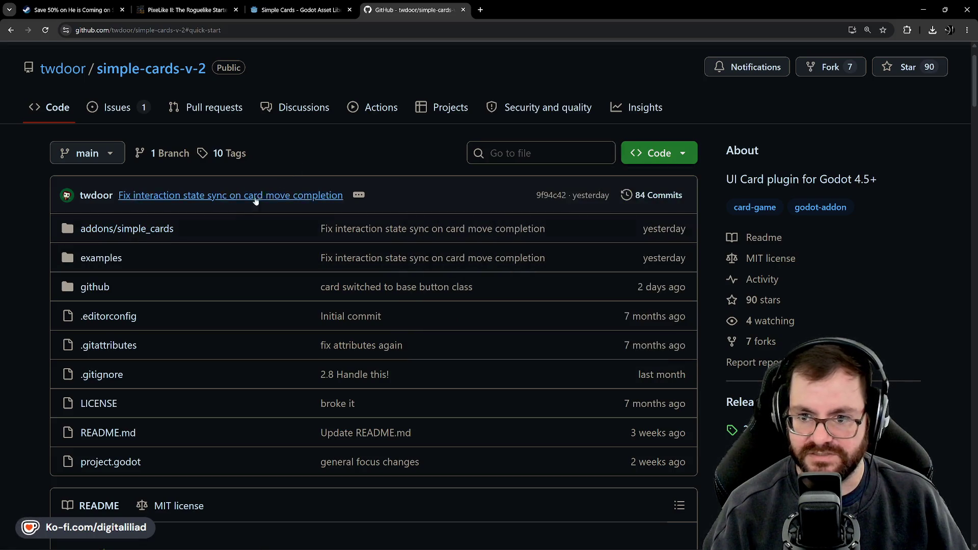
pyautogui.scroll(1, 331, 186)
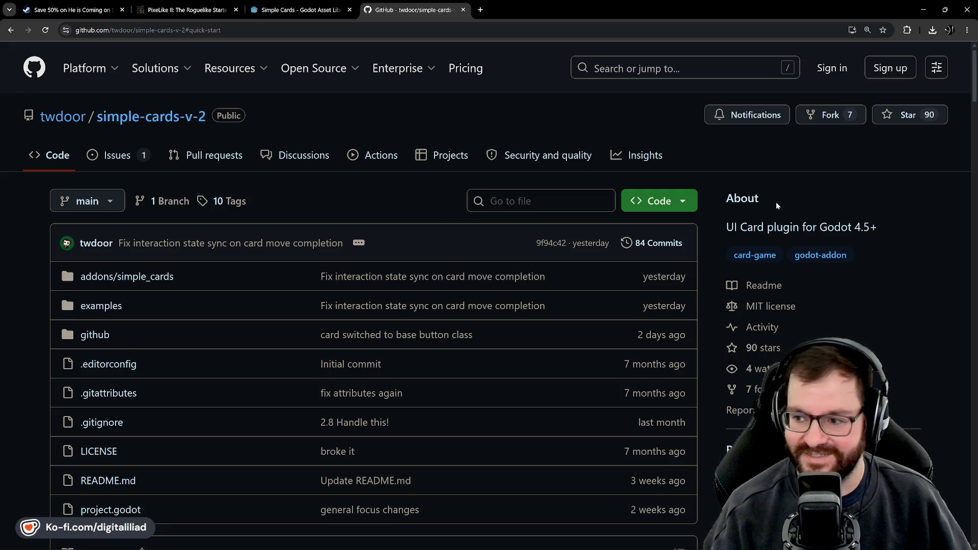
pyautogui.click(684, 202)
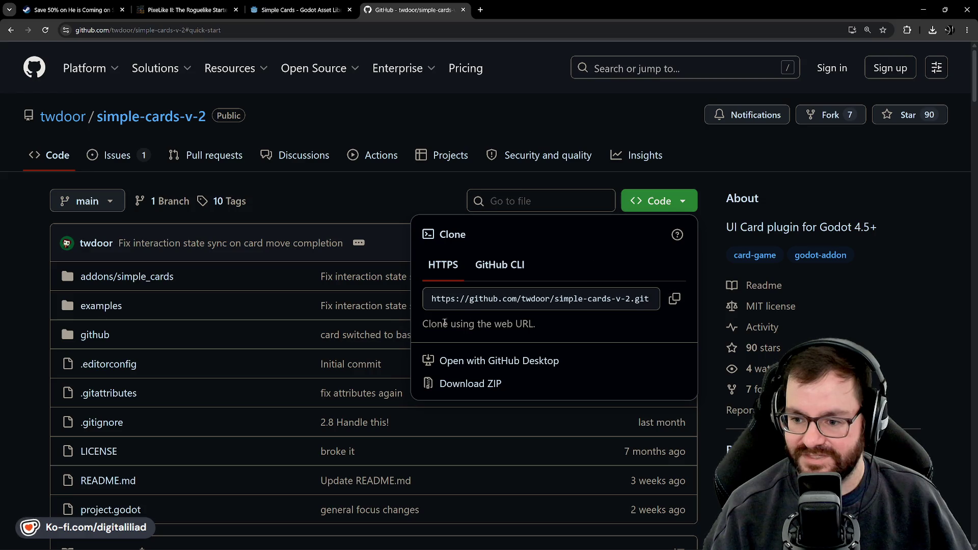
pyautogui.click(362, 194)
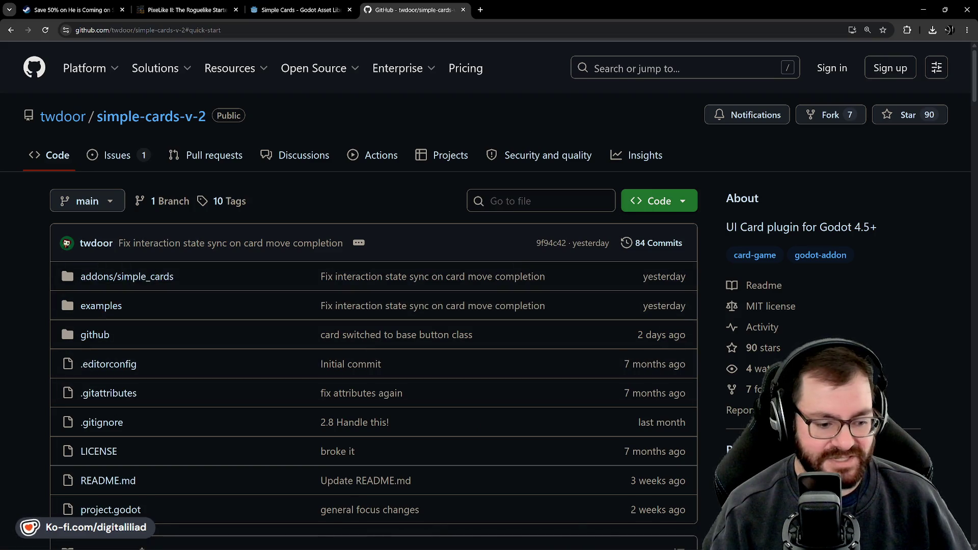
pyautogui.moveTo(488, 549)
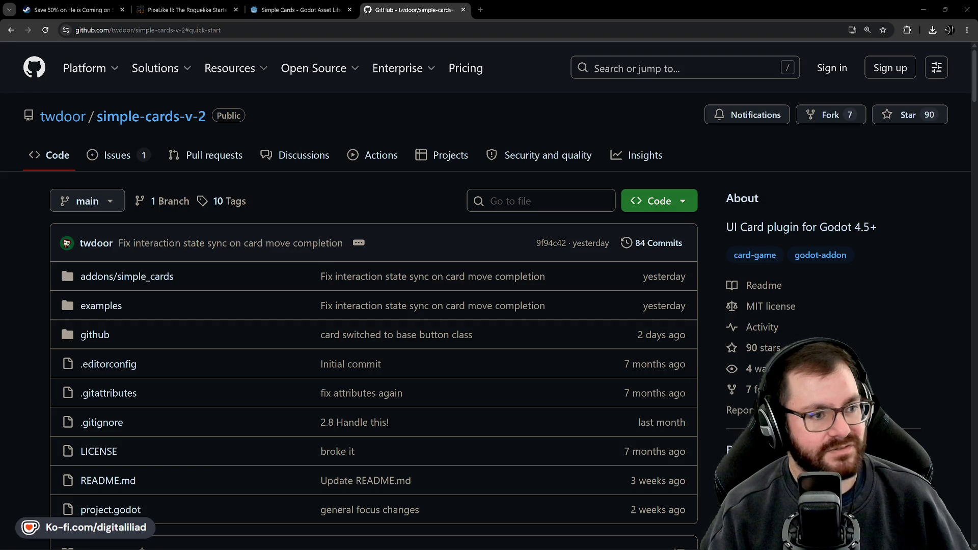
pyautogui.moveTo(354, 541)
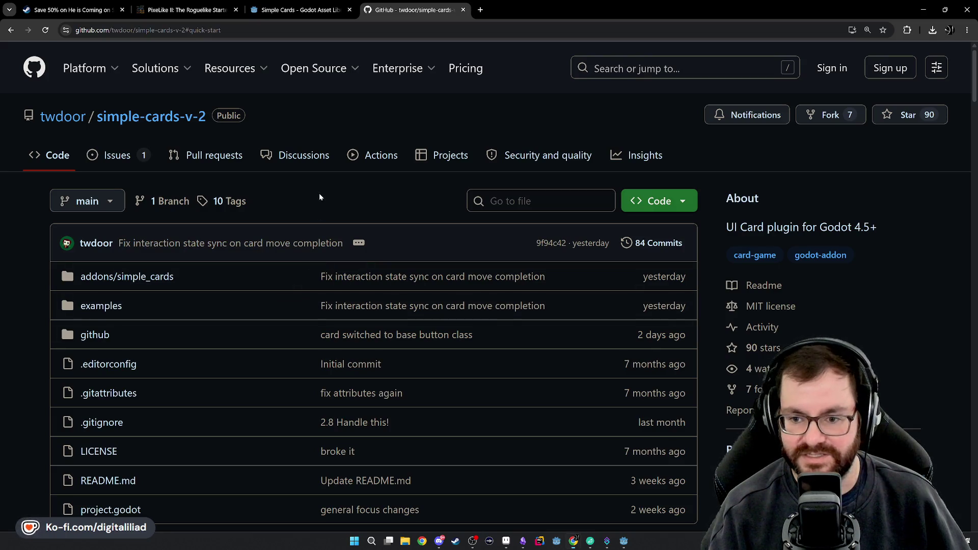
pyautogui.moveTo(225, 245)
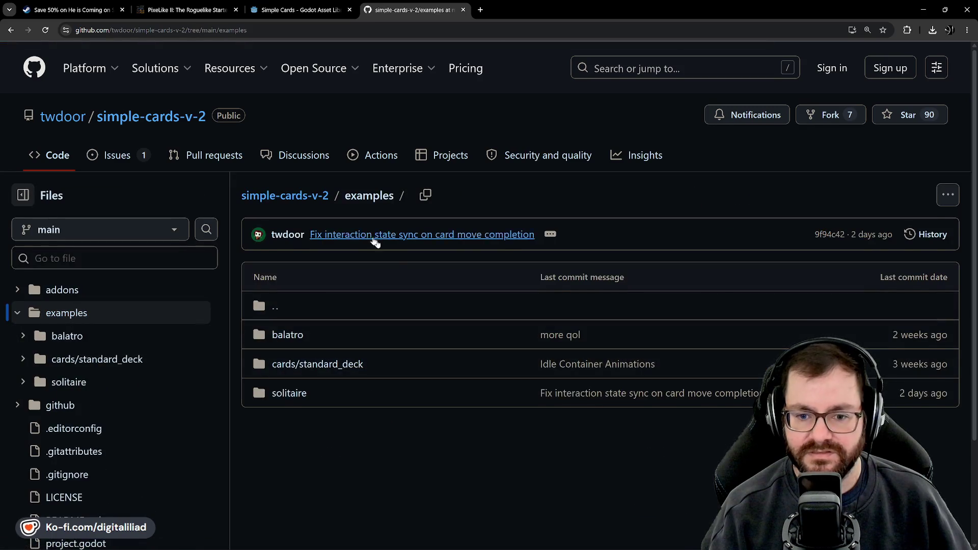
# Step: Browse examples/cards/standard_deck, preview heart.png, then open the clubs folder
pyautogui.scroll(-2, 375, 244)
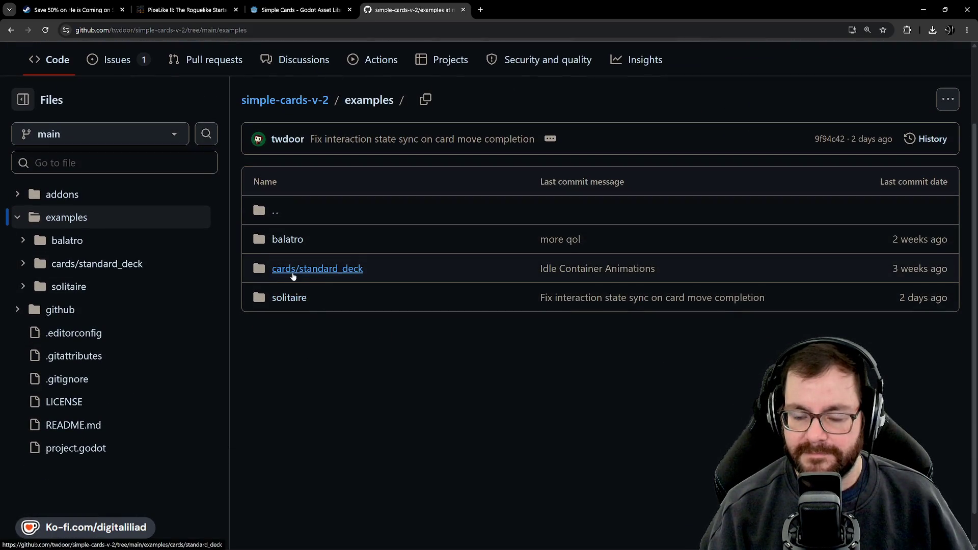
pyautogui.click(291, 272)
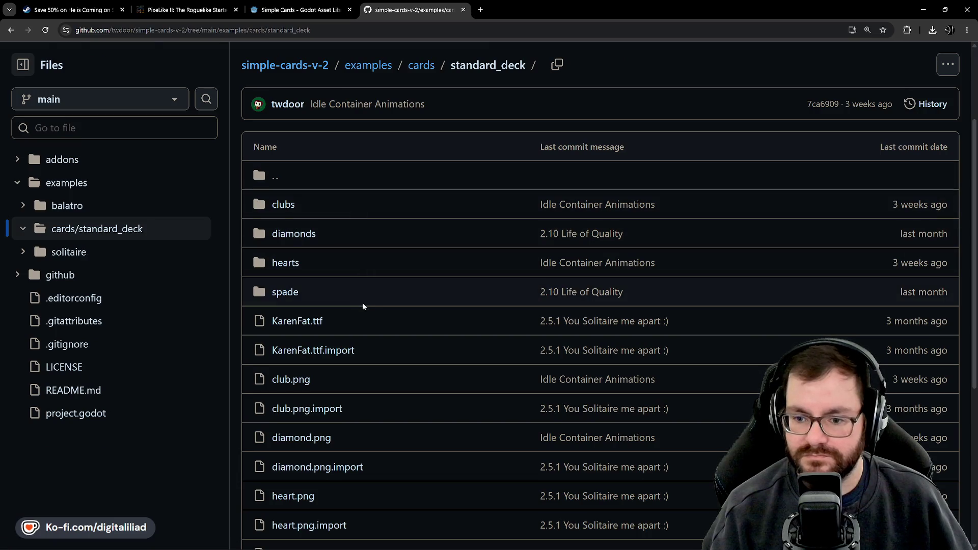
pyautogui.scroll(-5, 412, 321)
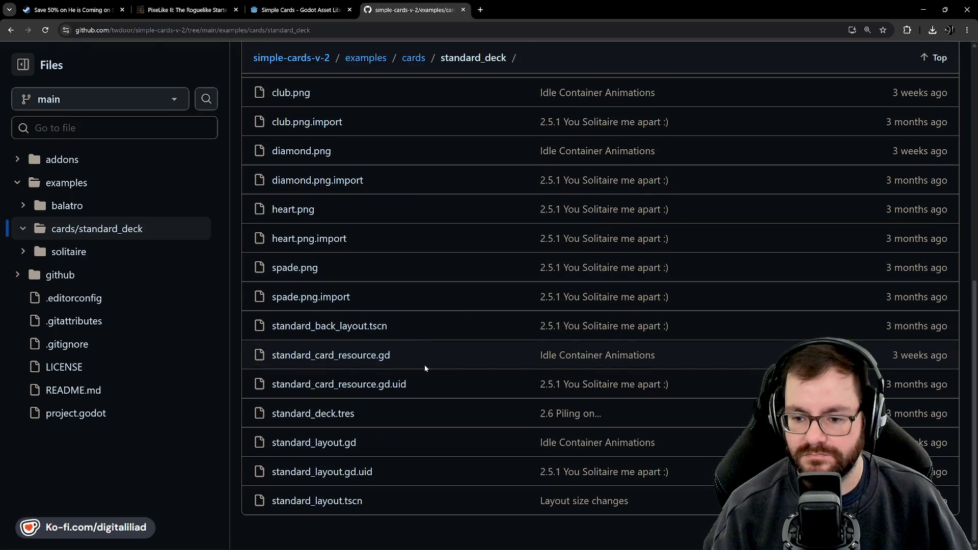
pyautogui.click(295, 212)
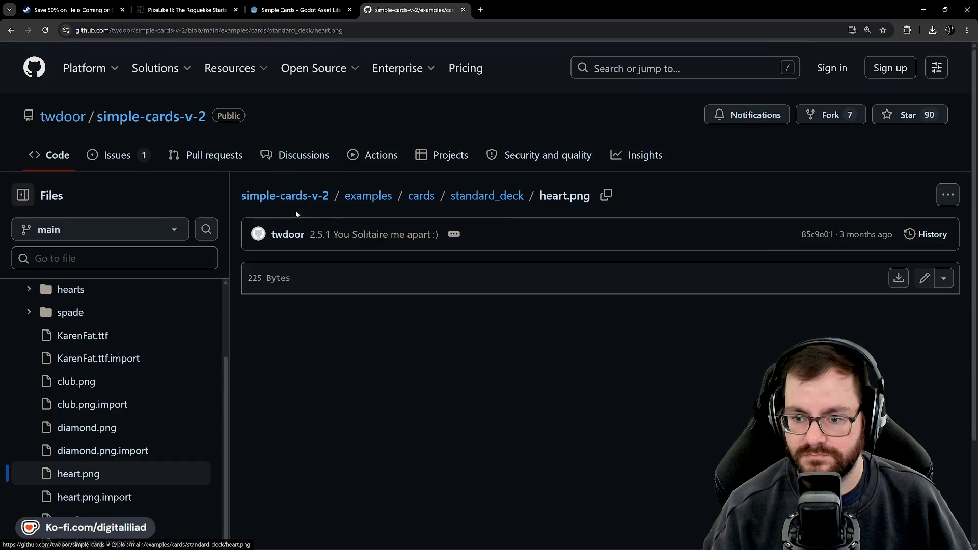
pyautogui.click(11, 31)
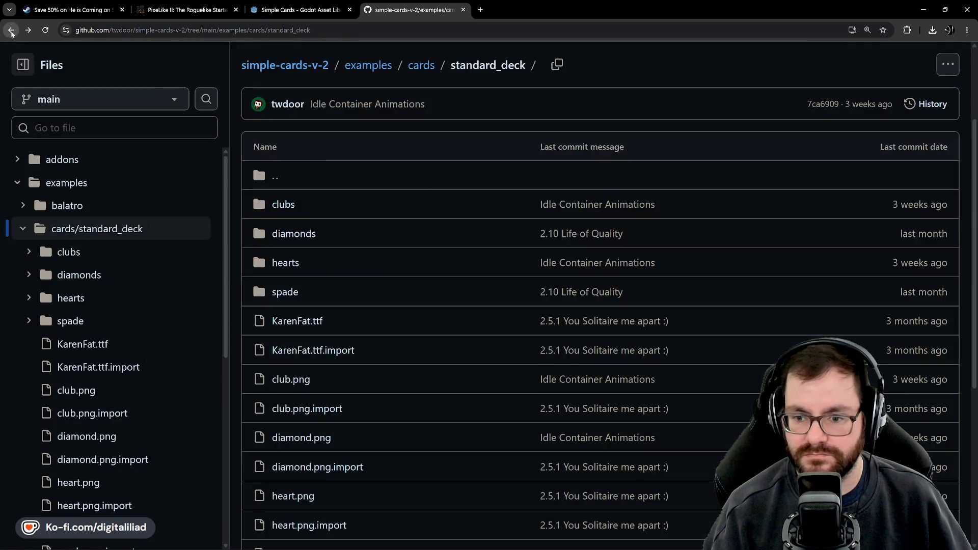
pyautogui.click(284, 301)
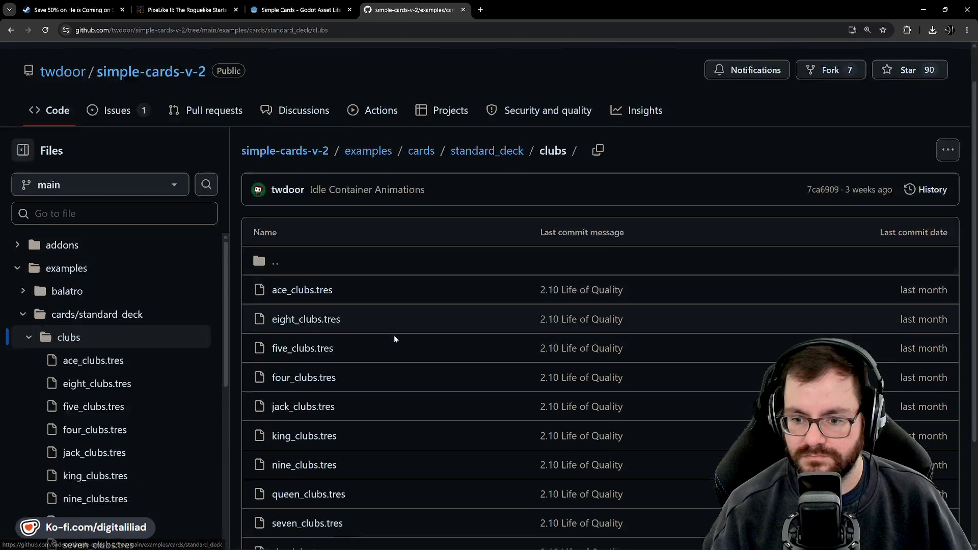
pyautogui.scroll(-2, 395, 339)
pyautogui.scroll(-1, 306, 266)
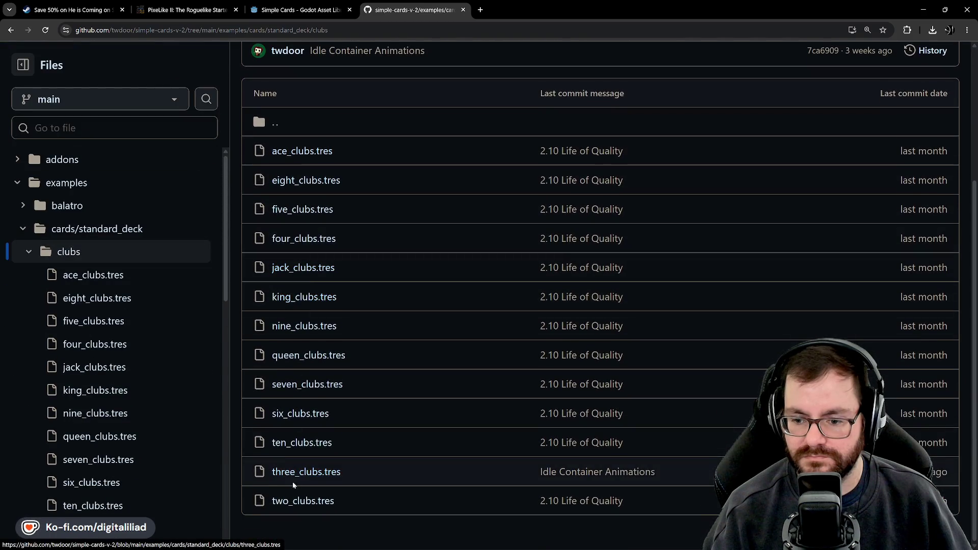
pyautogui.scroll(3, 273, 381)
# Step: Read ace_clubs.tres (Ace of Clubs, card_suit 0, value 14), then return to the clubs folder listing
pyautogui.click(304, 246)
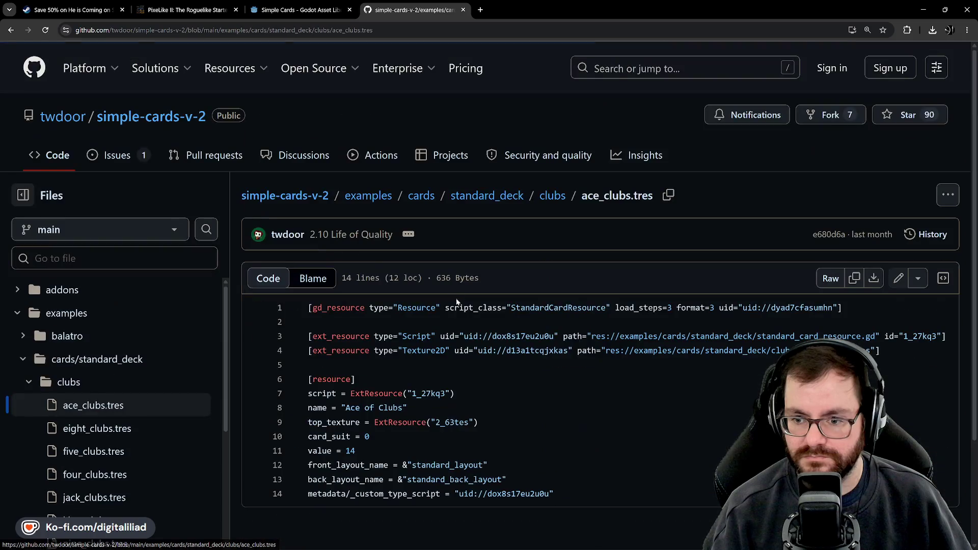
pyautogui.scroll(-2, 457, 301)
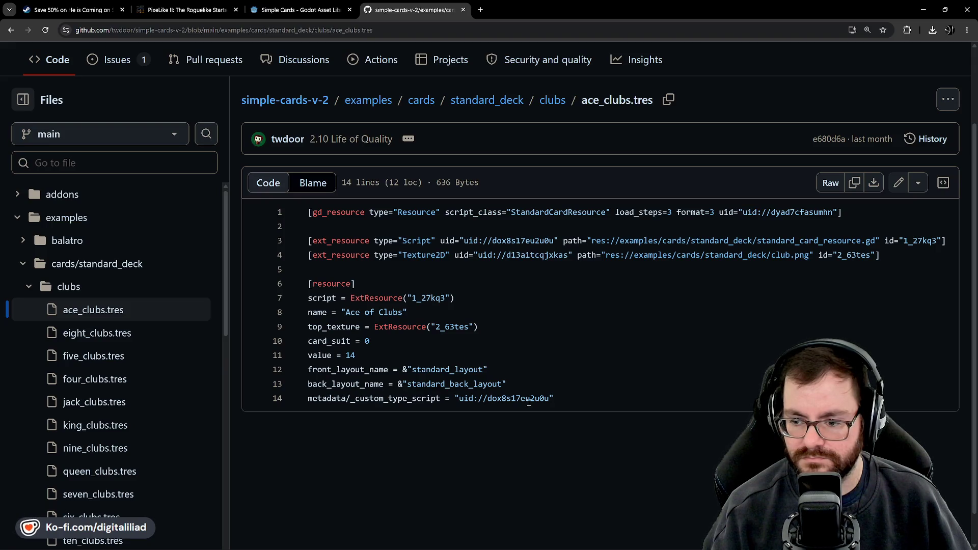
pyautogui.scroll(2, 405, 255)
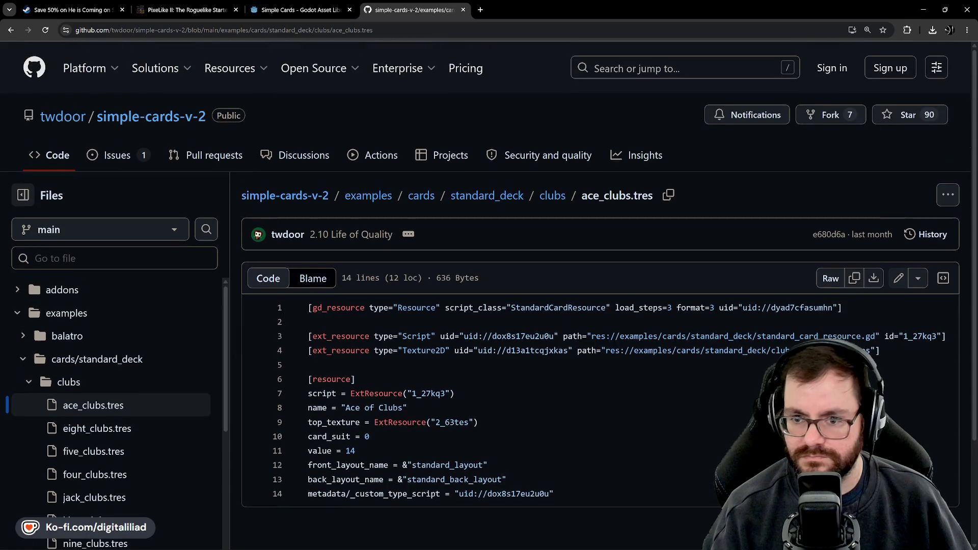
pyautogui.click(11, 30)
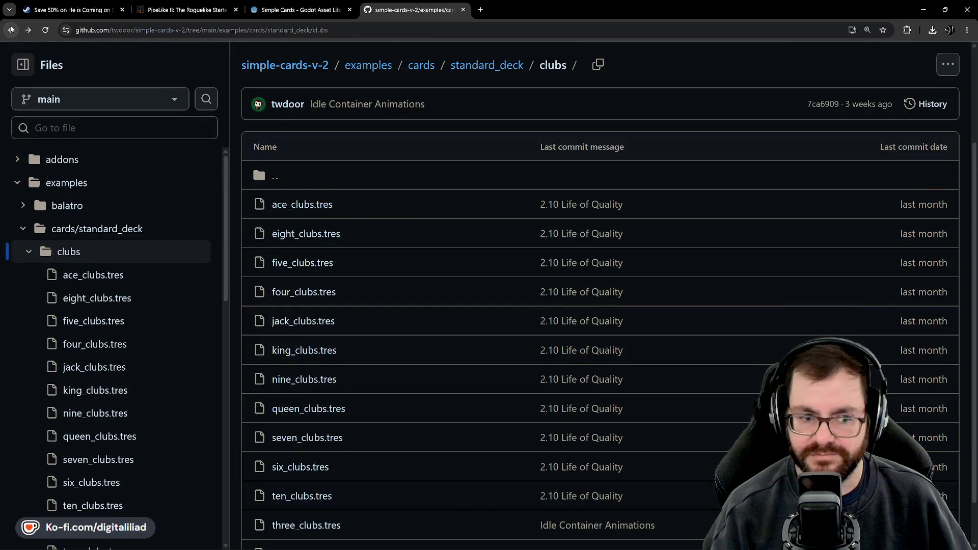
# Step: Collapse the examples folder tree, return to the simple-cards-v-2 root and scroll to the README
pyautogui.click(10, 30)
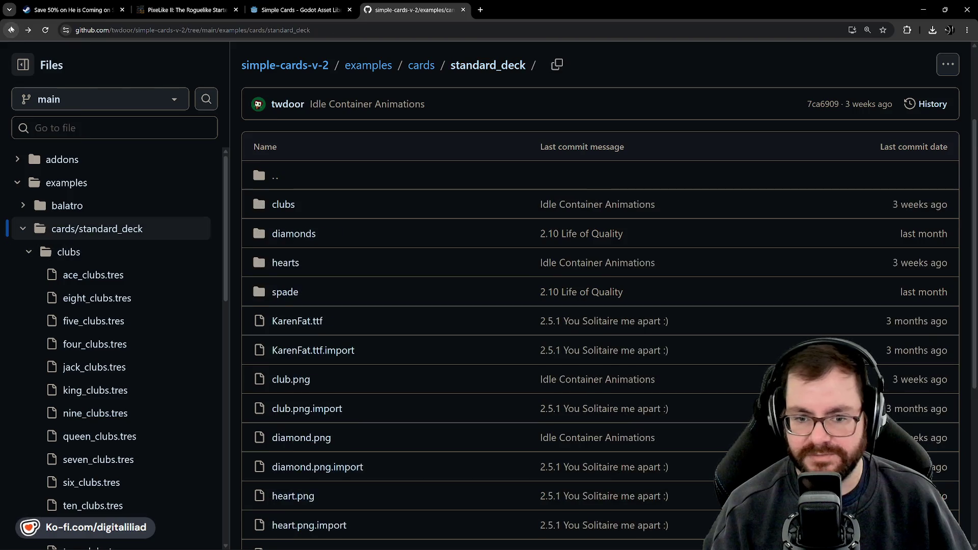
pyautogui.click(11, 30)
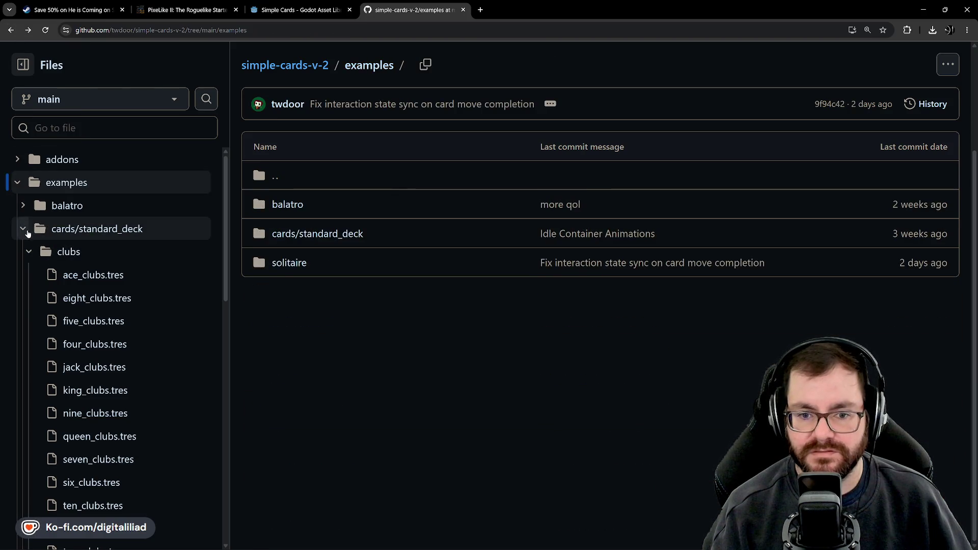
pyautogui.click(23, 228)
pyautogui.click(18, 182)
pyautogui.scroll(3, 69, 225)
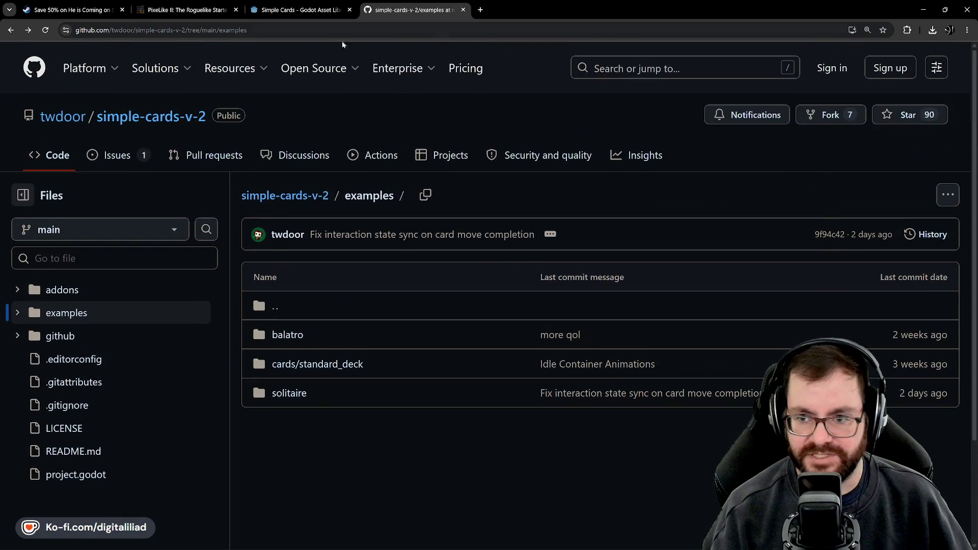
pyautogui.click(307, 204)
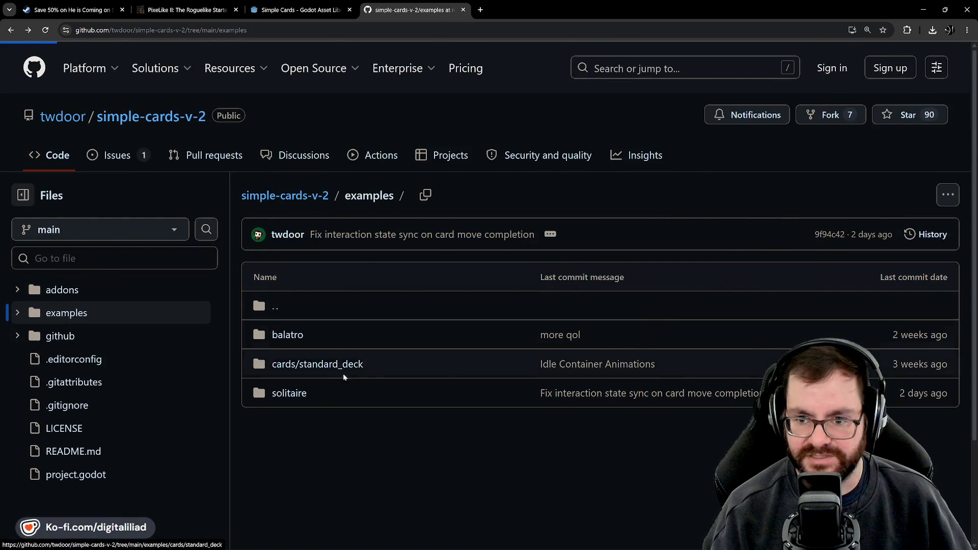
pyautogui.scroll(-8, 285, 301)
pyautogui.scroll(-1, 344, 281)
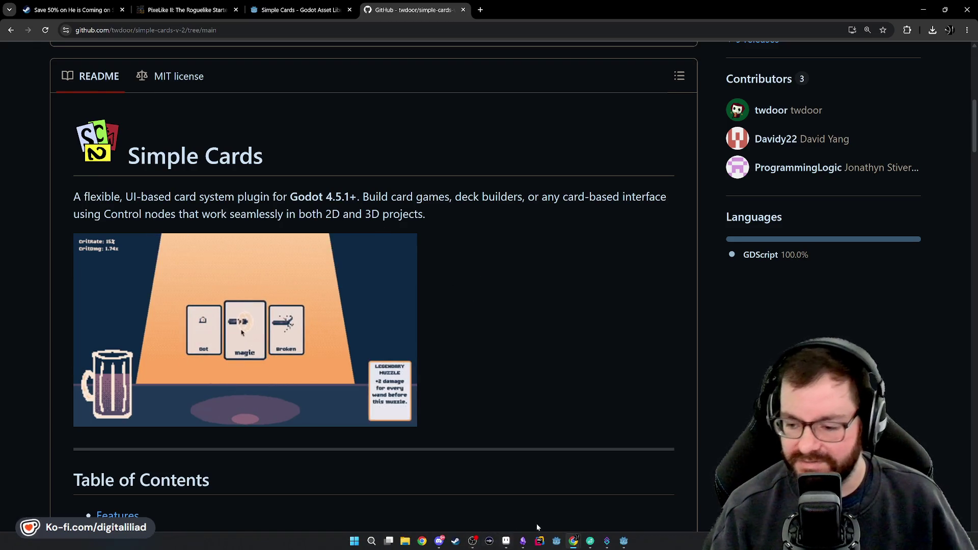
# Step: Back in Godot, step through unit_card_resource.gd from class_name down to the card_image export
pyautogui.click(625, 542)
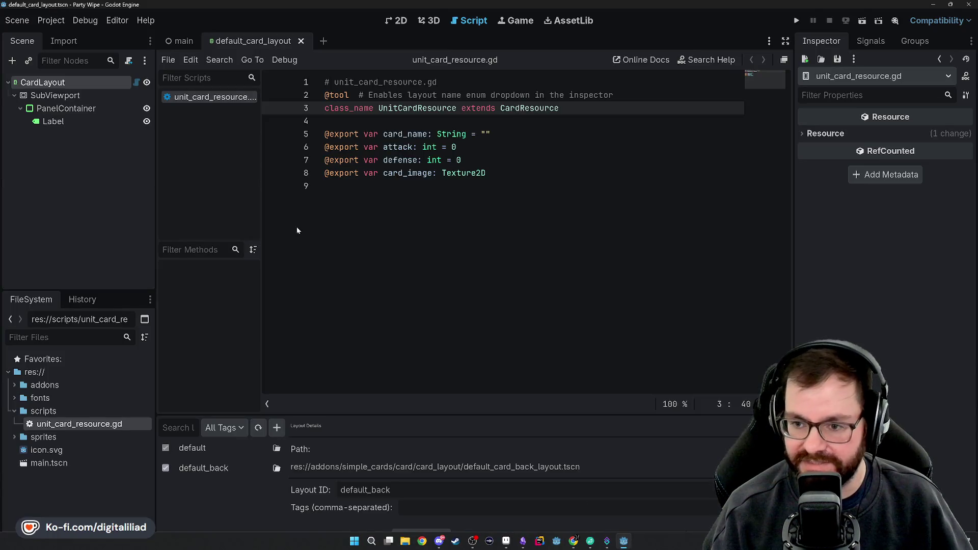
pyautogui.click(448, 186)
pyautogui.click(479, 160)
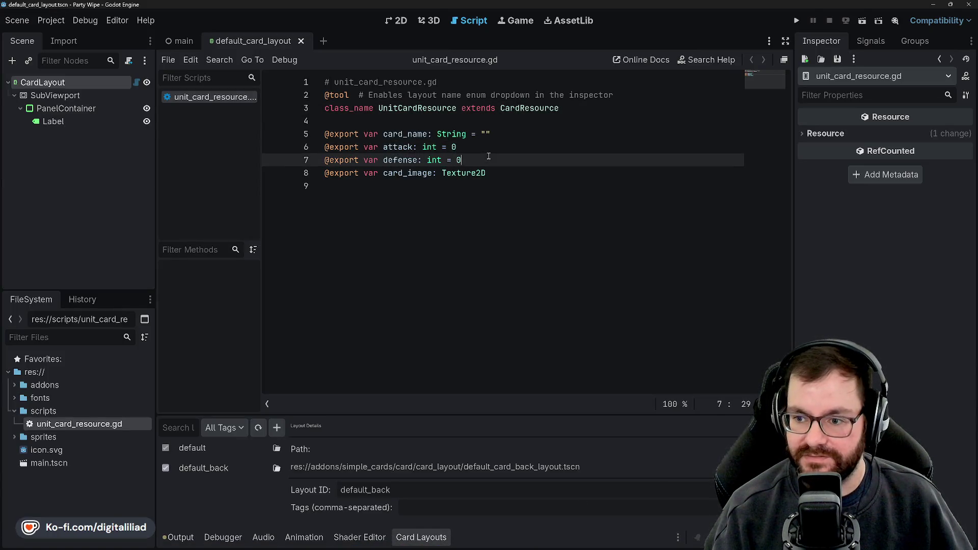
pyautogui.click(521, 146)
pyautogui.click(504, 160)
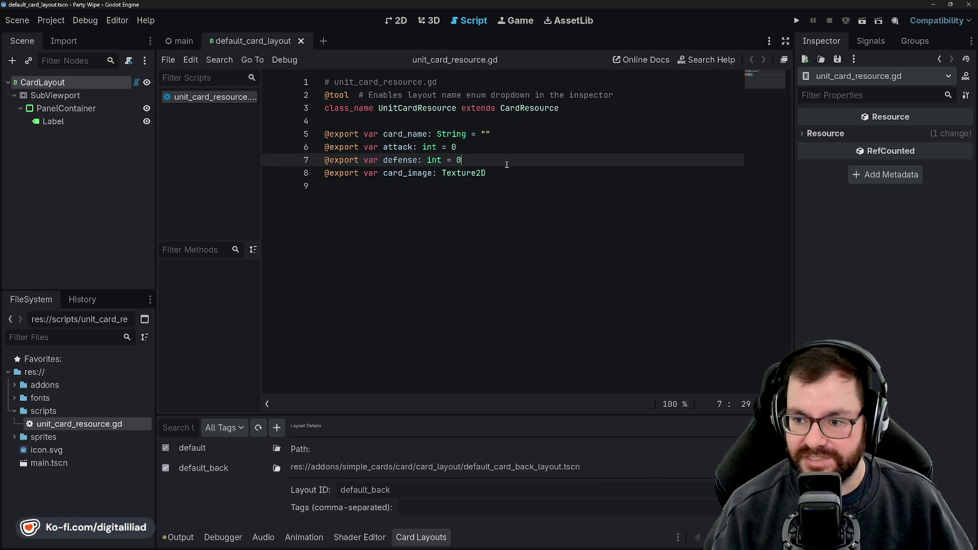
pyautogui.click(475, 148)
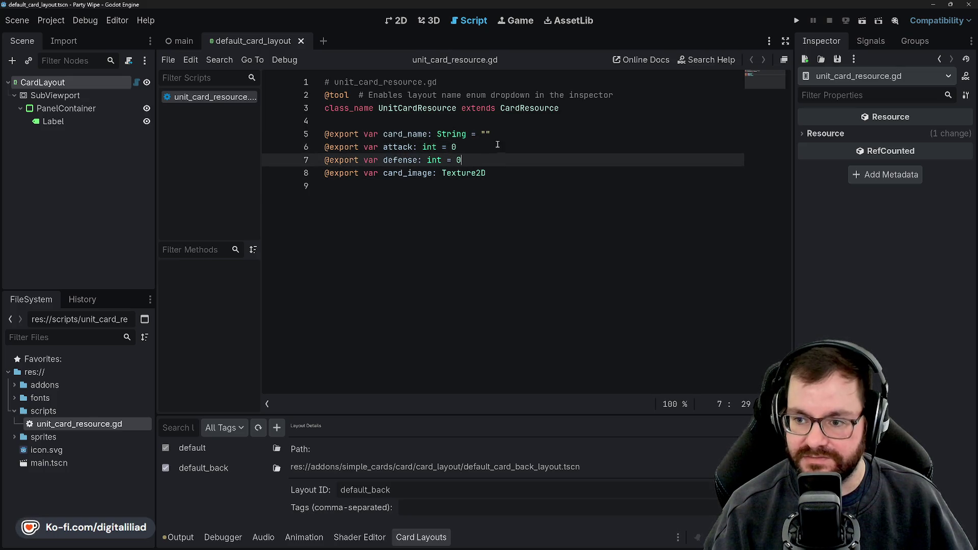
pyautogui.click(455, 108)
pyautogui.click(428, 120)
pyautogui.click(458, 134)
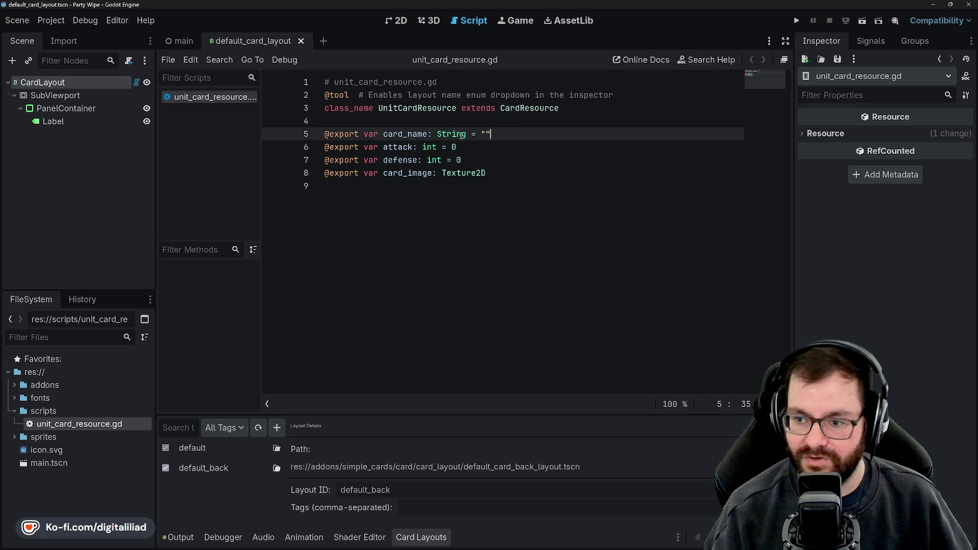
pyautogui.click(484, 147)
pyautogui.click(506, 161)
pyautogui.click(509, 174)
pyautogui.click(504, 186)
pyautogui.click(478, 160)
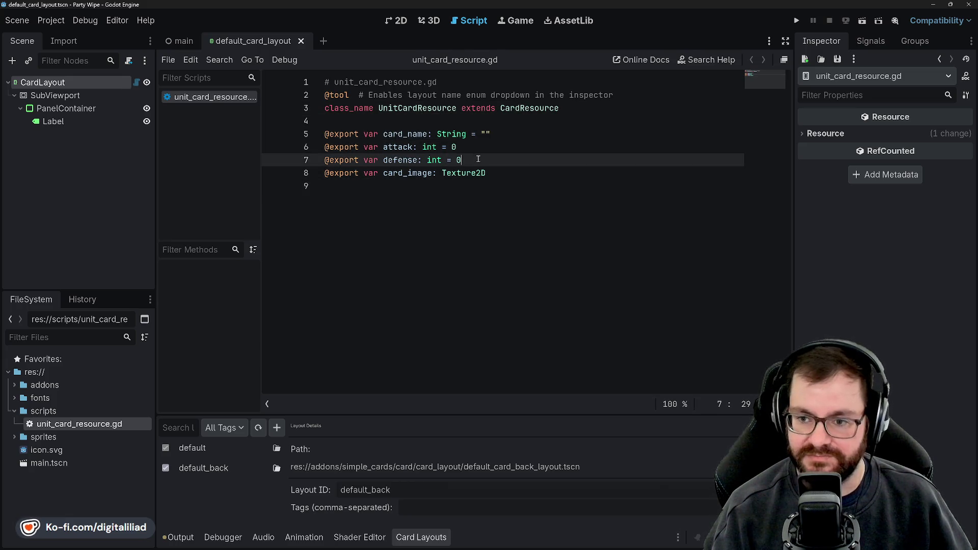
pyautogui.click(485, 148)
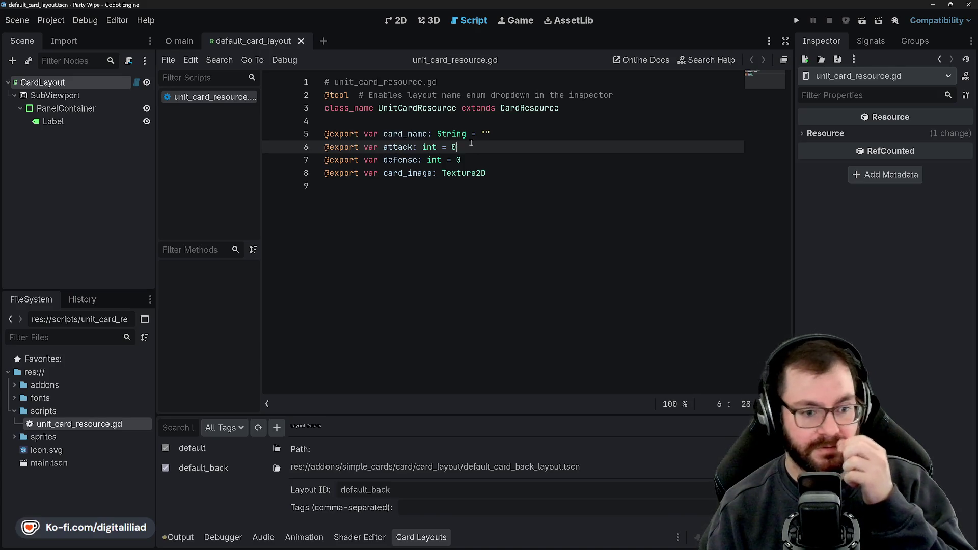
# Step: Select the UnitCardResource class name, attack and defense, leaving the caret at the defense line's end
pyautogui.click(476, 161)
pyautogui.click(501, 173)
pyautogui.click(485, 147)
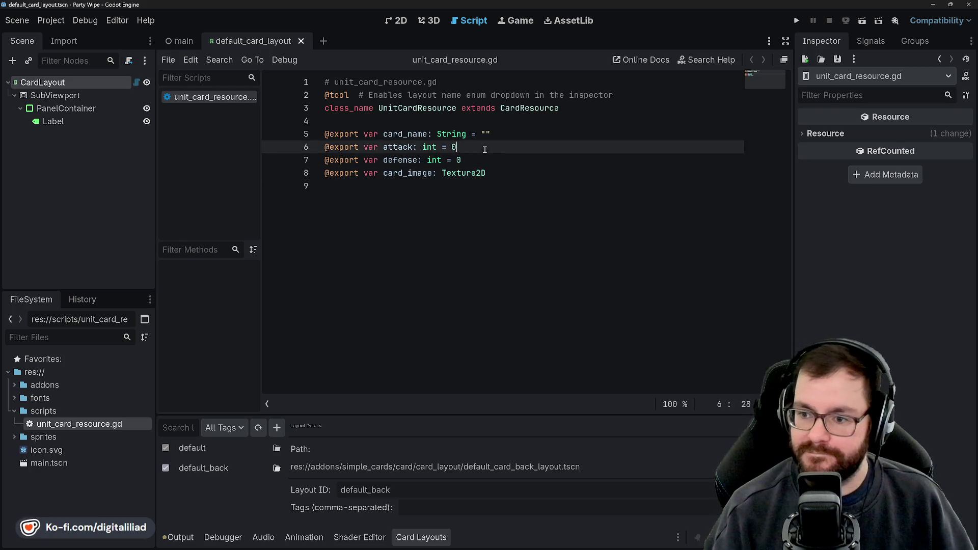
pyautogui.click(502, 173)
pyautogui.click(485, 147)
pyautogui.click(477, 161)
pyautogui.click(485, 148)
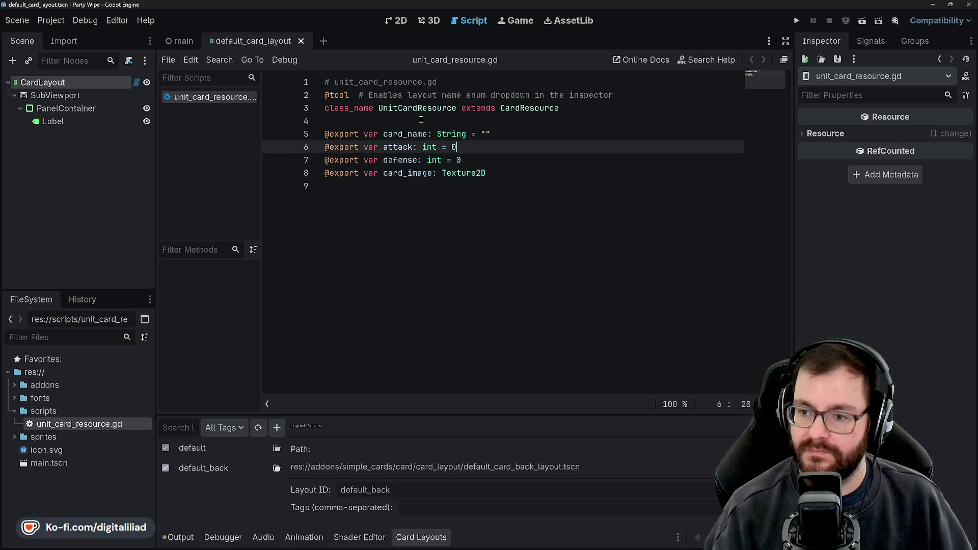
pyautogui.doubleClick(416, 108)
pyautogui.click(408, 121)
pyautogui.doubleClick(397, 148)
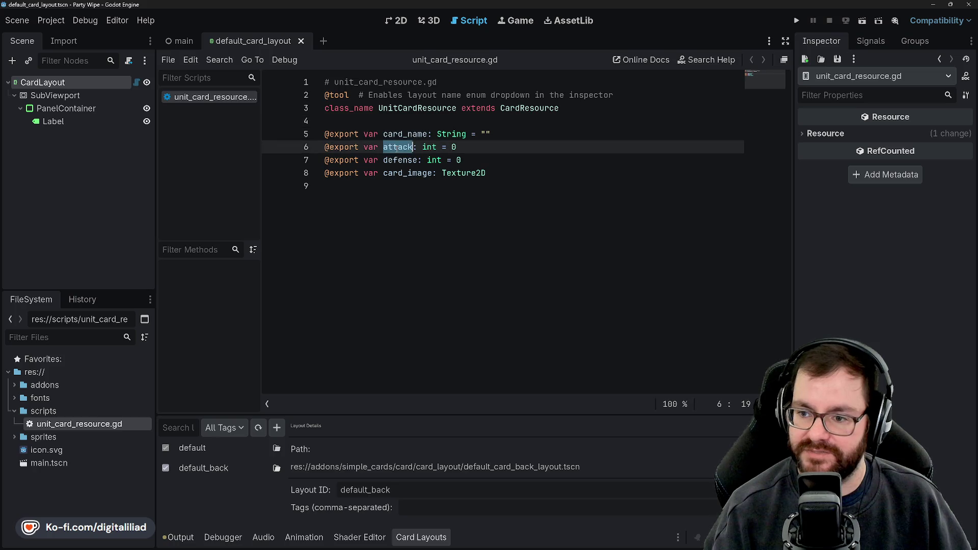
pyautogui.click(484, 161)
pyautogui.doubleClick(402, 161)
pyautogui.click(486, 162)
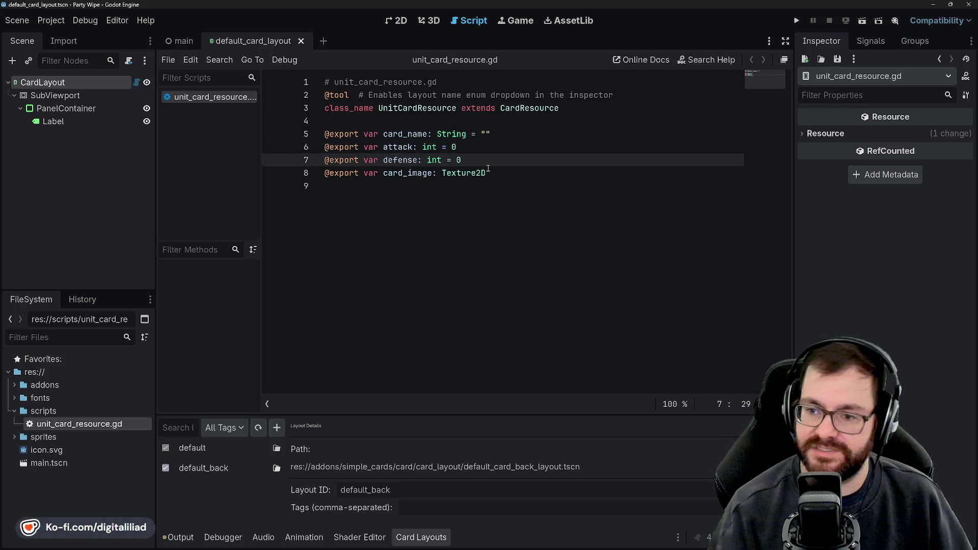
pyautogui.press('Return')
pyautogui.write('@export var health')
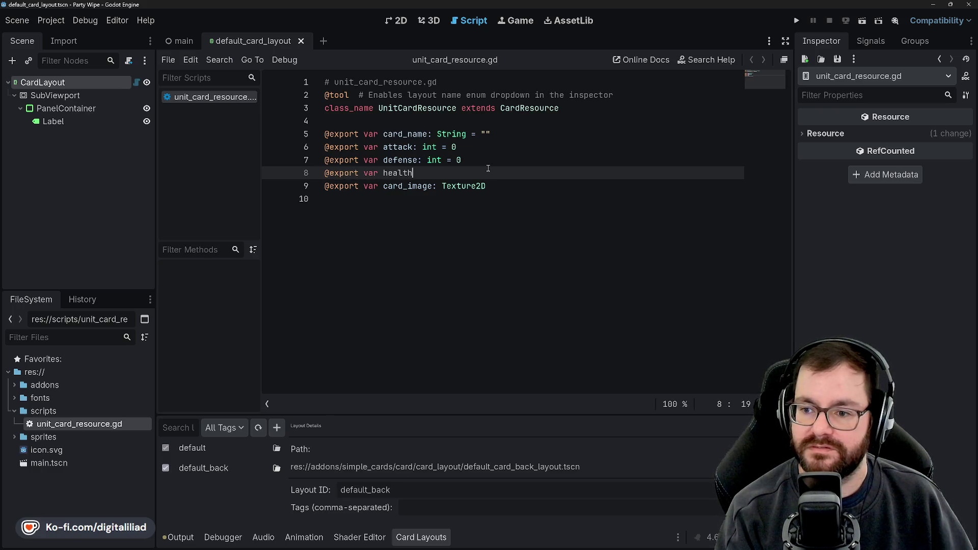
pyautogui.write(': int = 0')
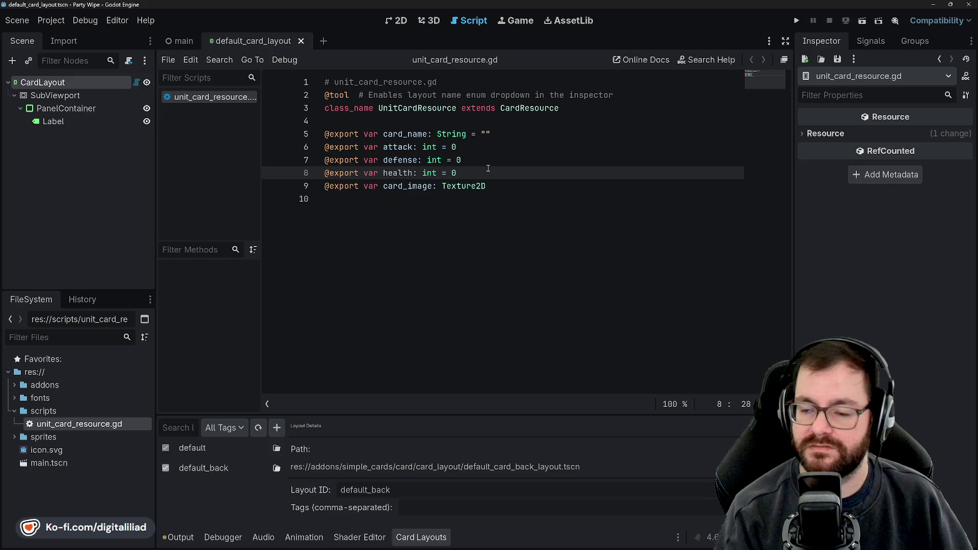
pyautogui.click(509, 201)
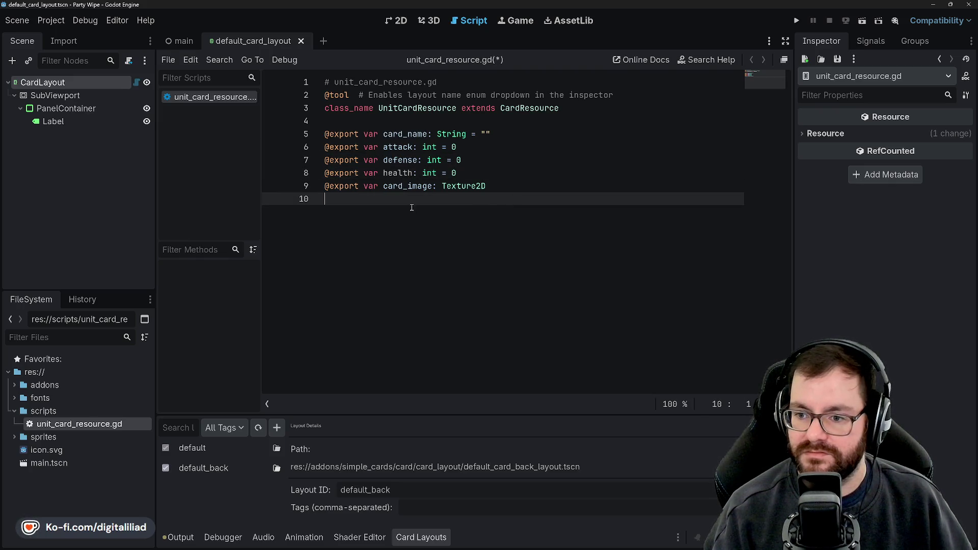
pyautogui.click(400, 173)
pyautogui.click(390, 151)
# Step: Rename card_image to unit_image and save the script
pyautogui.doubleClick(402, 137)
pyautogui.doubleClick(404, 174)
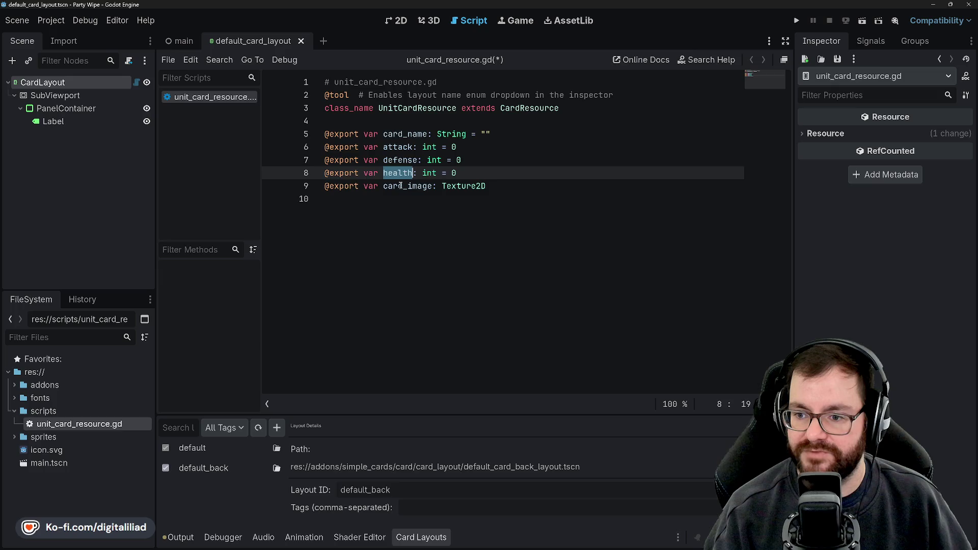
pyautogui.doubleClick(400, 186)
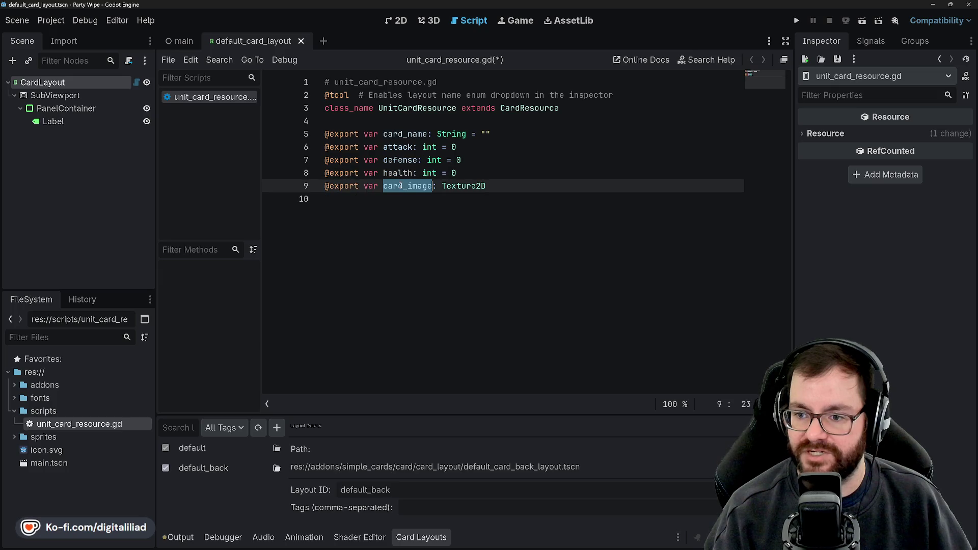
pyautogui.doubleClick(402, 160)
pyautogui.doubleClick(407, 186)
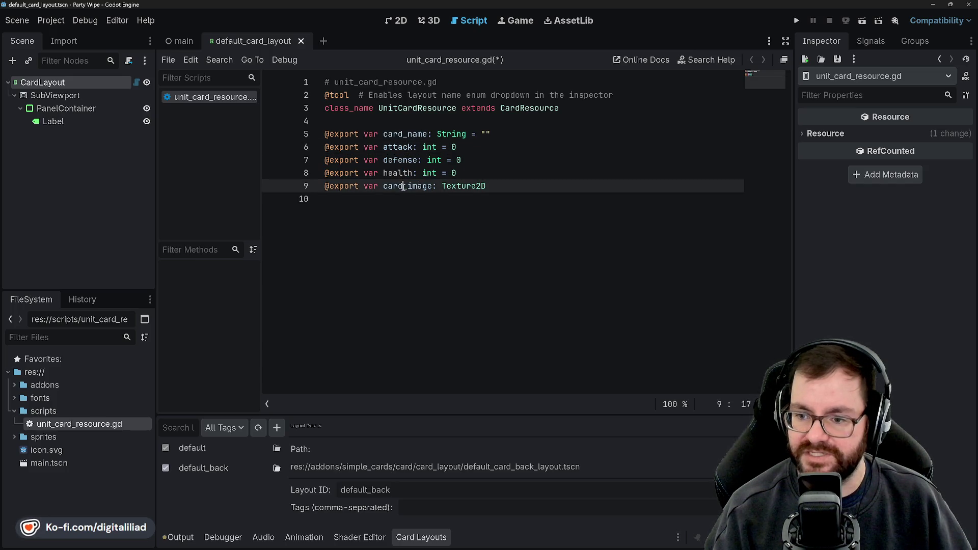
pyautogui.moveTo(403, 186); pyautogui.dragTo(384, 187)
pyautogui.write('unit')
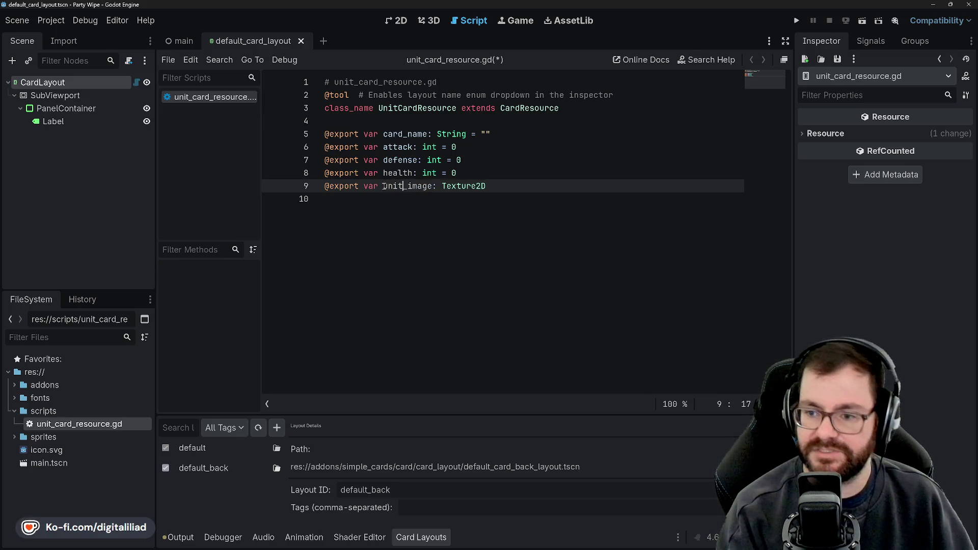
pyautogui.click(513, 186)
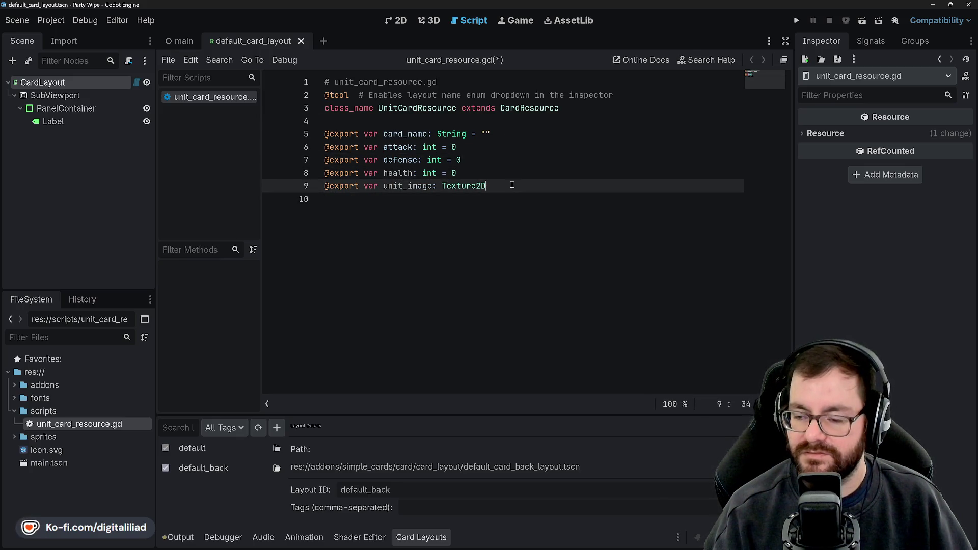
pyautogui.hotkey('ctrl', 's')
pyautogui.press('Down')
pyautogui.press('Up')
pyautogui.press('Up')
pyautogui.press('Up')
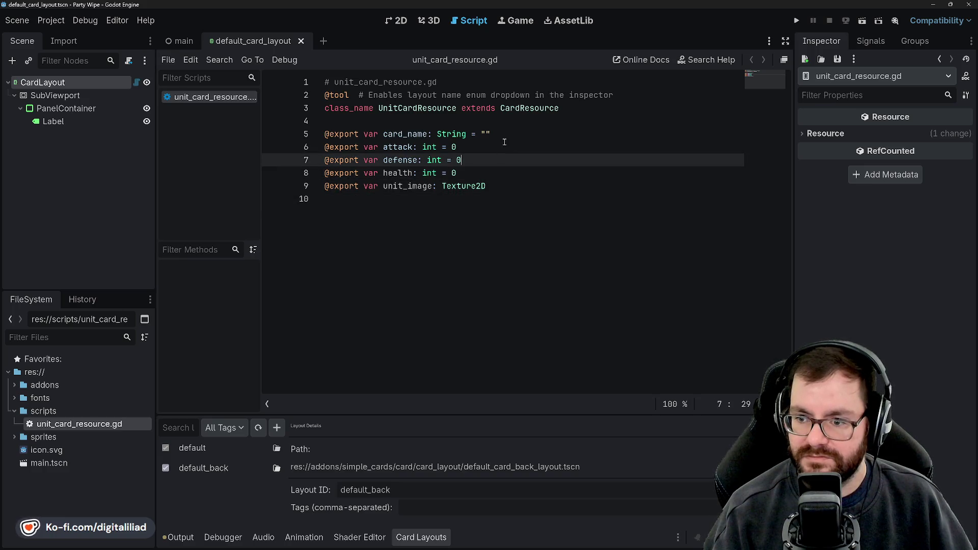
pyautogui.click(515, 130)
pyautogui.click(476, 160)
pyautogui.click(478, 173)
pyautogui.click(514, 185)
pyautogui.click(477, 160)
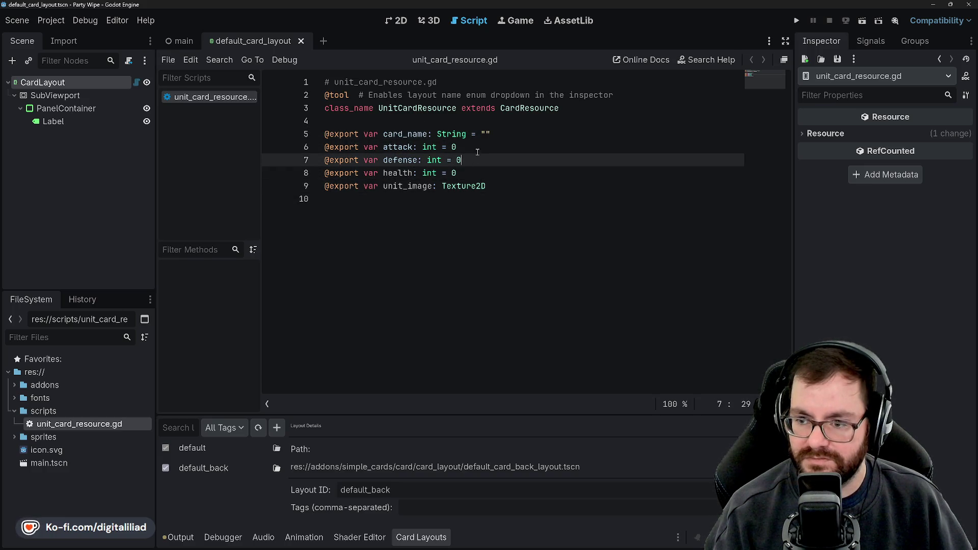
pyautogui.click(479, 146)
pyautogui.press('Down')
pyautogui.press('Down')
pyautogui.press('Up')
pyautogui.press('Up')
pyautogui.press('Down')
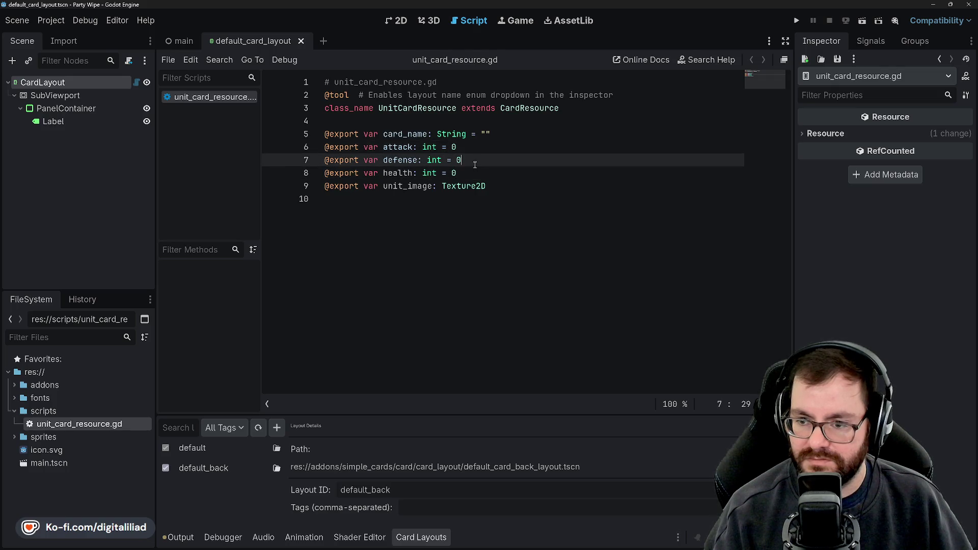
pyautogui.press('Down')
pyautogui.press('Up')
pyautogui.press('Up')
pyautogui.click(515, 125)
pyautogui.click(511, 136)
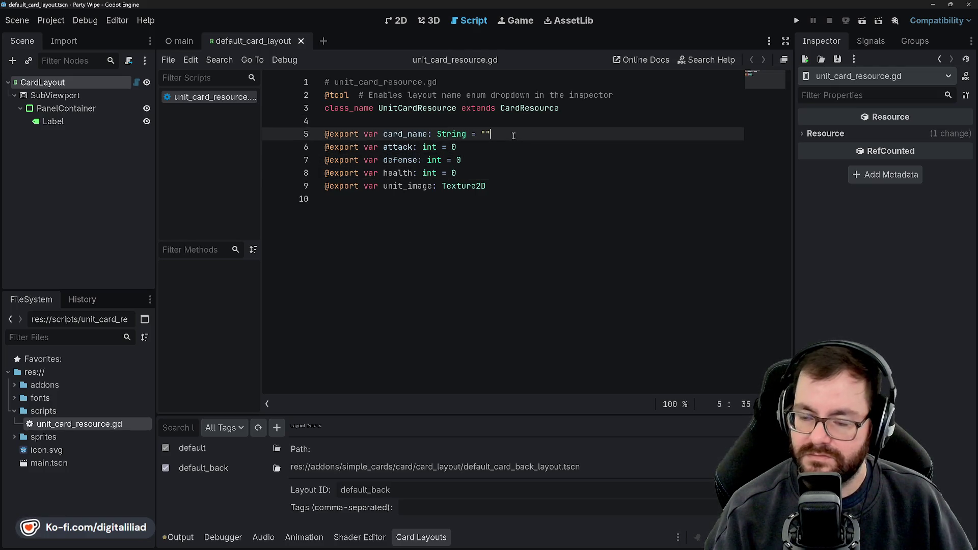
pyautogui.click(392, 160)
pyautogui.click(398, 147)
pyautogui.click(395, 160)
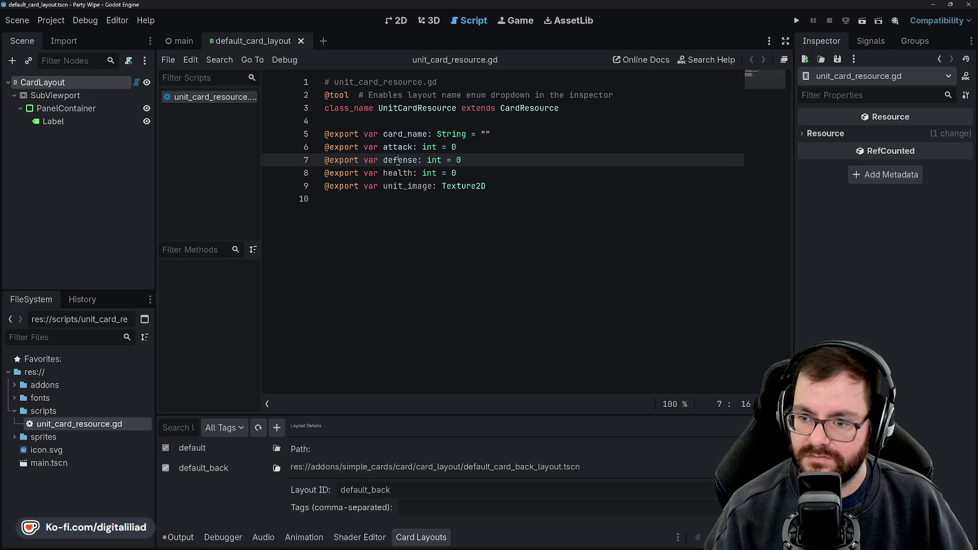
pyautogui.click(394, 173)
pyautogui.click(395, 160)
pyautogui.click(400, 147)
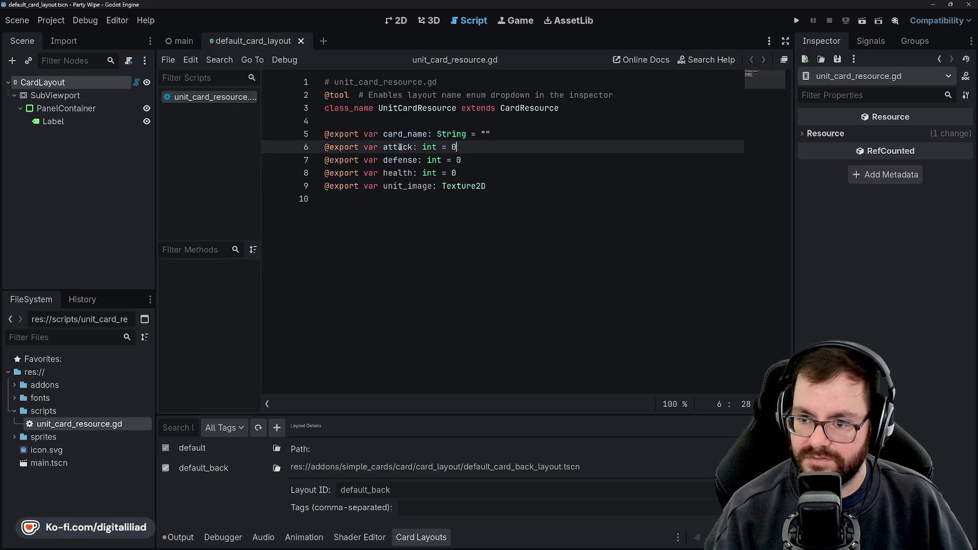
pyautogui.doubleClick(400, 147)
pyautogui.doubleClick(402, 160)
pyautogui.doubleClick(398, 173)
pyautogui.click(466, 173)
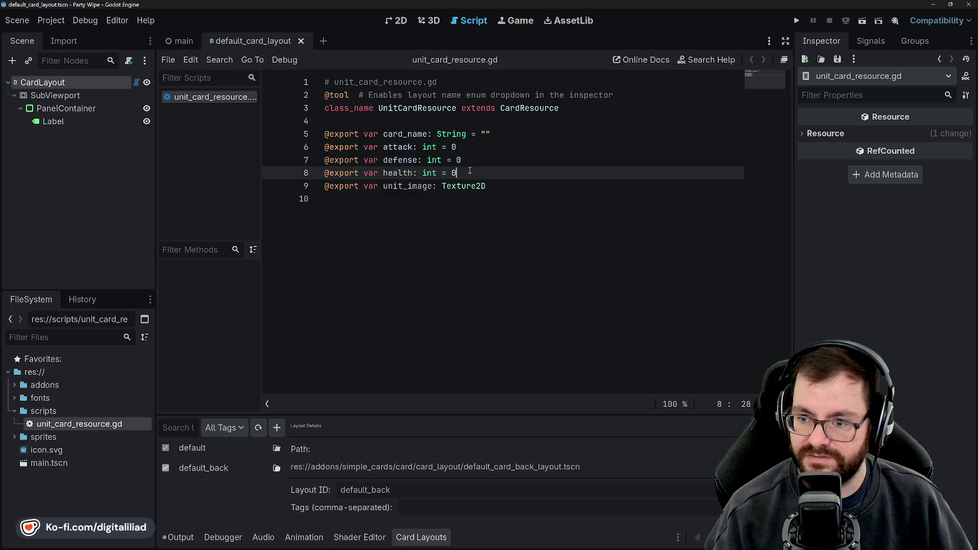
pyautogui.click(468, 160)
pyautogui.moveTo(470, 174)
pyautogui.mouseDown()
pyautogui.moveTo(316, 162)
pyautogui.moveTo(300, 147)
pyautogui.mouseUp()
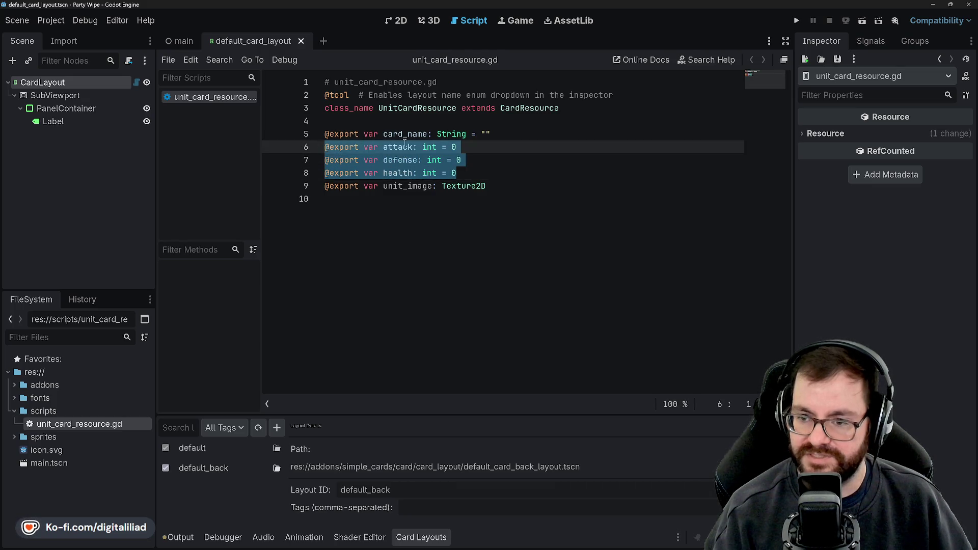
pyautogui.click(498, 172)
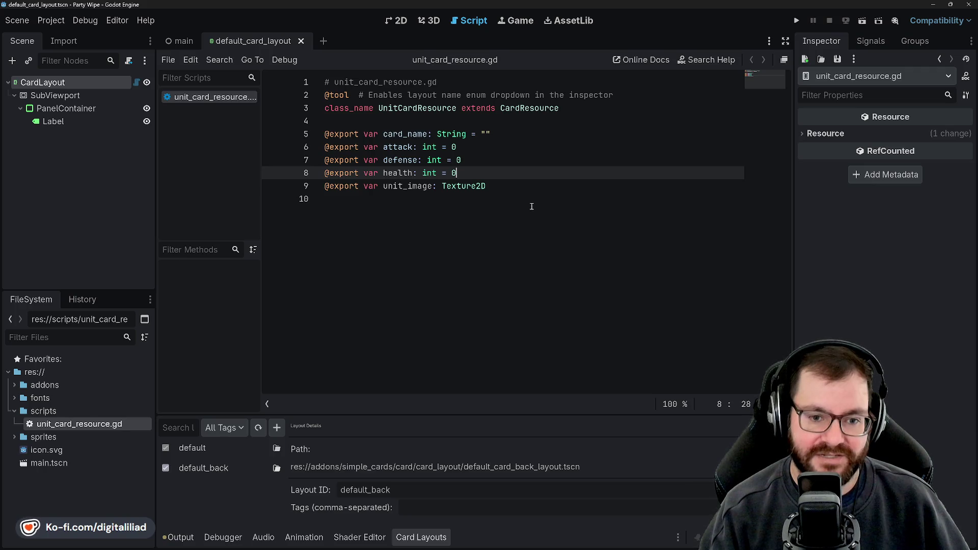
pyautogui.click(489, 157)
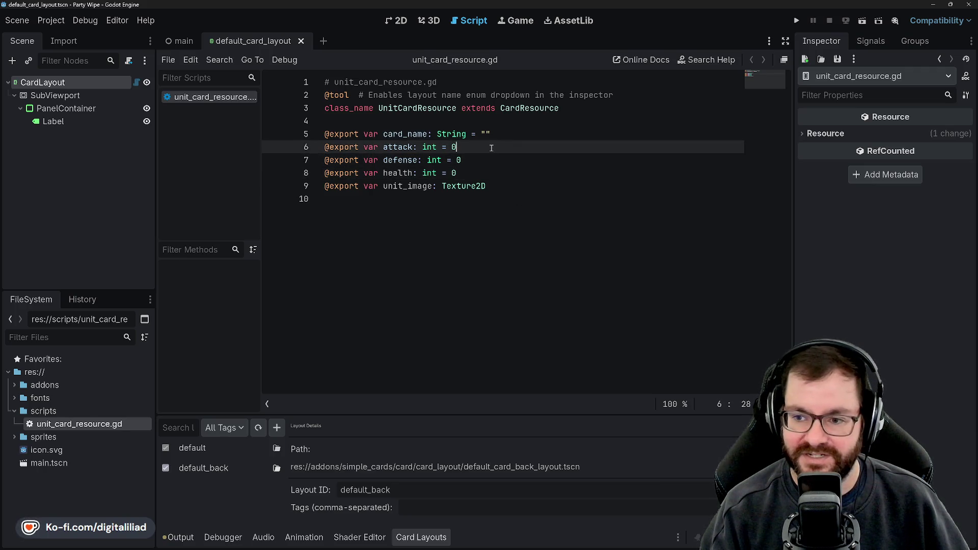
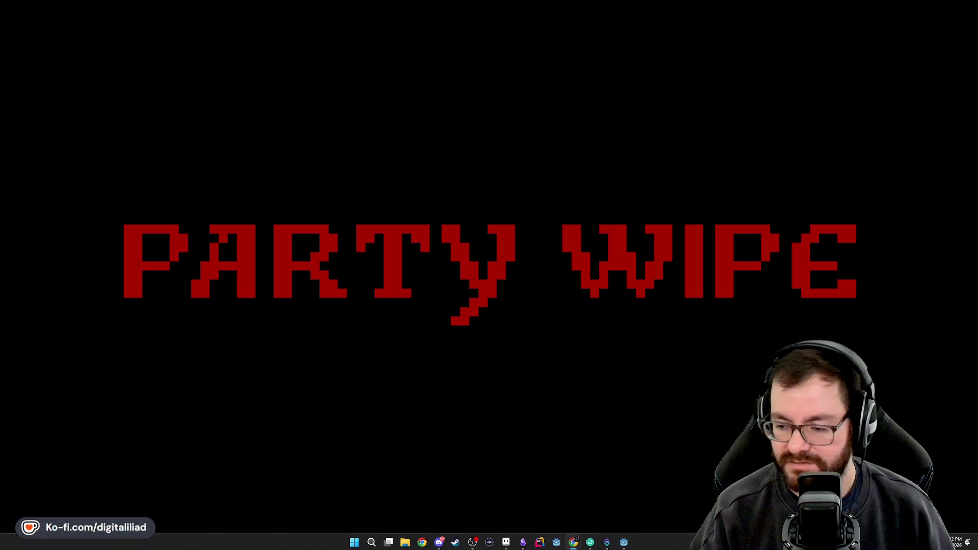
# Step: Return to the Godot editor and inspect the unit_image and defense export lines of unit_card_resource.gd
pyautogui.click(624, 544)
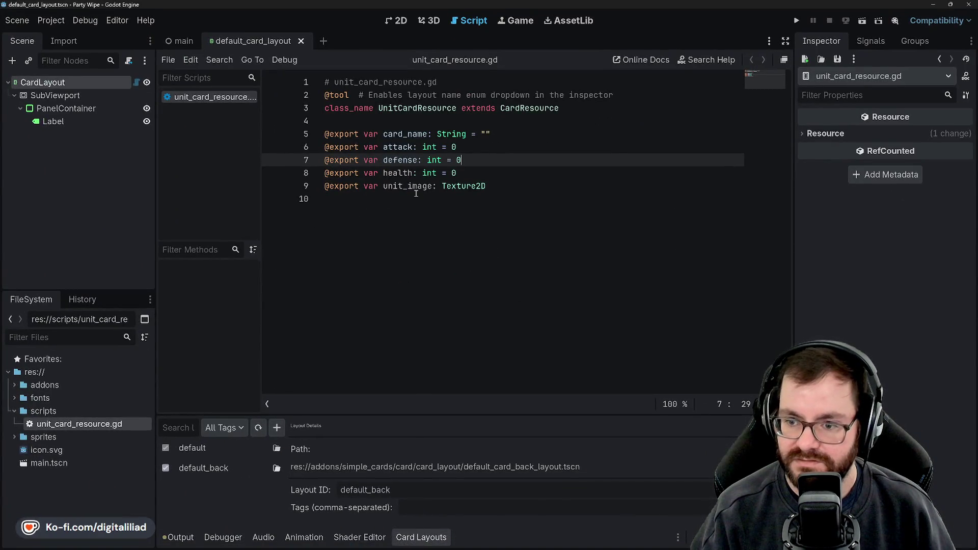
pyautogui.click(508, 187)
pyautogui.press('Up')
pyautogui.press('Up')
pyautogui.press('Up')
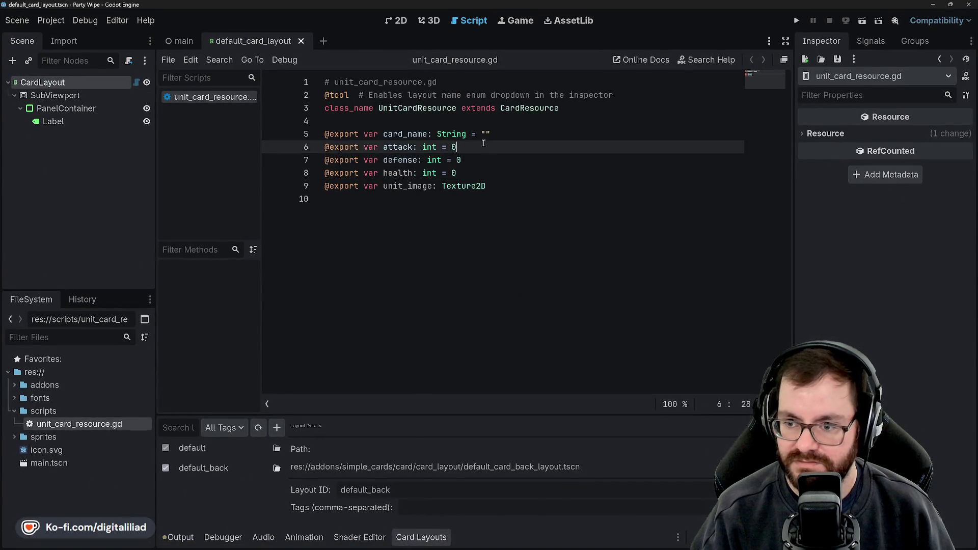
pyautogui.press('Down')
pyautogui.press('Down')
pyautogui.press('Down')
pyautogui.press('Down')
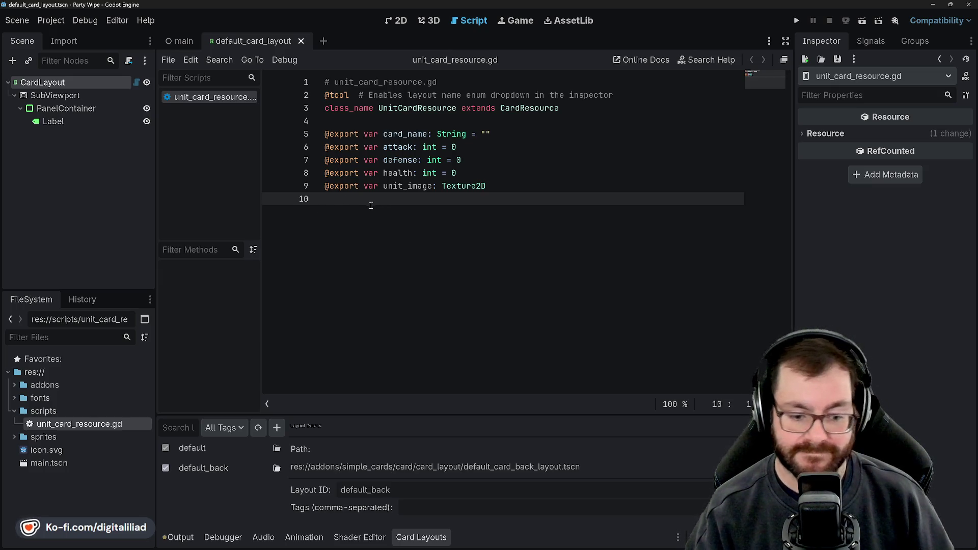
pyautogui.click(483, 157)
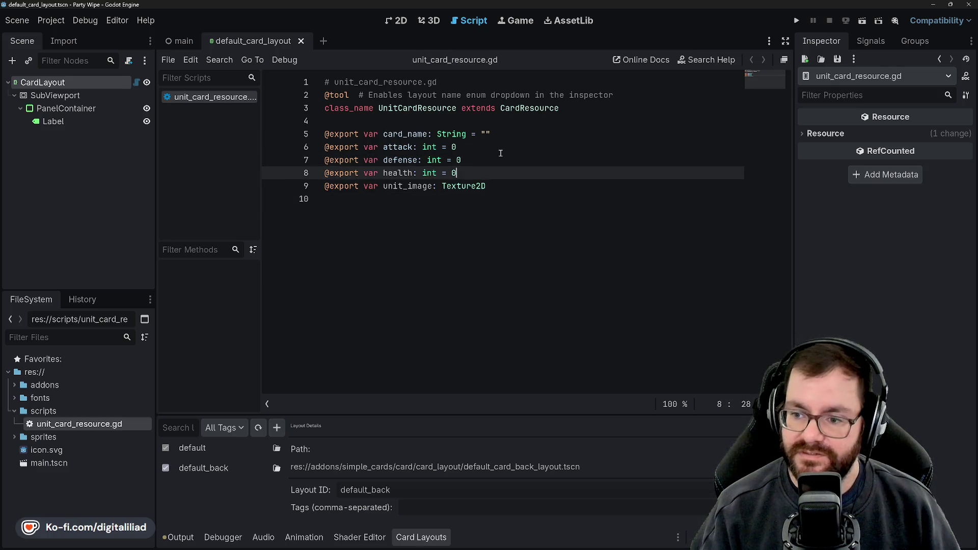
pyautogui.click(470, 188)
pyautogui.press('Down')
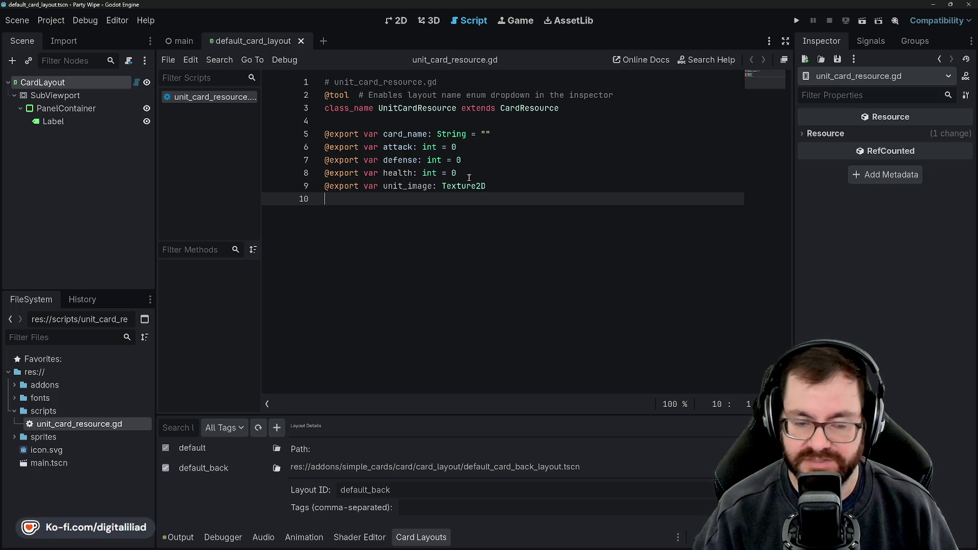
# Step: Review the script's header comment and its card_name and attack export lines
pyautogui.click(331, 121)
pyautogui.click(484, 82)
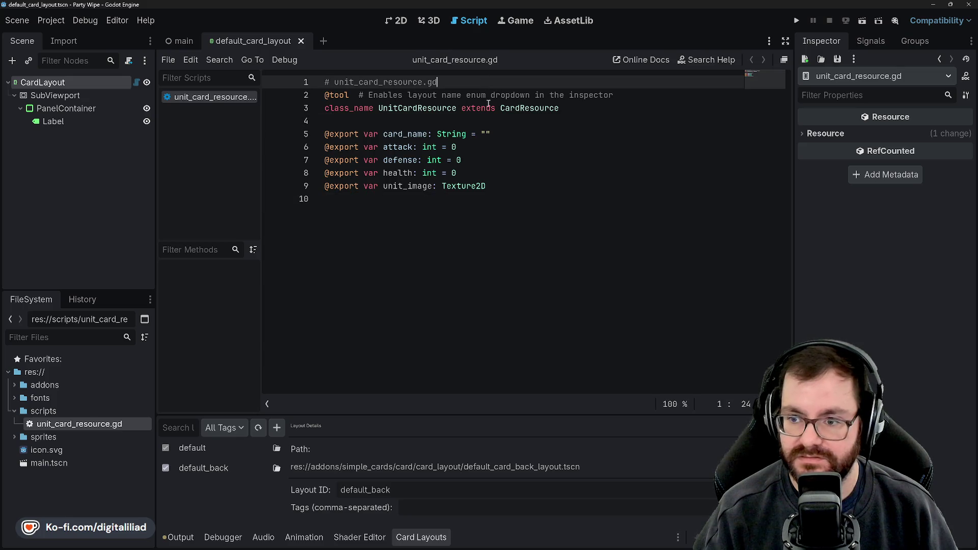
pyautogui.click(492, 135)
pyautogui.click(502, 147)
pyautogui.click(385, 203)
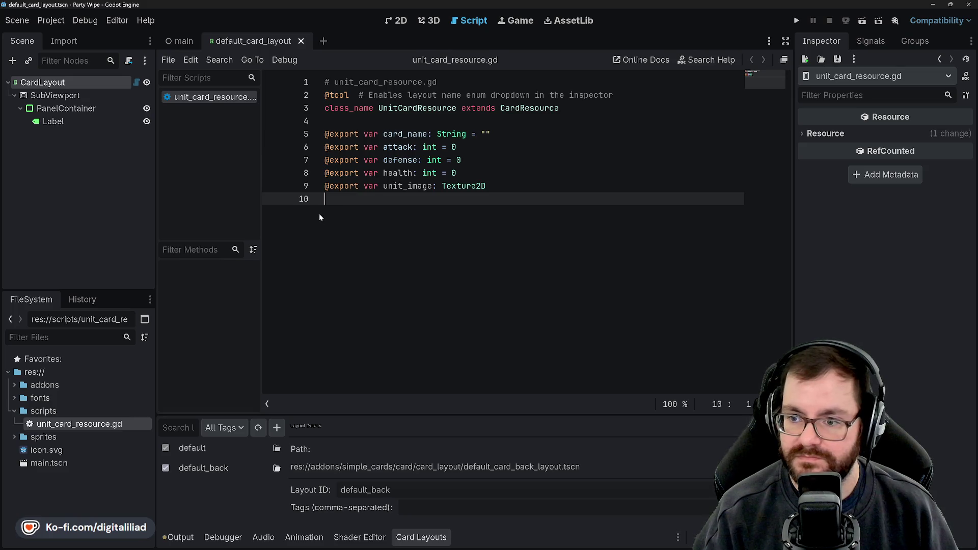
pyautogui.click(374, 122)
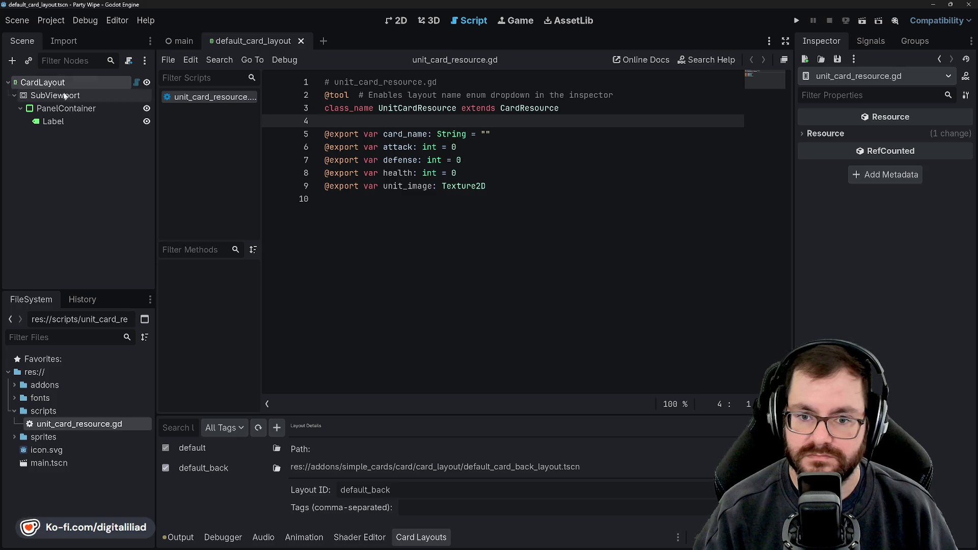
# Step: Select CardLayout and check its Card Resource options, leaving it empty with card size 80 × 112 px
pyautogui.click(71, 83)
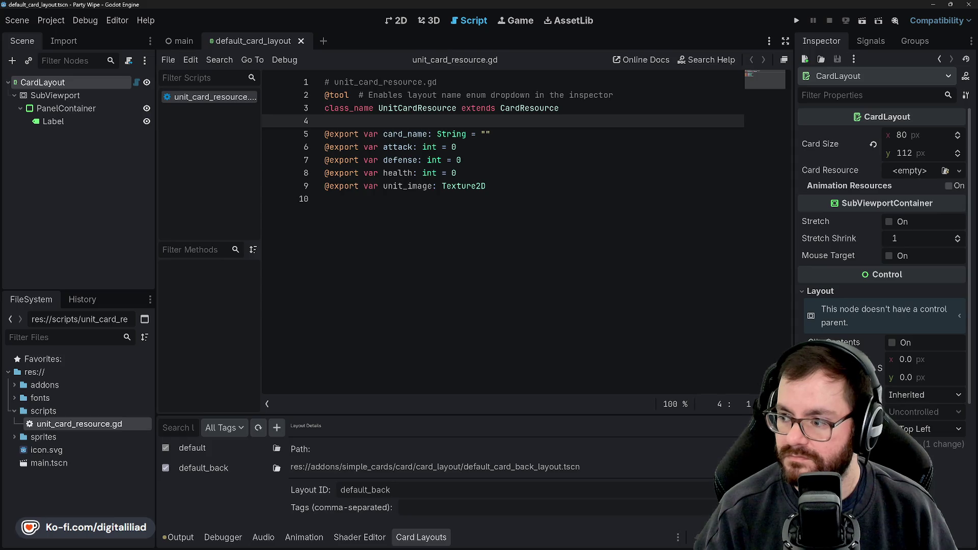
pyautogui.click(960, 171)
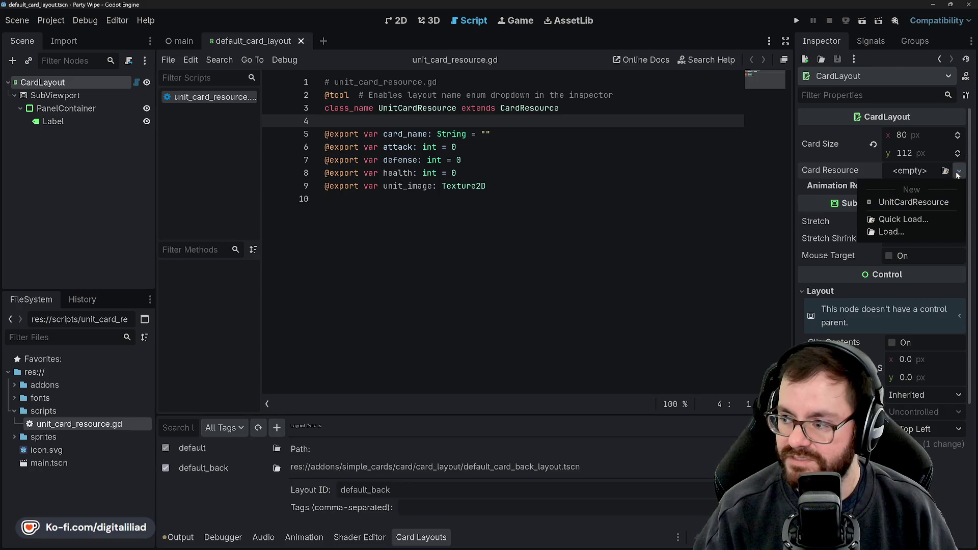
pyautogui.click(962, 174)
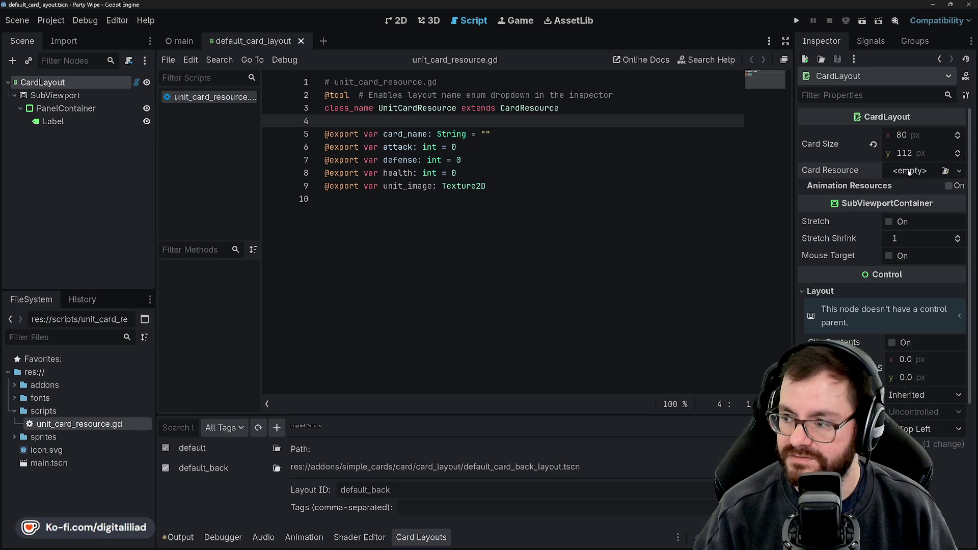
pyautogui.click(331, 95)
pyautogui.click(327, 109)
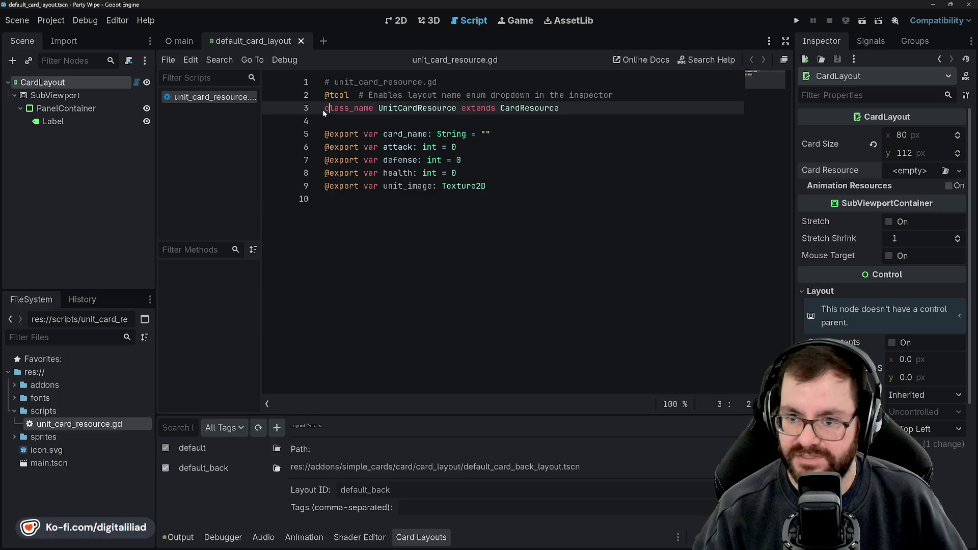
pyautogui.write('@')
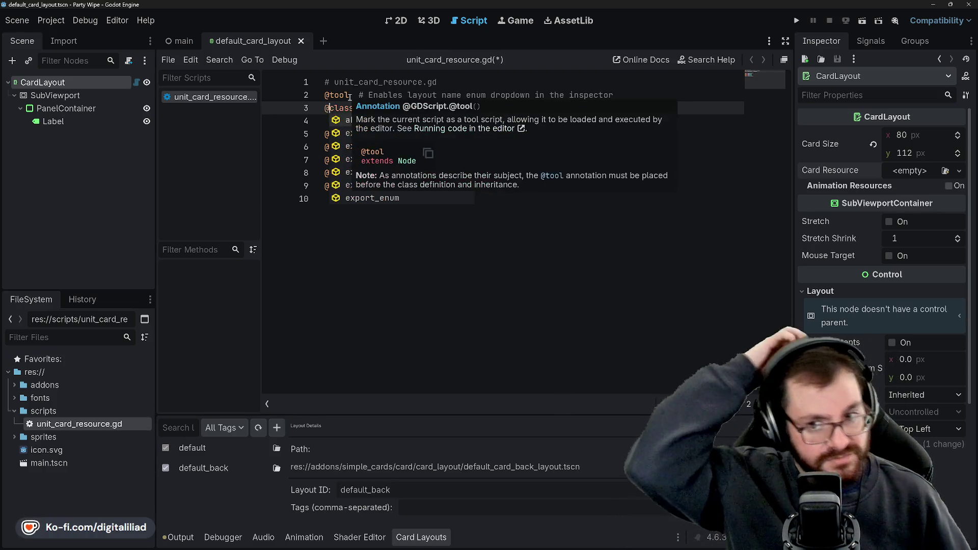
pyautogui.press('BackSpace')
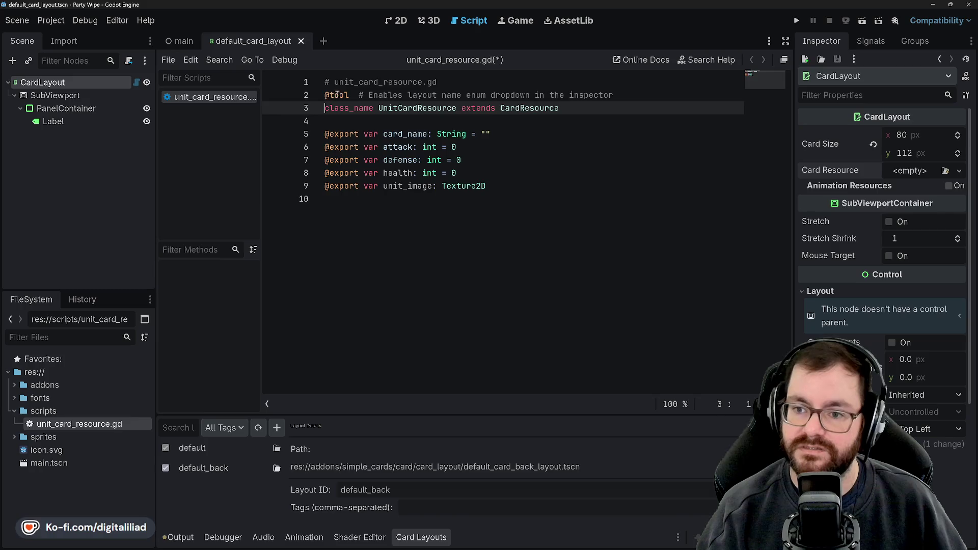
pyautogui.press('Up')
pyautogui.write('@abst')
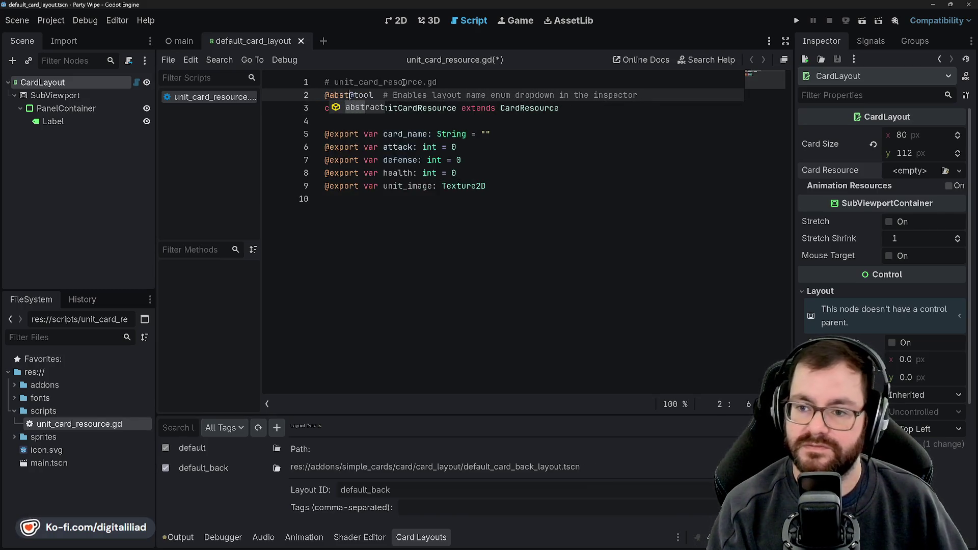
pyautogui.press('Return')
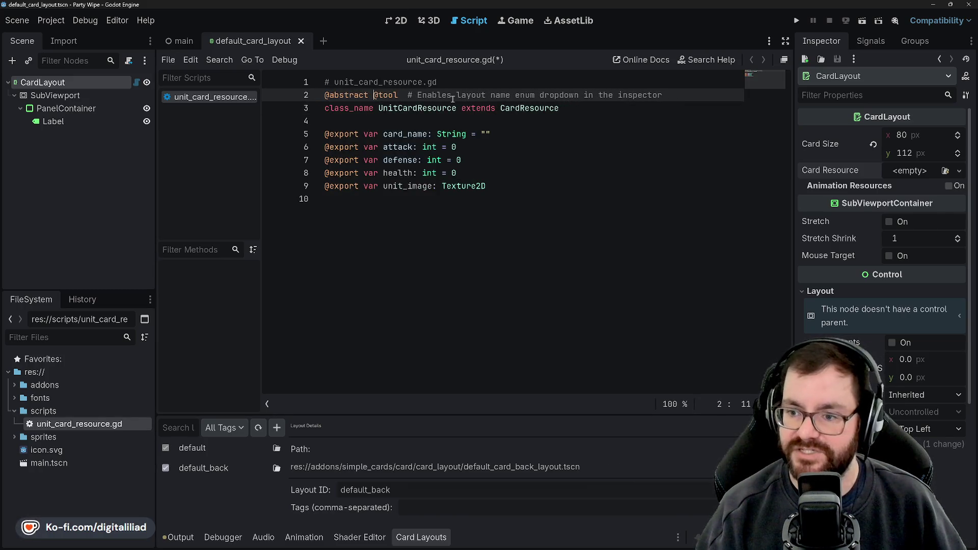
pyautogui.click(520, 128)
pyautogui.hotkey('ctrl', 's')
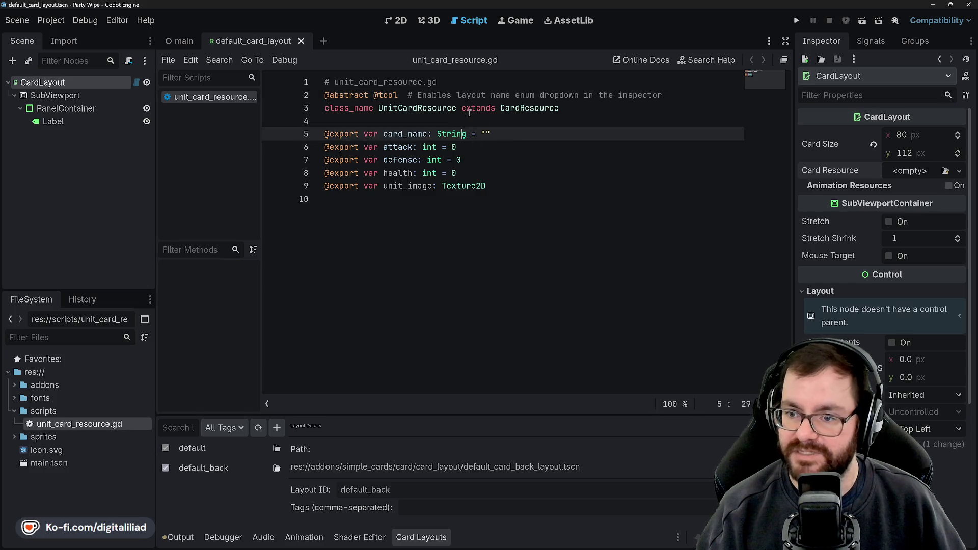
# Step: Verify UnitCardResource no longer appears among the Card Resource options, then review the exported fields
pyautogui.click(472, 108)
pyautogui.click(960, 171)
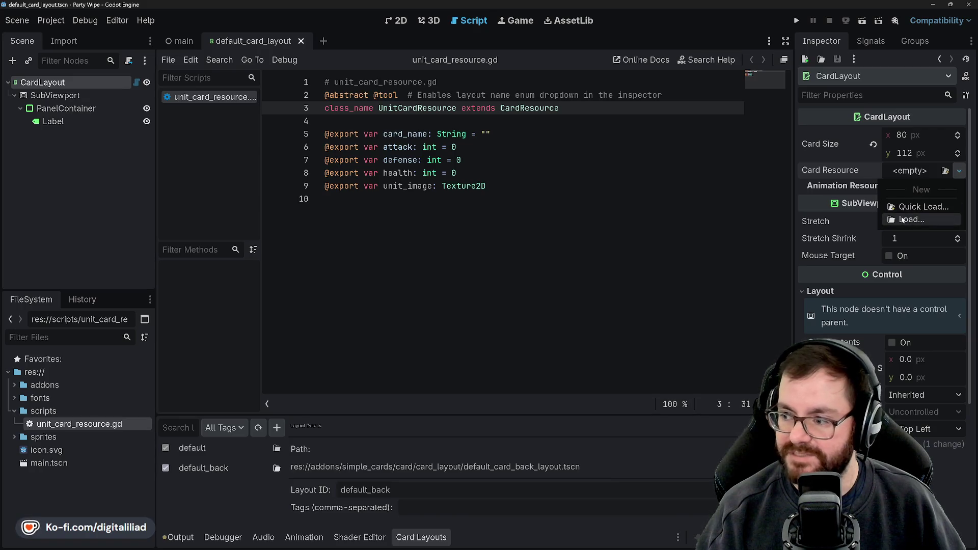
pyautogui.click(959, 172)
pyautogui.click(479, 134)
pyautogui.click(512, 159)
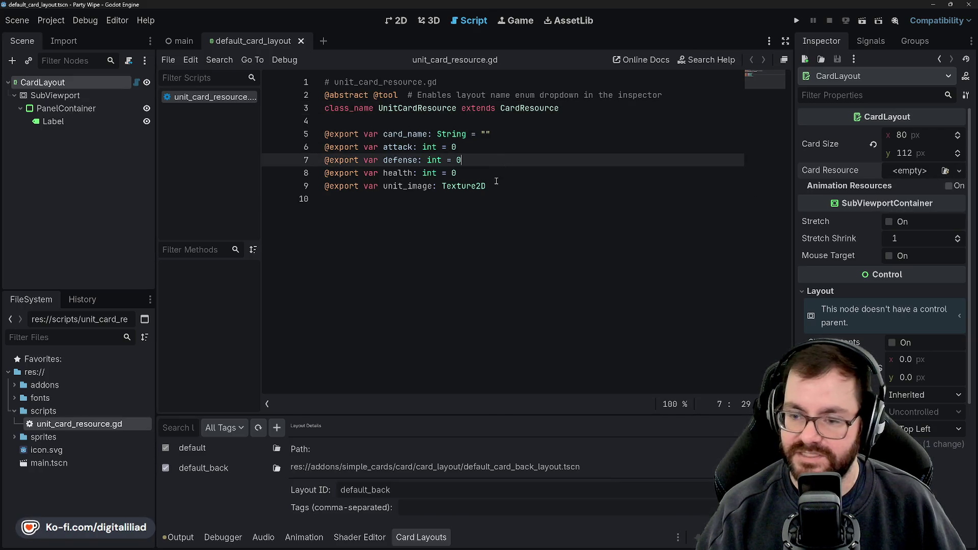
pyautogui.click(507, 173)
pyautogui.click(507, 186)
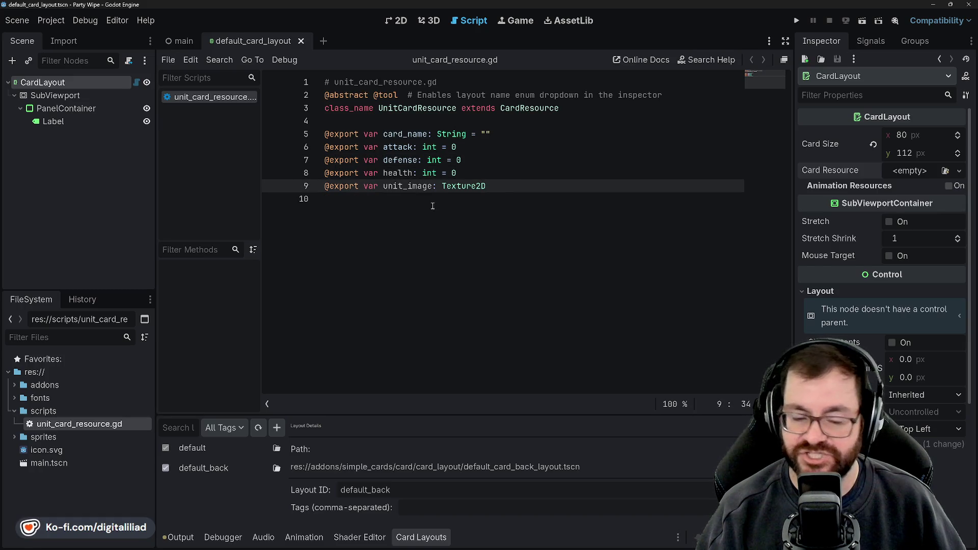
pyautogui.press('Down')
pyautogui.click(404, 121)
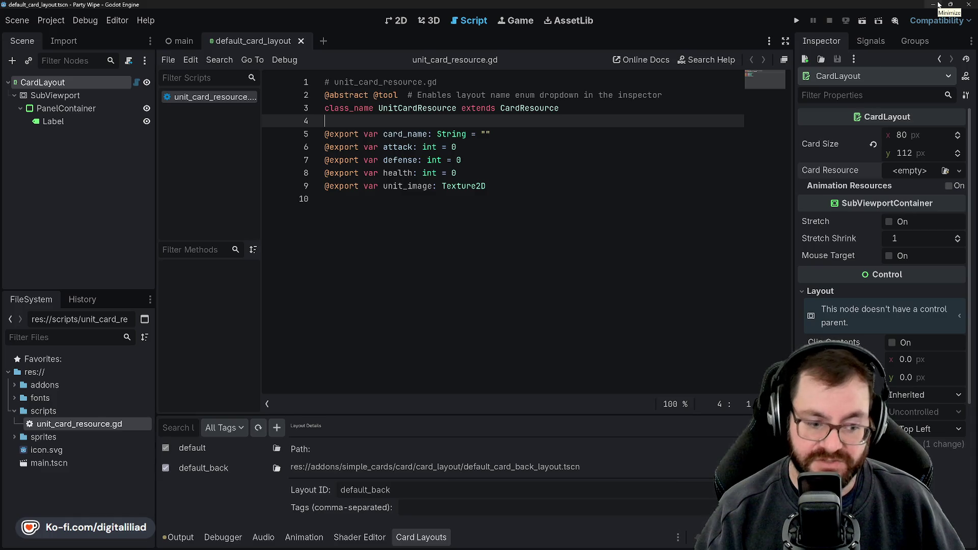
pyautogui.click(938, 5)
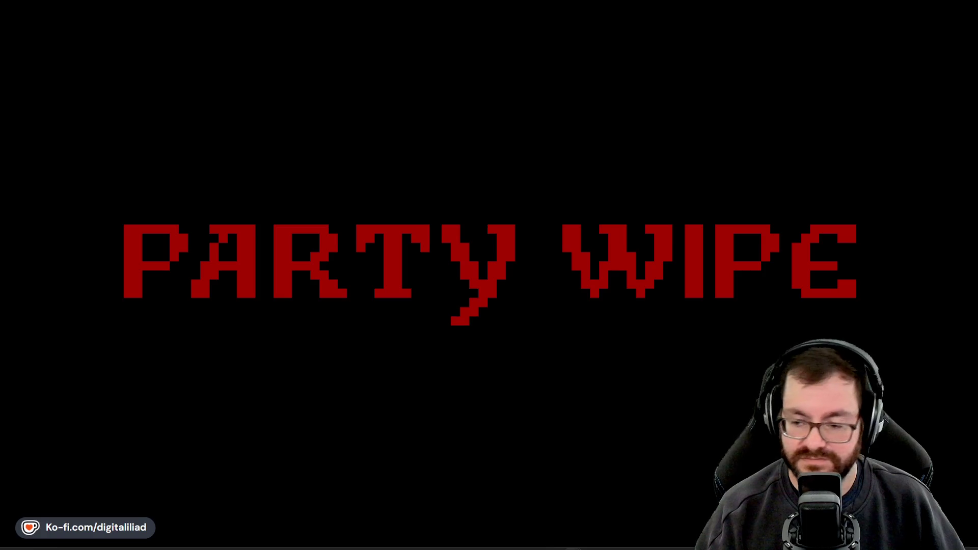
pyautogui.moveTo(535, 548)
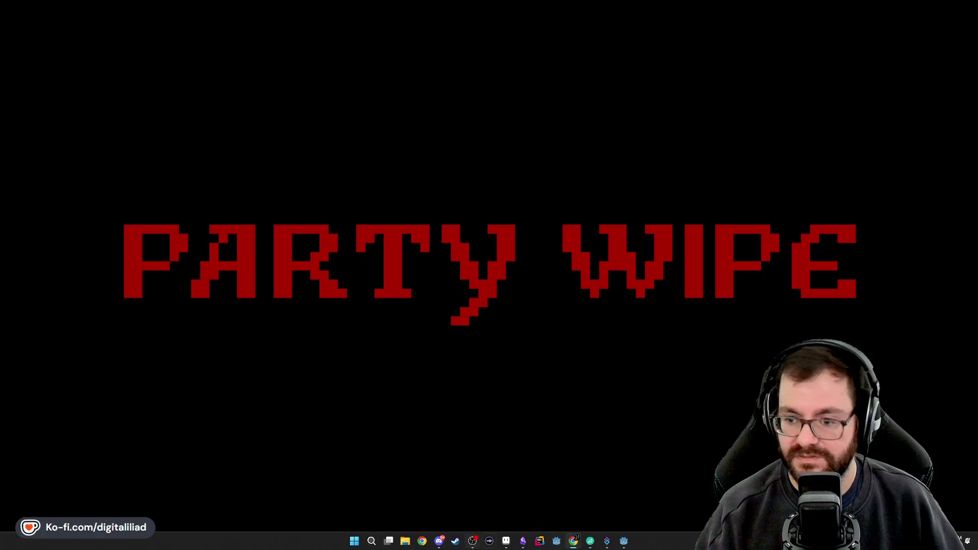
pyautogui.click(623, 540)
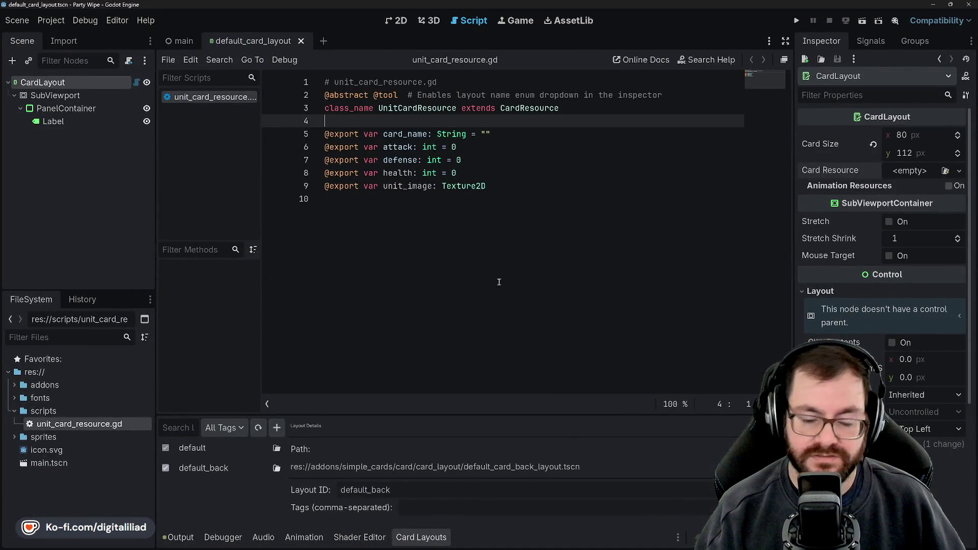
pyautogui.hotkey('ctrl', 'End')
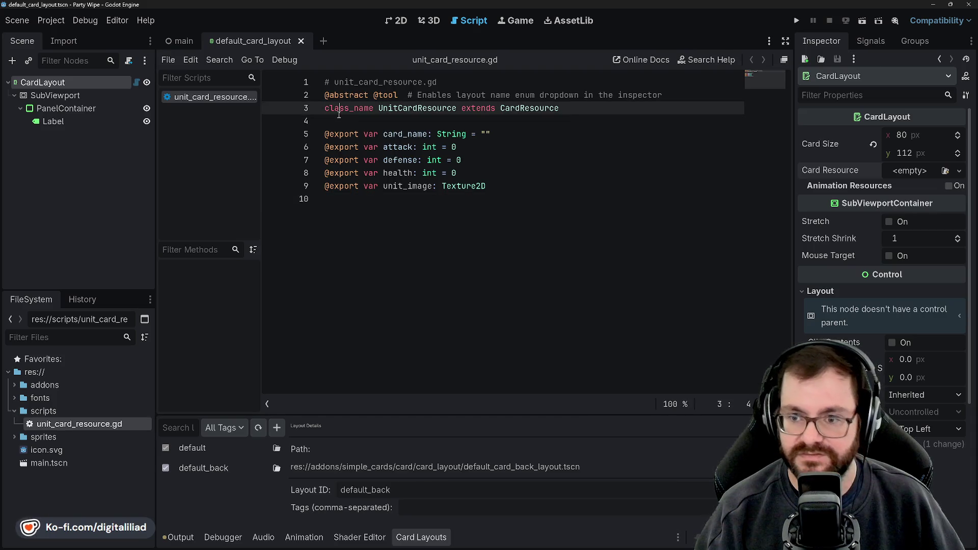
pyautogui.click(365, 124)
pyautogui.click(361, 200)
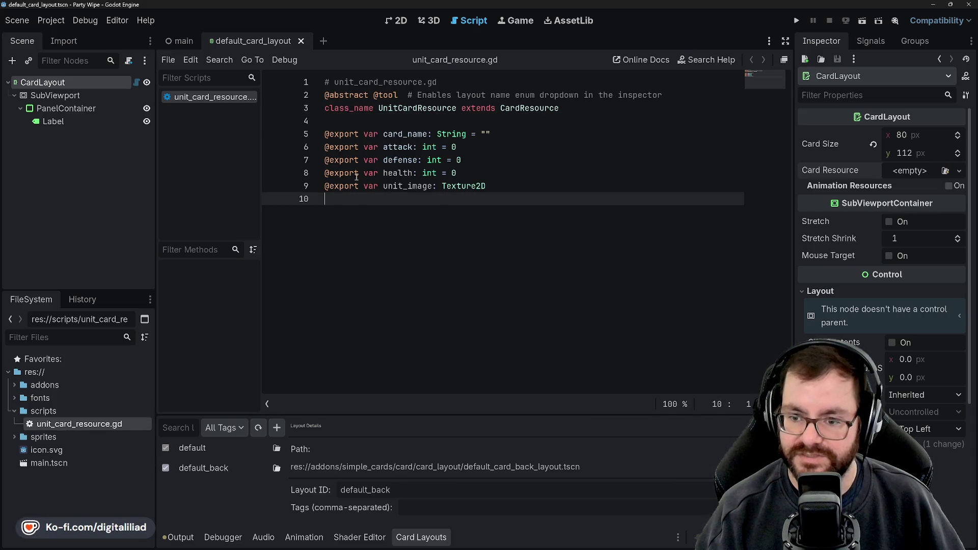
pyautogui.click(367, 115)
pyautogui.click(399, 160)
pyautogui.click(398, 173)
pyautogui.doubleClick(400, 186)
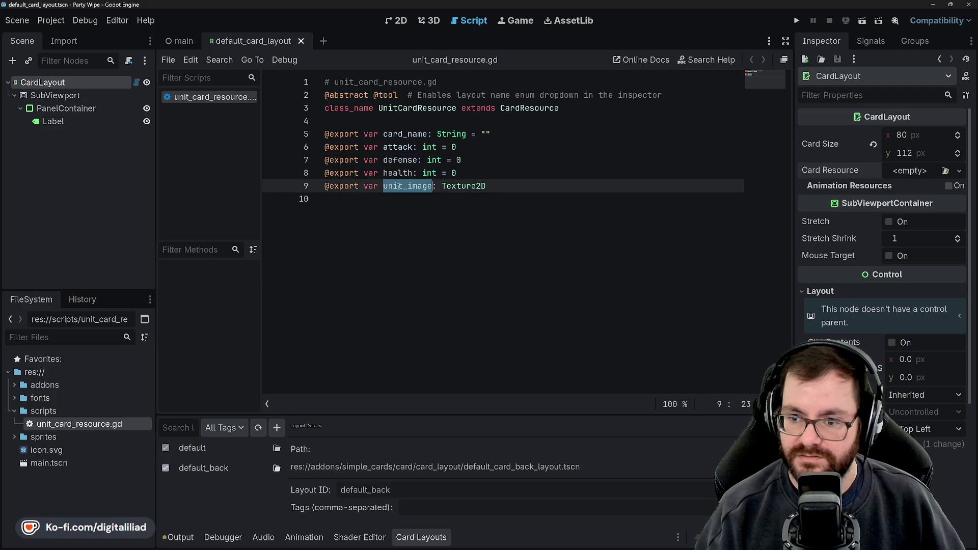
pyautogui.click(385, 122)
pyautogui.click(399, 134)
pyautogui.click(399, 161)
pyautogui.click(402, 173)
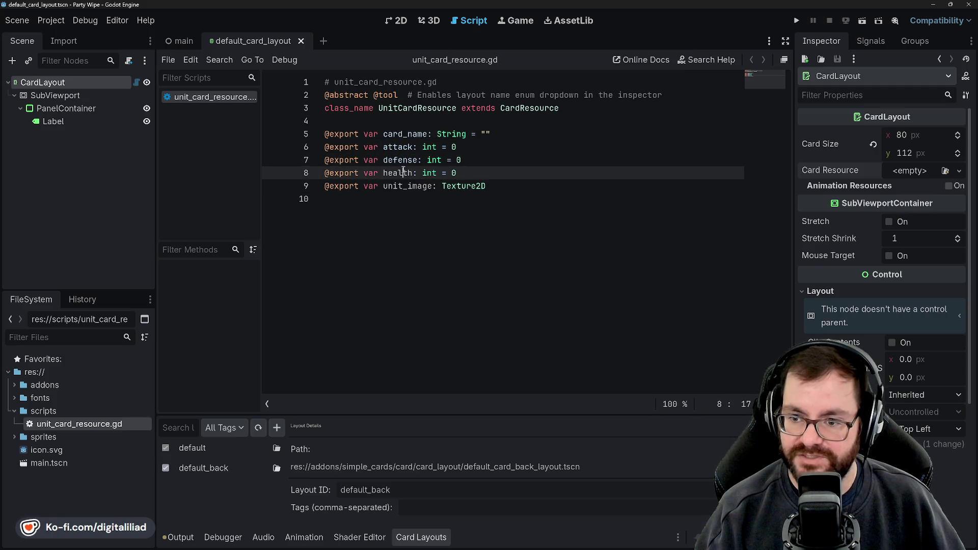
pyautogui.click(400, 186)
pyautogui.click(392, 198)
pyautogui.click(381, 126)
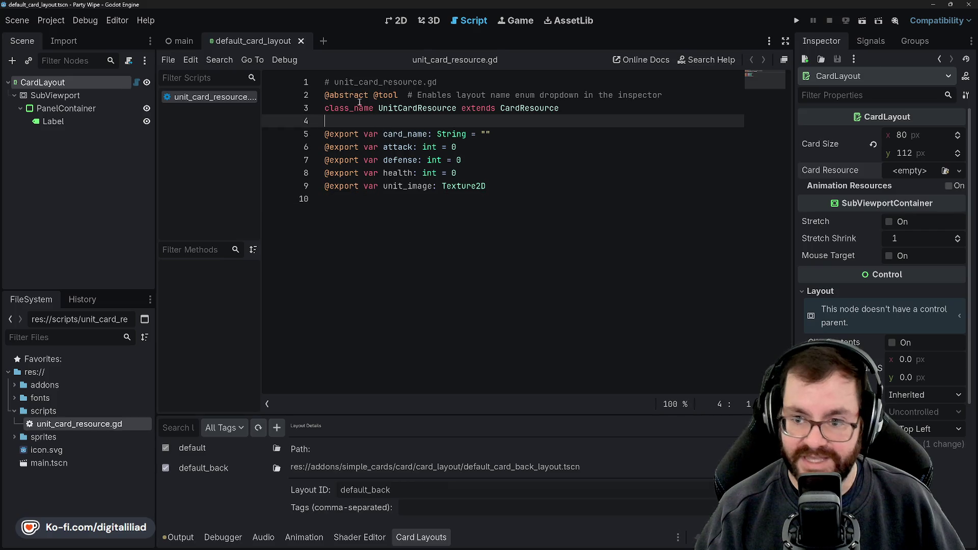
pyautogui.doubleClick(341, 95)
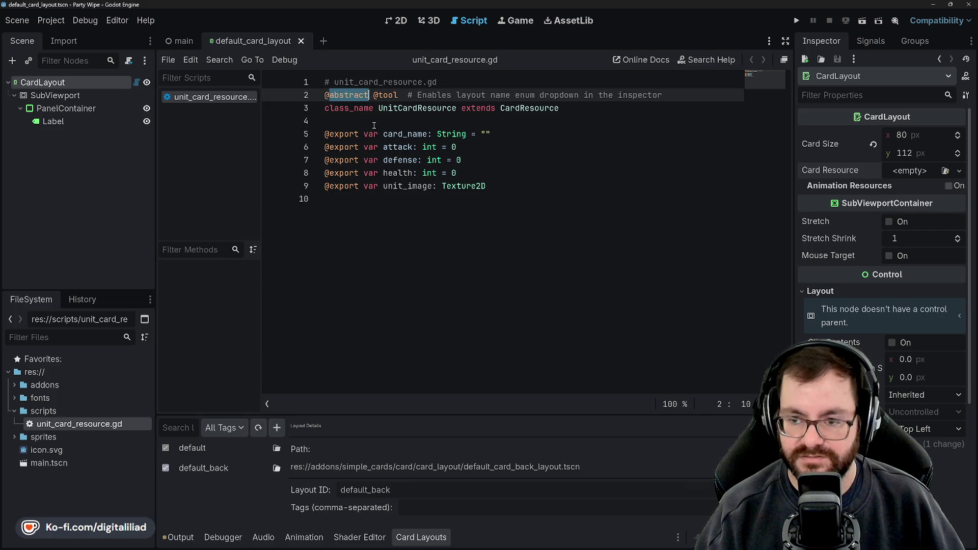
pyautogui.hotkey('alt', 'Left')
pyautogui.hotkey('alt', 'Left')
pyautogui.hotkey('alt', 'Right')
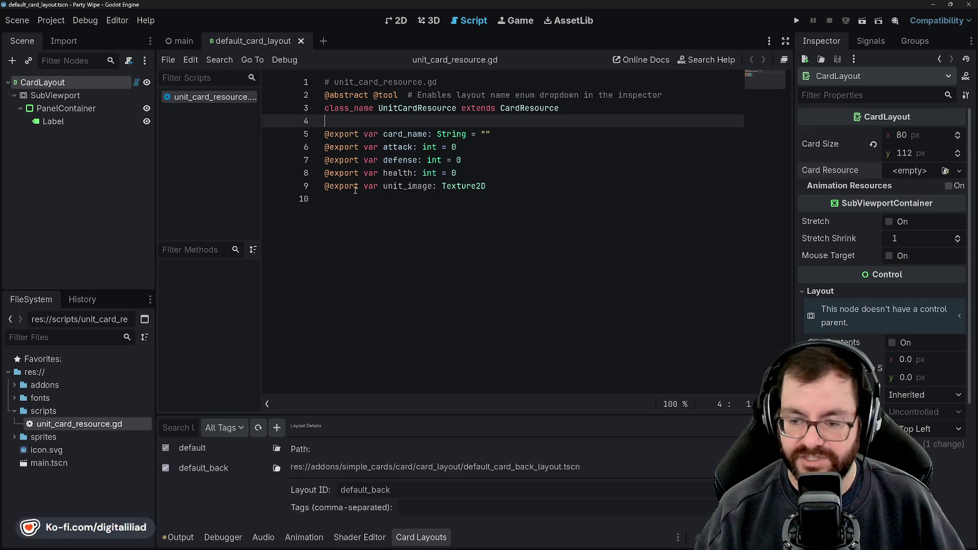
pyautogui.click(344, 221)
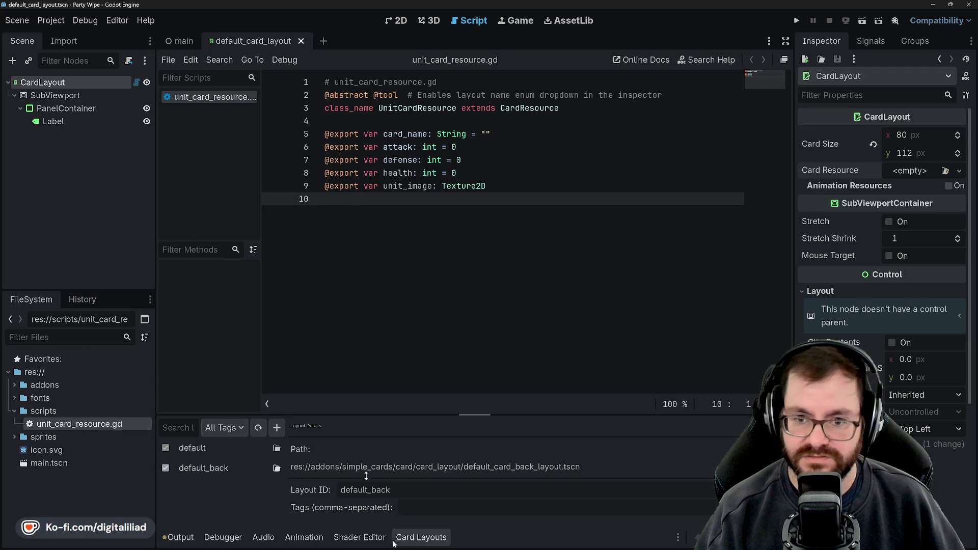
pyautogui.moveTo(102, 549)
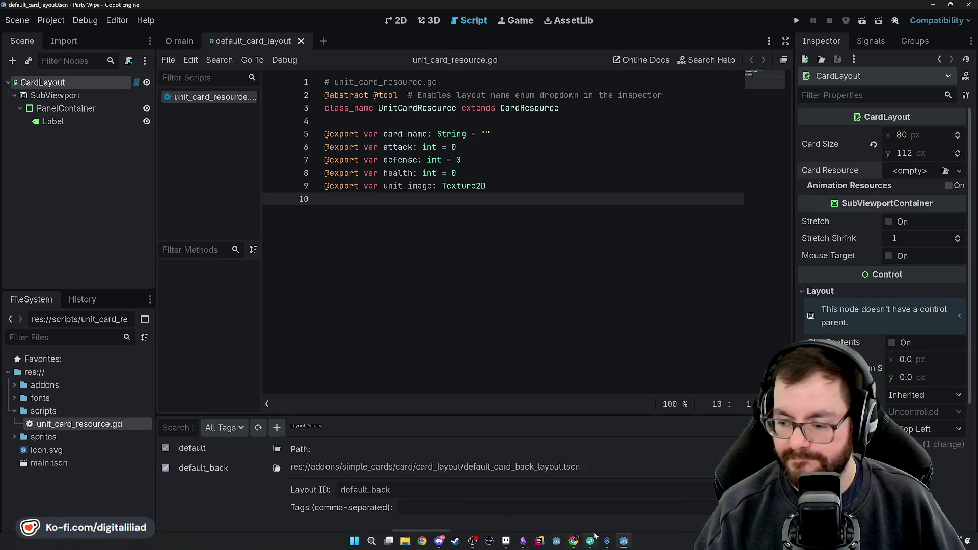
# Step: Switch to the Simple Cards README in Chrome and jump to its Quick Start section
pyautogui.moveTo(574, 541)
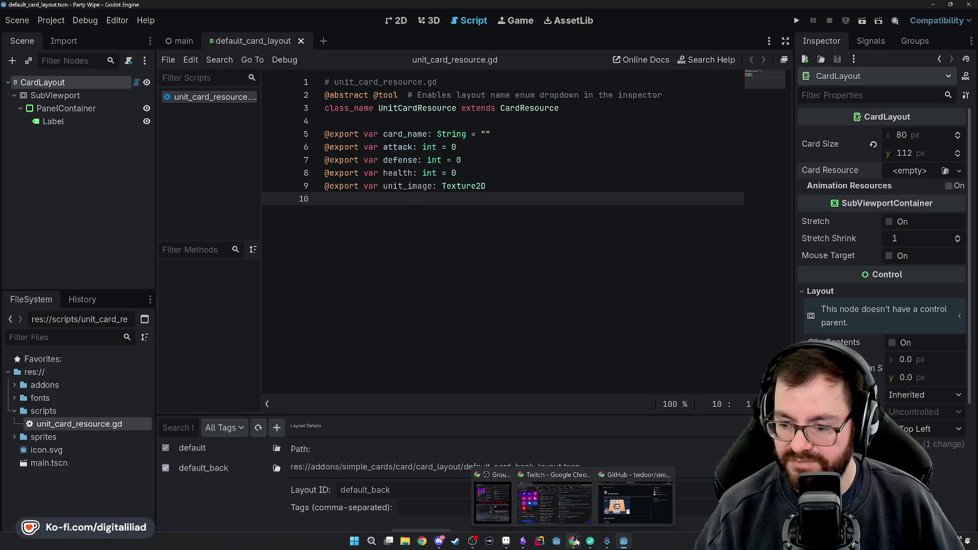
pyautogui.click(622, 508)
pyautogui.scroll(-3, 459, 280)
pyautogui.scroll(-3, 469, 291)
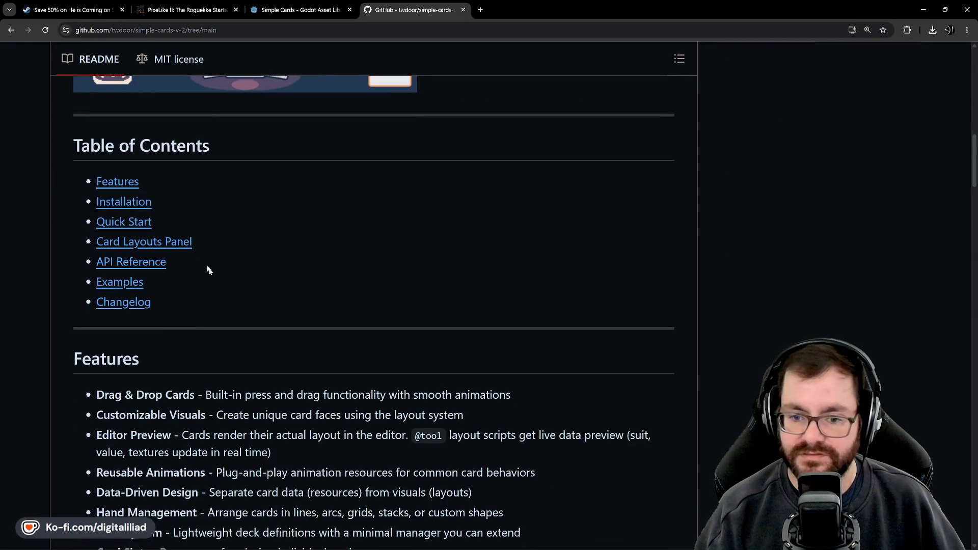
pyautogui.click(122, 221)
pyautogui.scroll(-5, 394, 331)
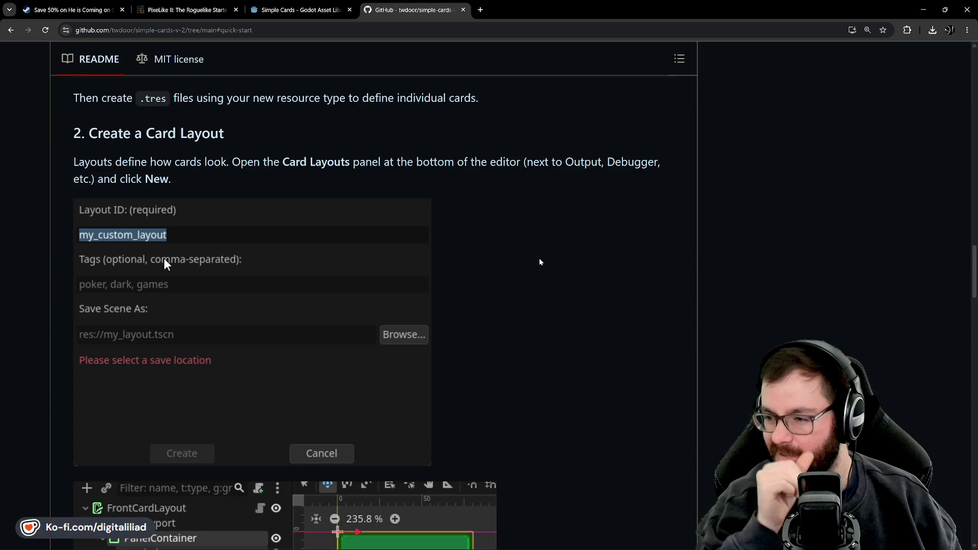
# Step: Read through the README's my_layout.gd card-layout example, then return to the Godot editor
pyautogui.scroll(-2, 541, 262)
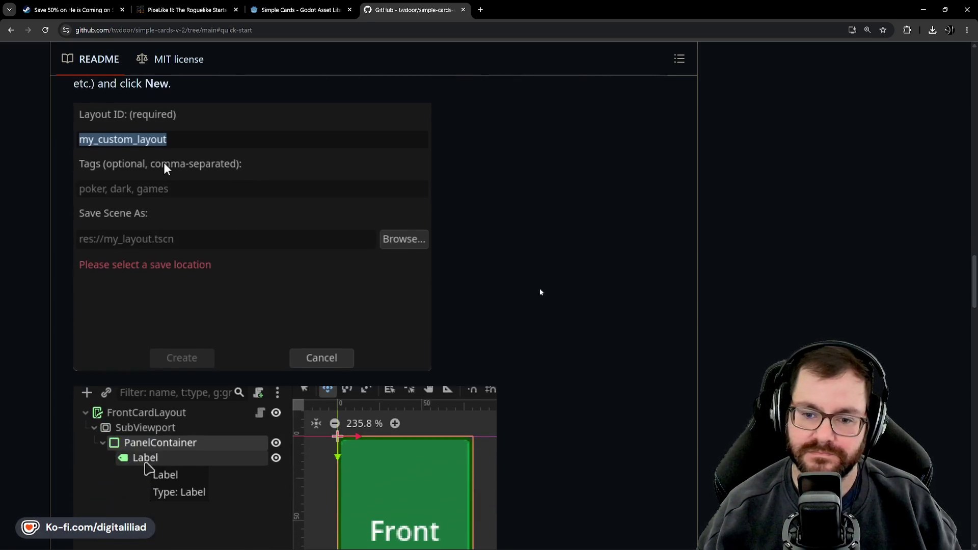
pyautogui.scroll(-5, 540, 292)
pyautogui.scroll(-2, 598, 306)
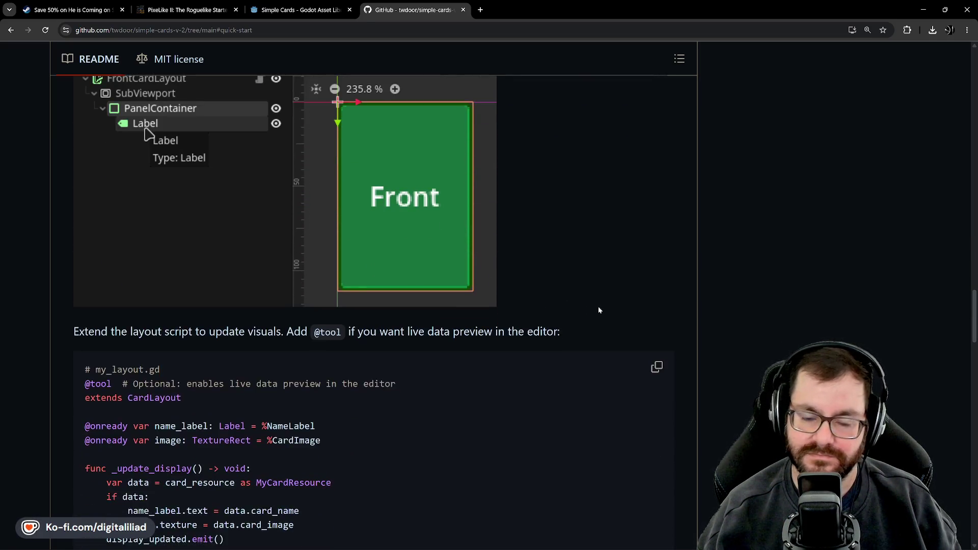
pyautogui.scroll(5, 599, 309)
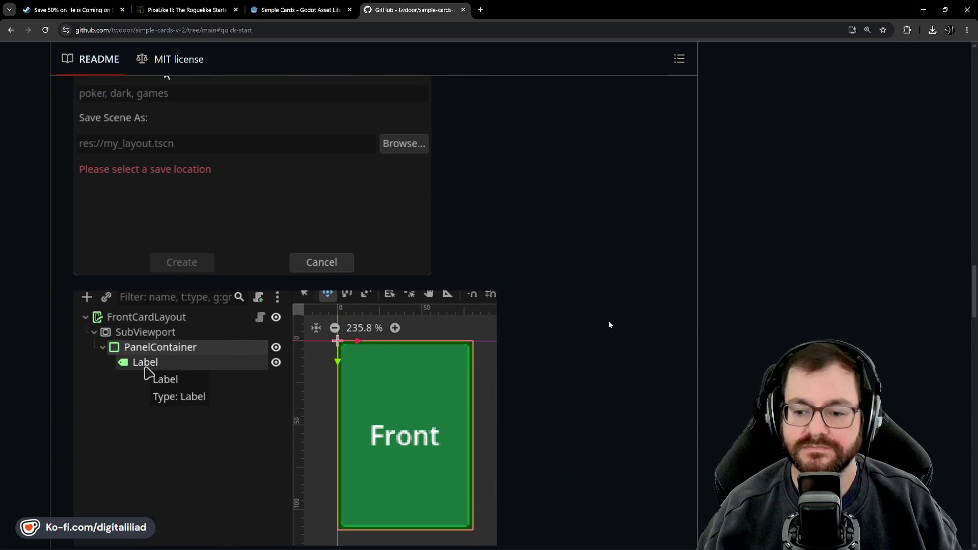
pyautogui.scroll(3, 609, 324)
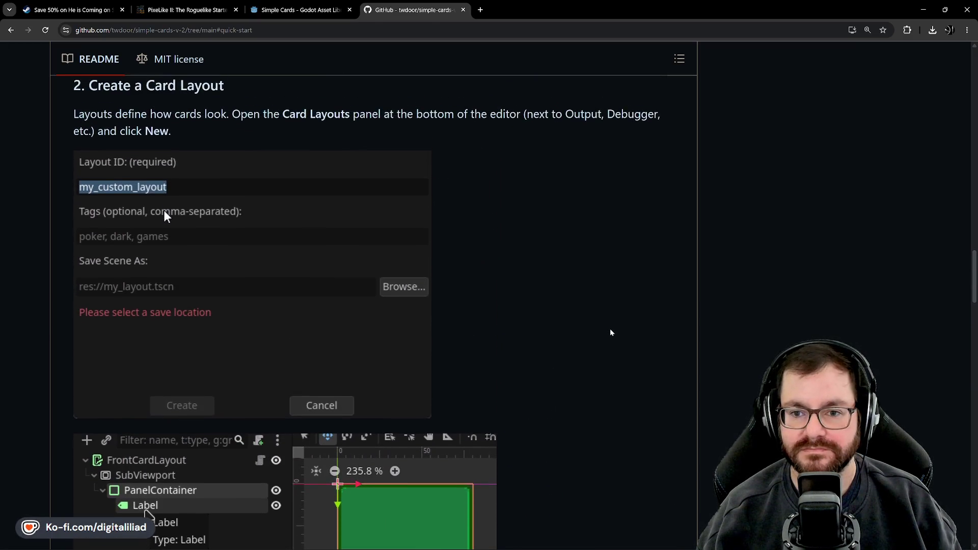
pyautogui.scroll(-5, 610, 332)
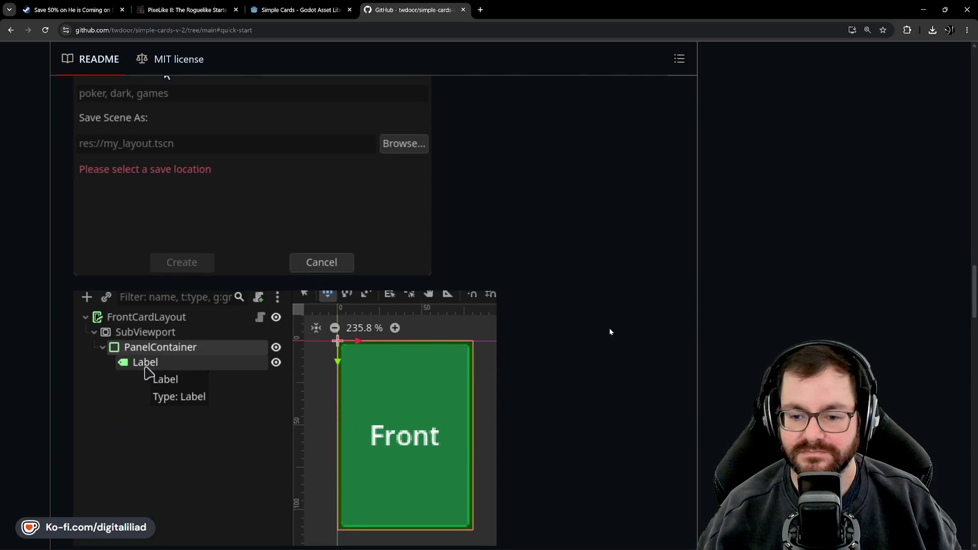
pyautogui.scroll(5, 610, 330)
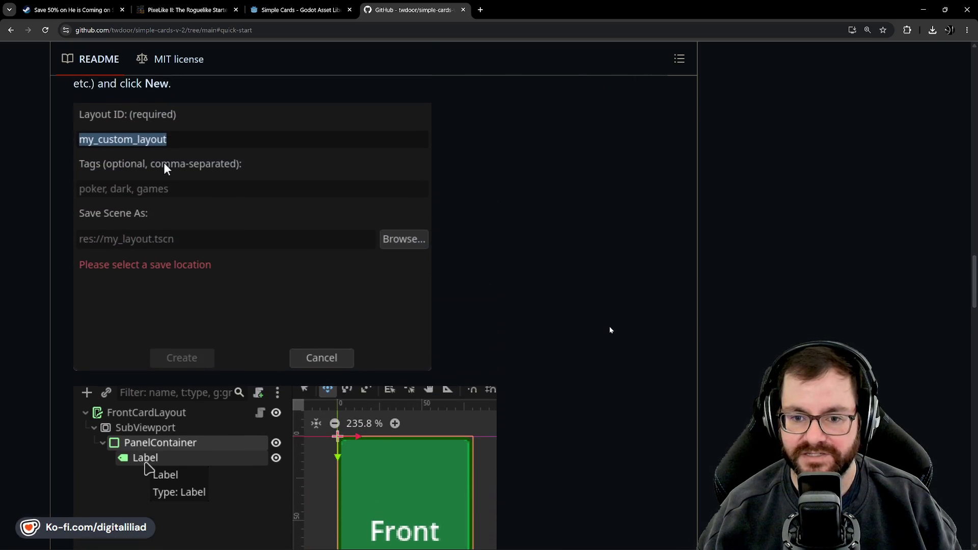
pyautogui.scroll(-4, 604, 312)
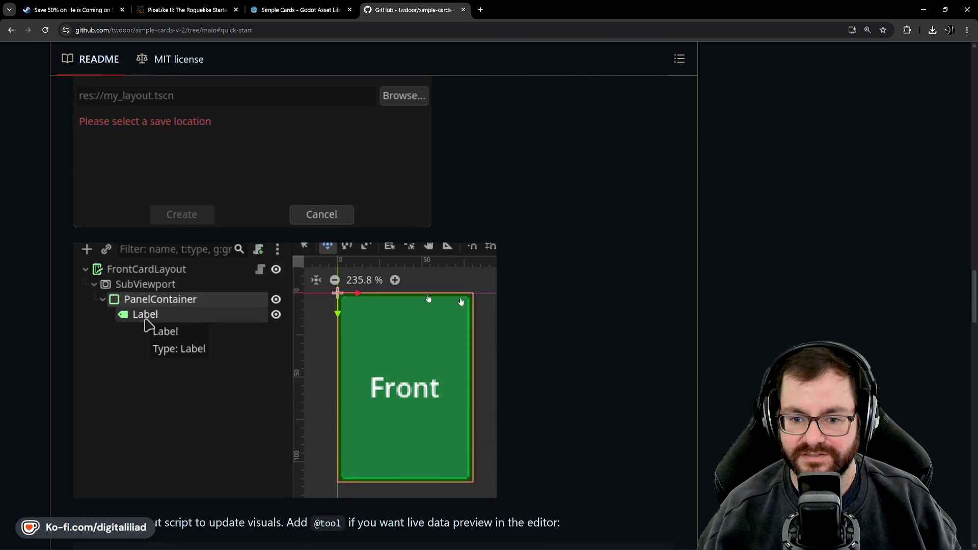
pyautogui.scroll(4, 604, 313)
pyautogui.scroll(-5, 230, 414)
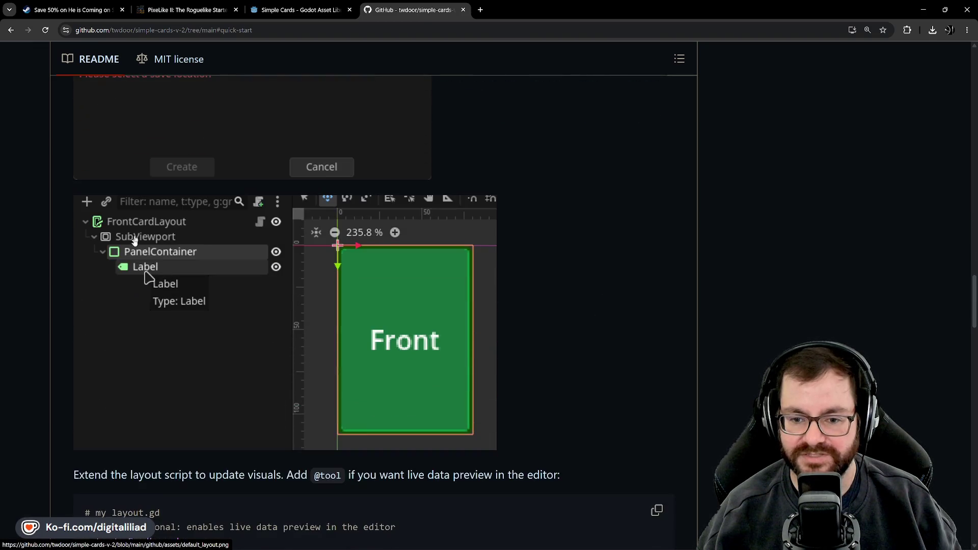
pyautogui.scroll(-5, 566, 353)
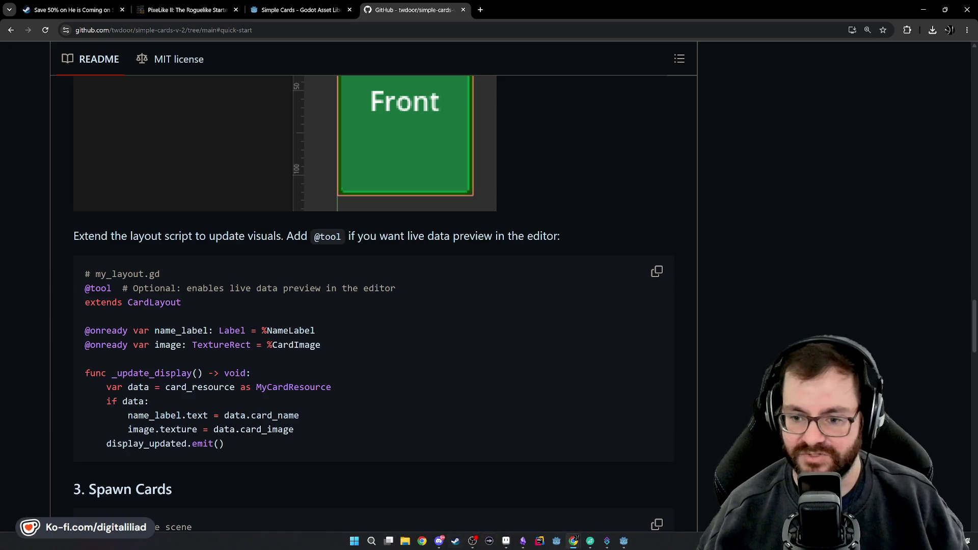
pyautogui.click(625, 542)
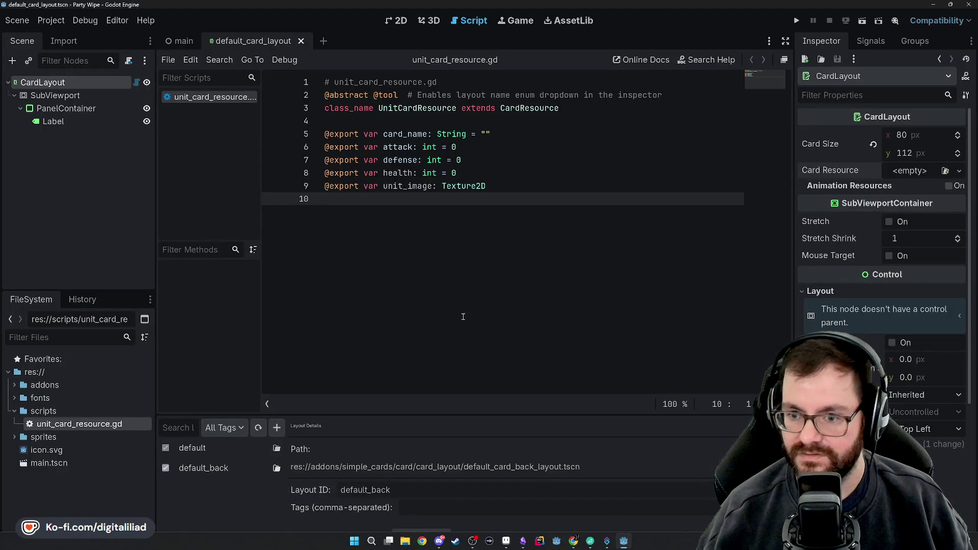
# Step: Create a cards folder inside scripts, with a resources subfolder inside it
pyautogui.rightClick(74, 411)
pyautogui.moveTo(158, 358)
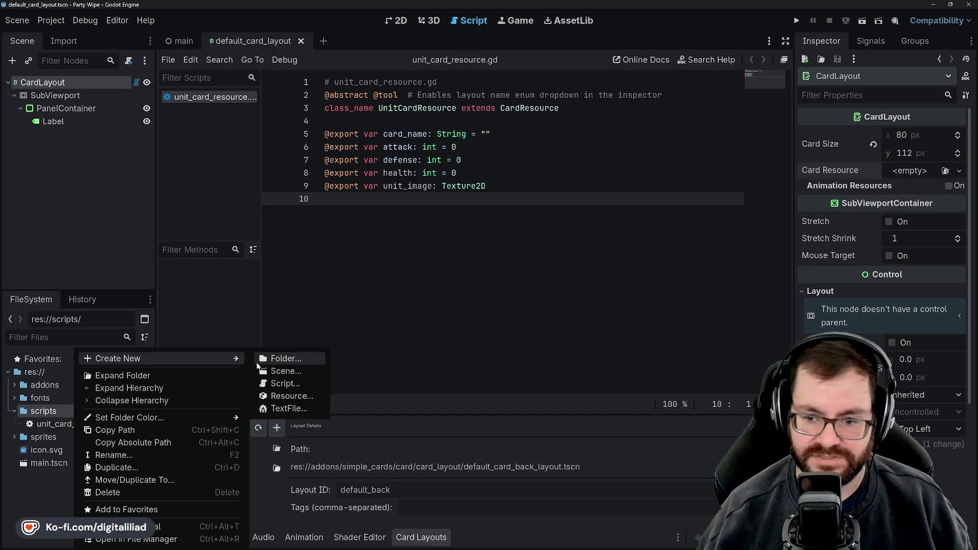
pyautogui.click(281, 362)
pyautogui.write('cards')
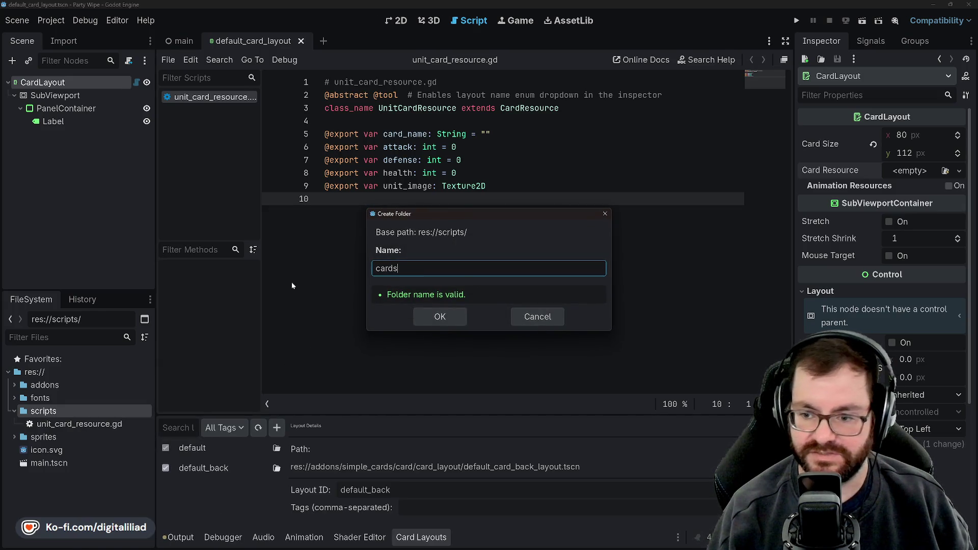
pyautogui.click(430, 316)
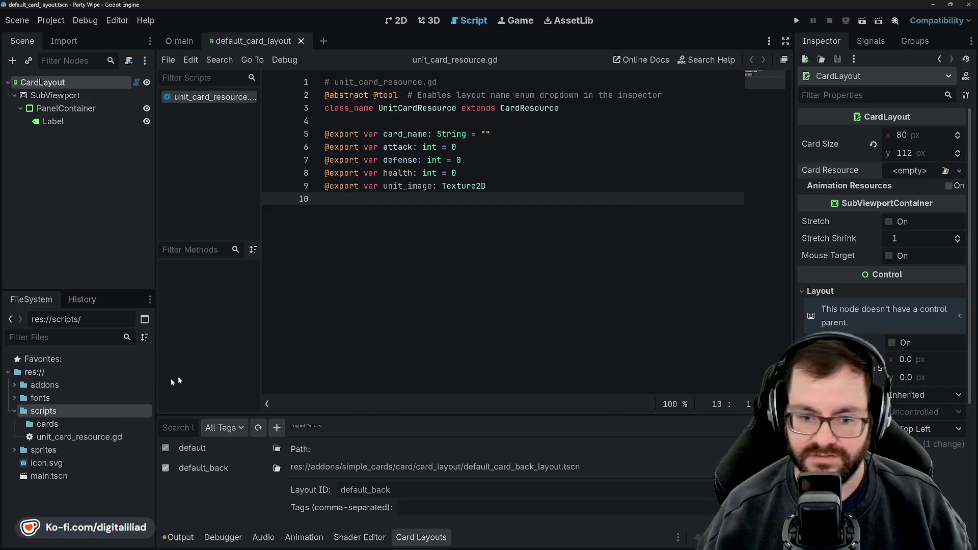
pyautogui.click(53, 424)
pyautogui.rightClick(56, 424)
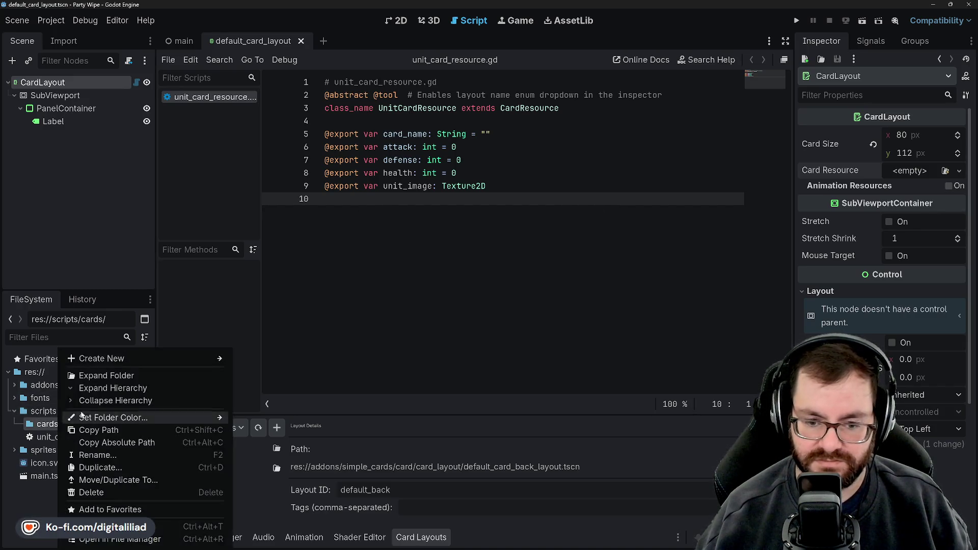
pyautogui.moveTo(174, 359)
pyautogui.click(260, 359)
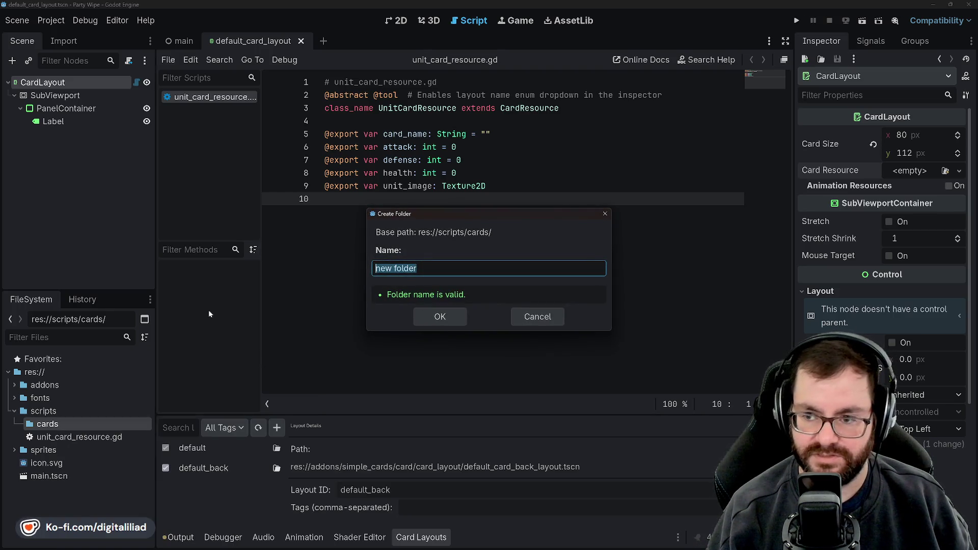
pyautogui.write('resources')
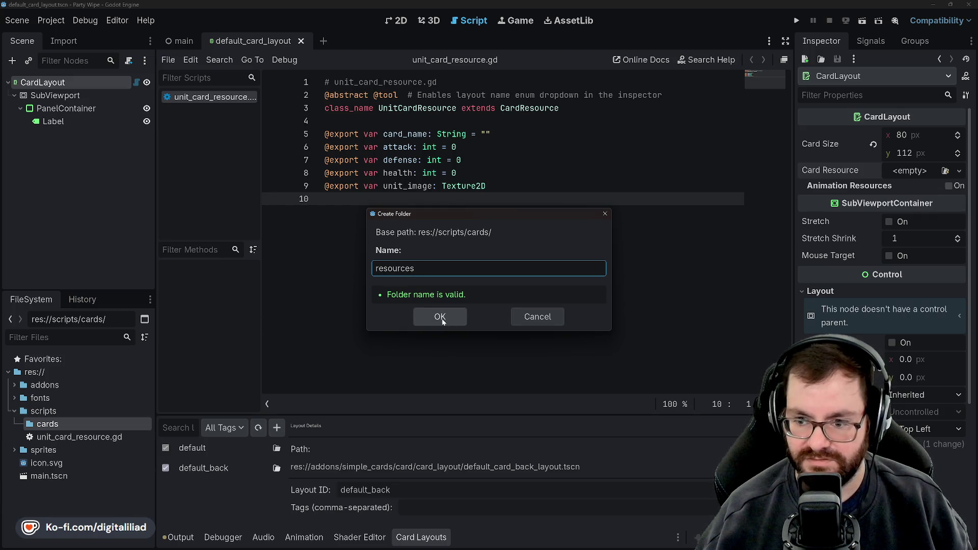
pyautogui.click(440, 317)
# Step: Add a layouts folder under cards and move unit_card_resource.gd into resources
pyautogui.click(21, 424)
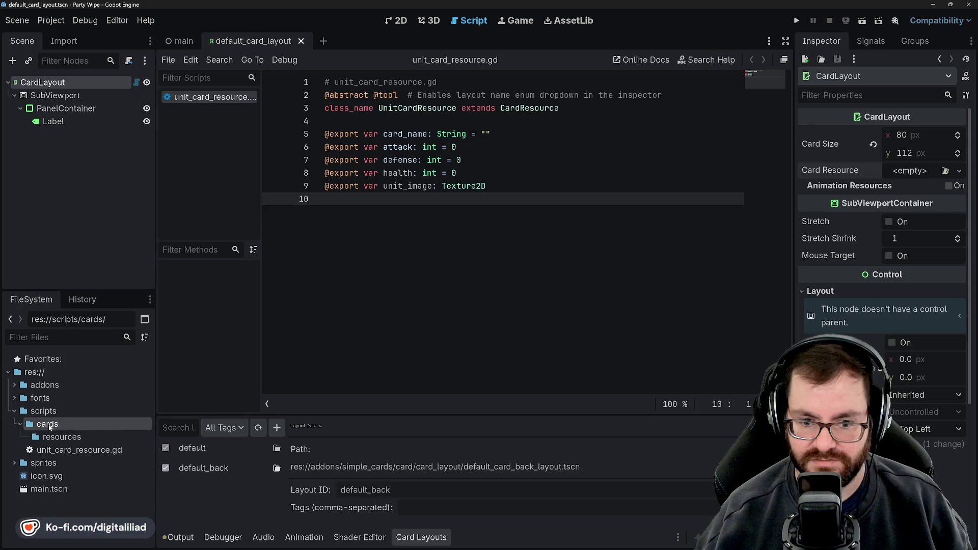
pyautogui.rightClick(75, 420)
pyautogui.moveTo(216, 356)
pyautogui.click(275, 358)
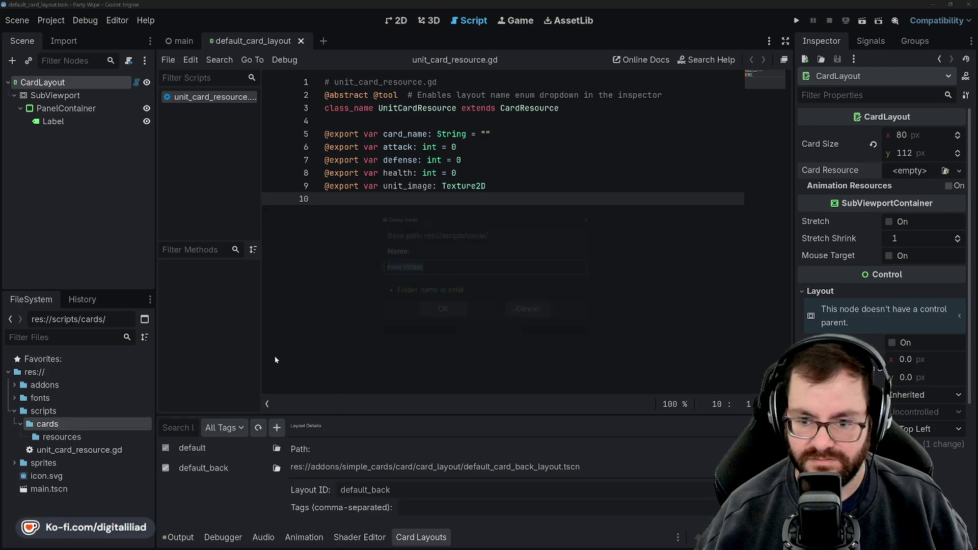
pyautogui.write('layouts')
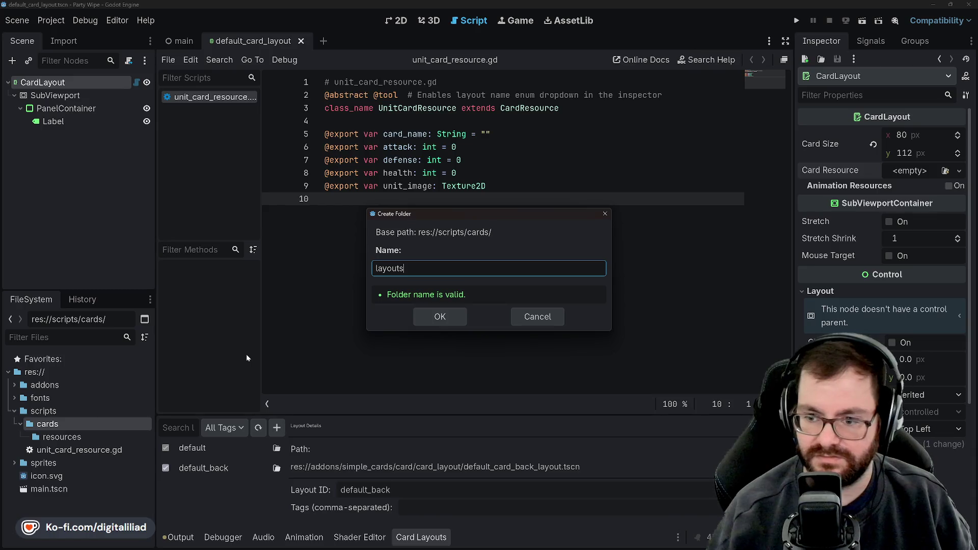
pyautogui.click(422, 317)
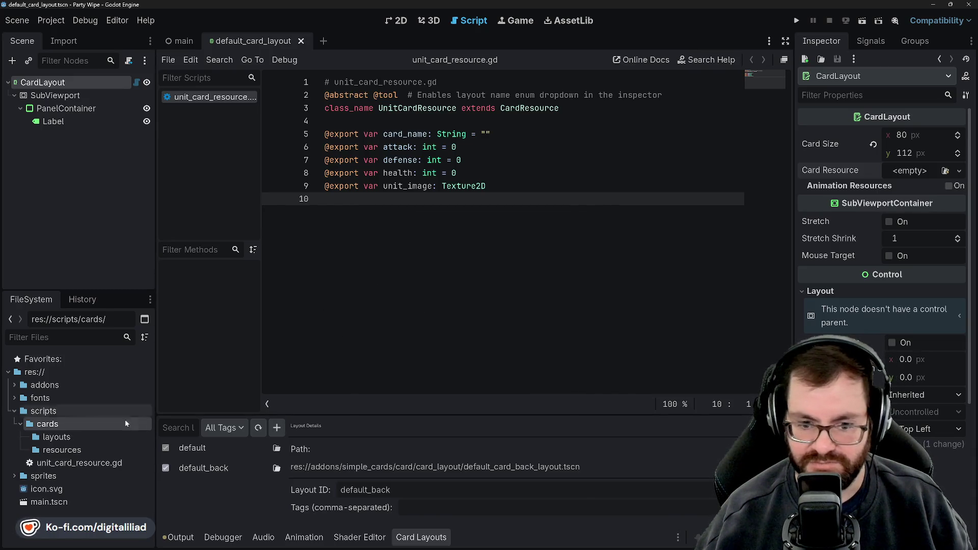
pyautogui.click(77, 462)
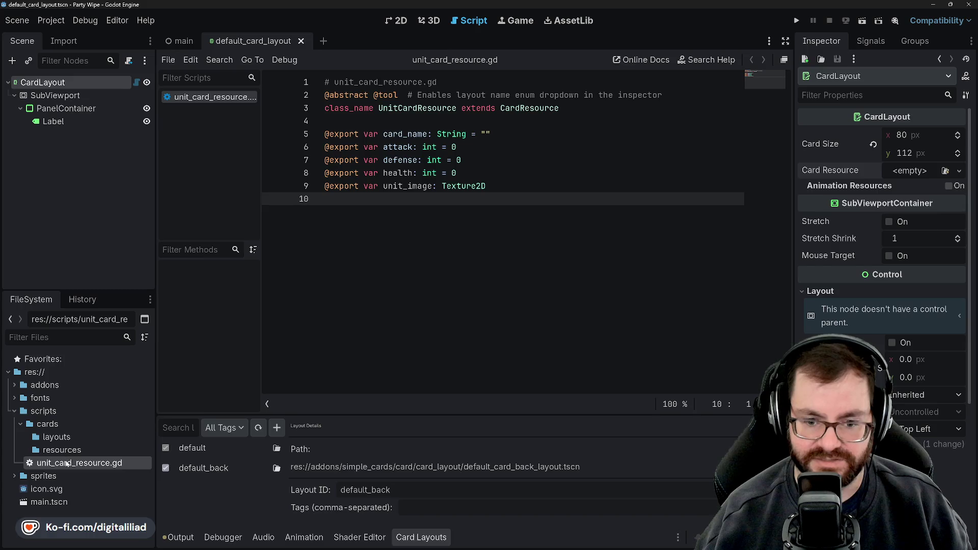
pyautogui.moveTo(64, 465); pyautogui.dragTo(62, 450)
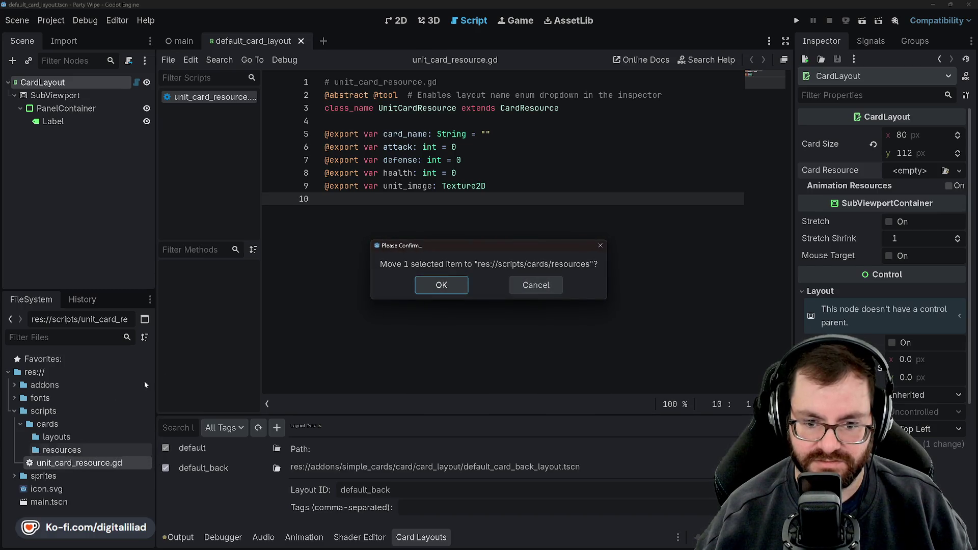
pyautogui.click(428, 290)
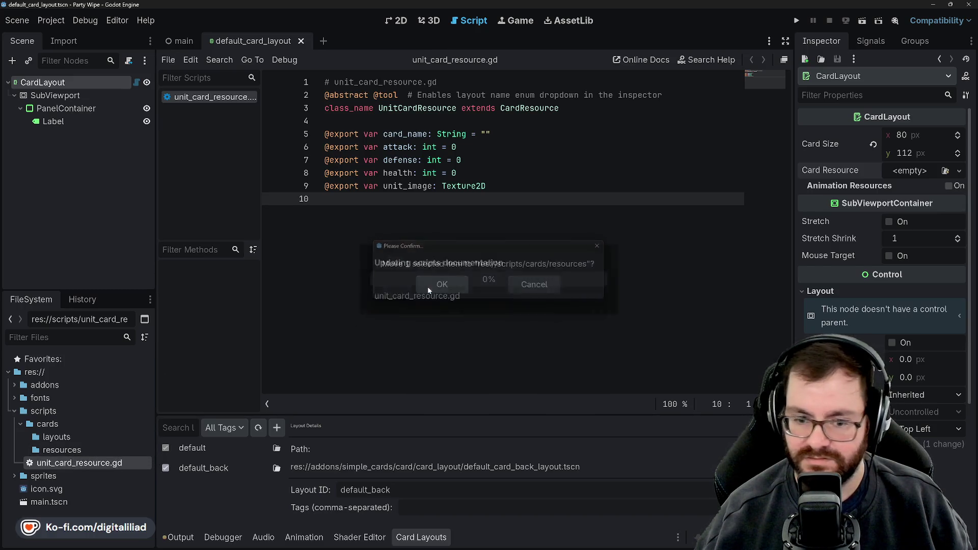
# Step: Create unit_card_layout.gd in scripts/cards/layouts, inheriting from CardLayout
pyautogui.rightClick(59, 436)
pyautogui.moveTo(203, 360)
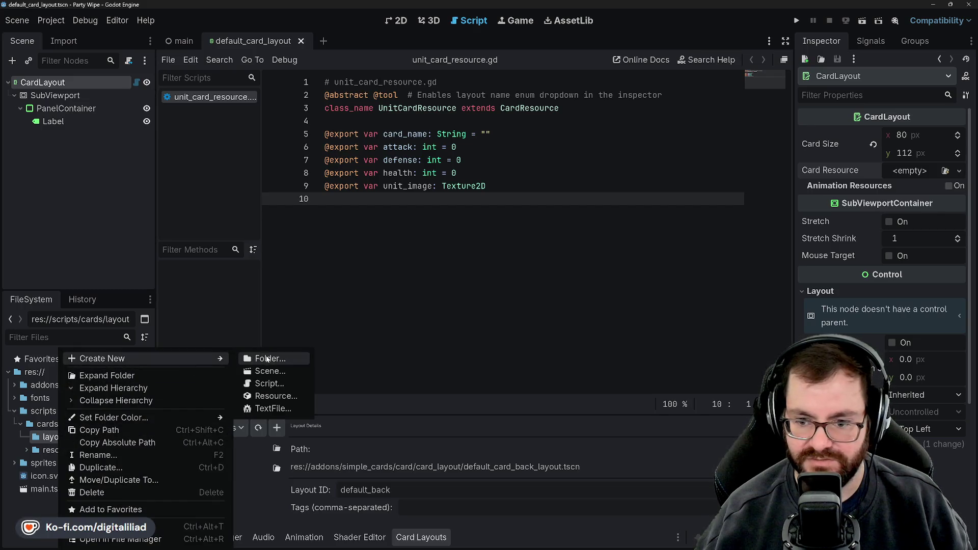
pyautogui.click(269, 384)
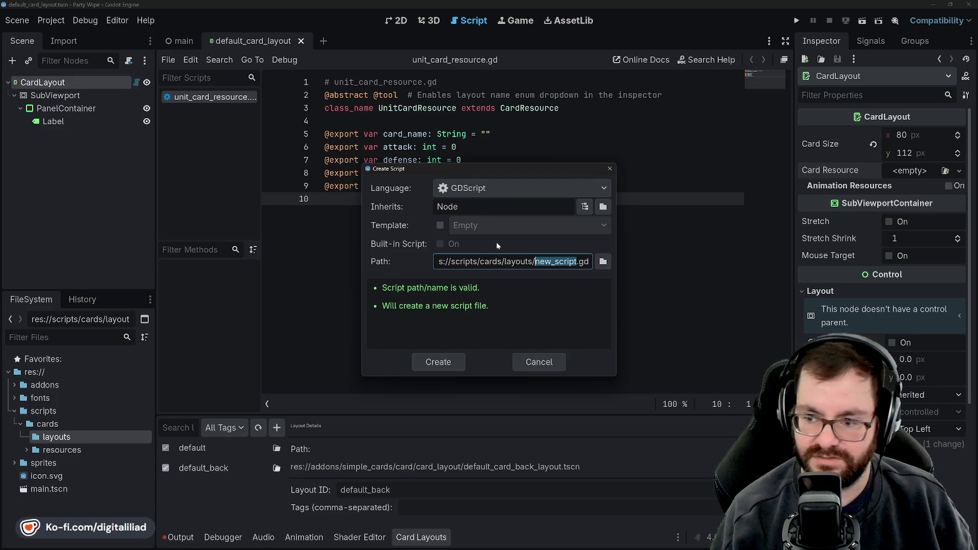
pyautogui.write('unit_ca')
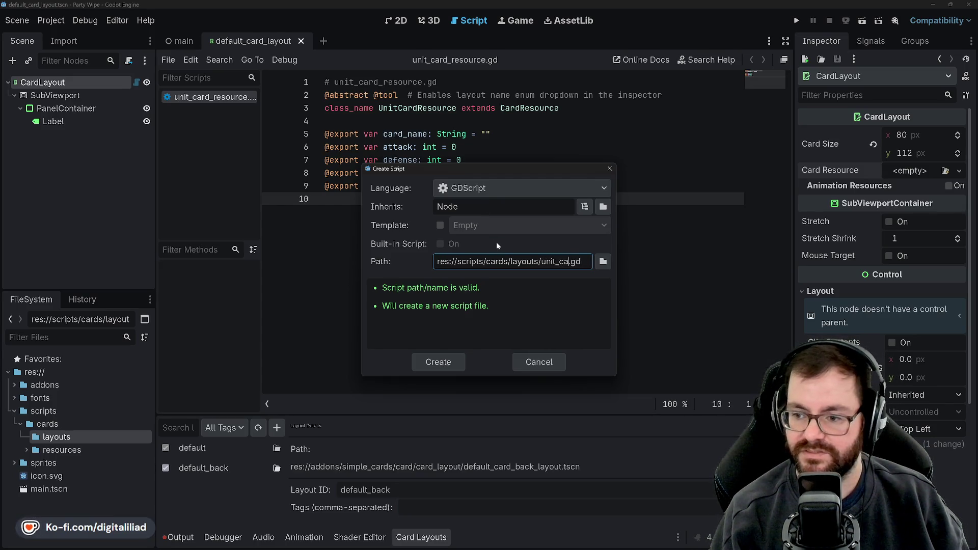
pyautogui.write('rd_layout')
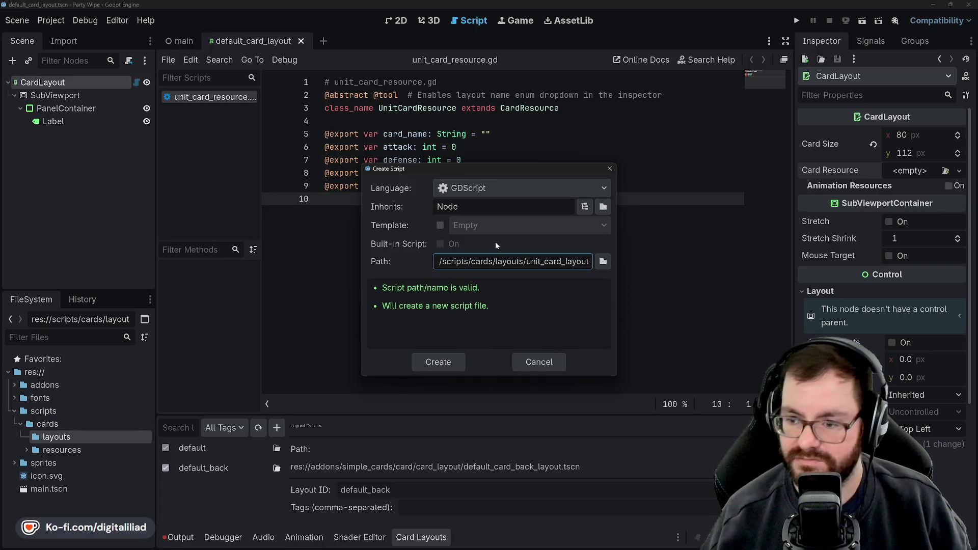
pyautogui.click(469, 204)
pyautogui.moveTo(444, 207); pyautogui.dragTo(430, 208)
pyautogui.write('C')
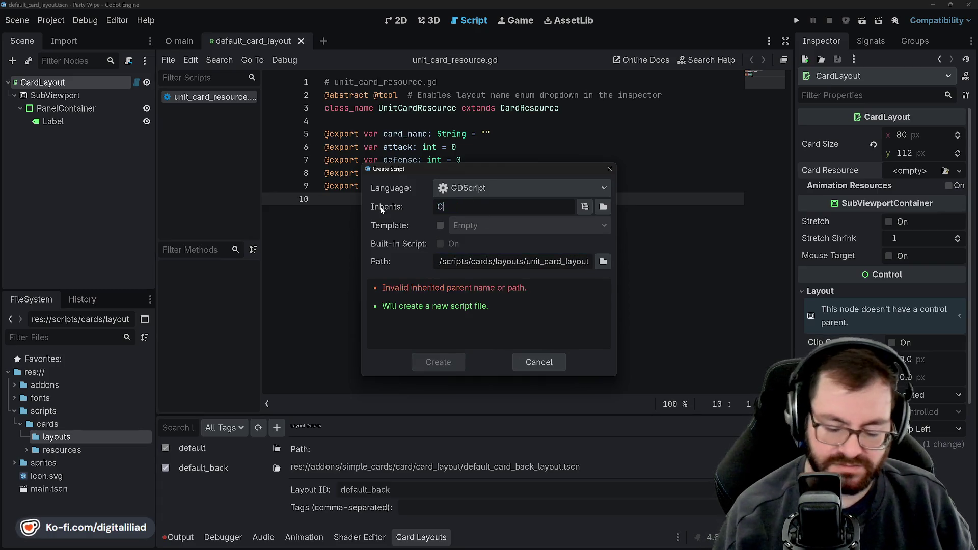
pyautogui.write('ardLayout')
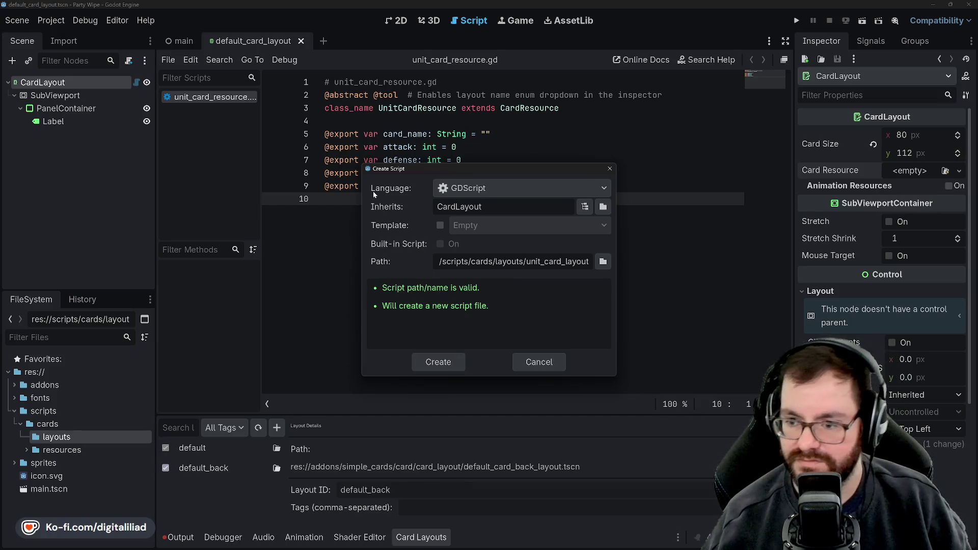
pyautogui.click(438, 361)
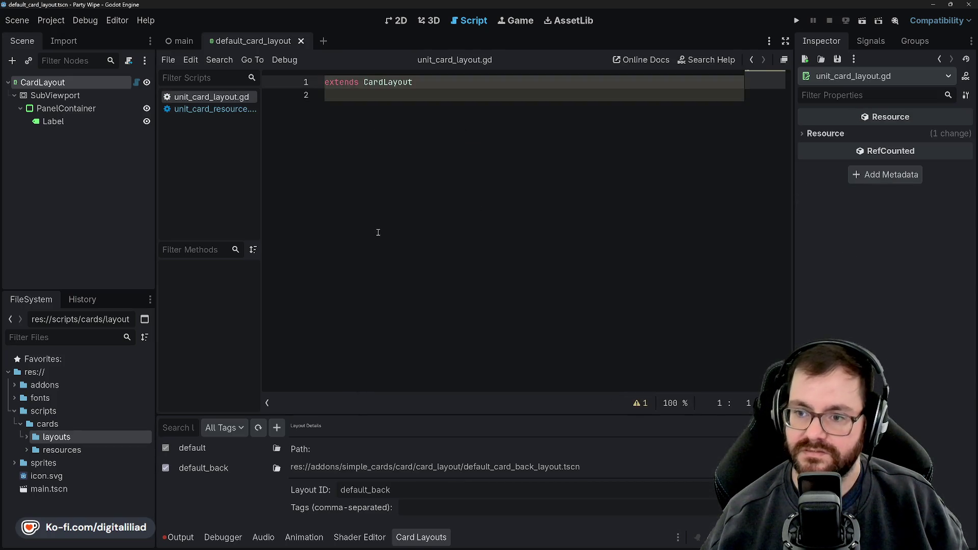
pyautogui.press('Right')
# Step: Copy the README's my_layout.gd example code block in Chrome
pyautogui.moveTo(585, 546)
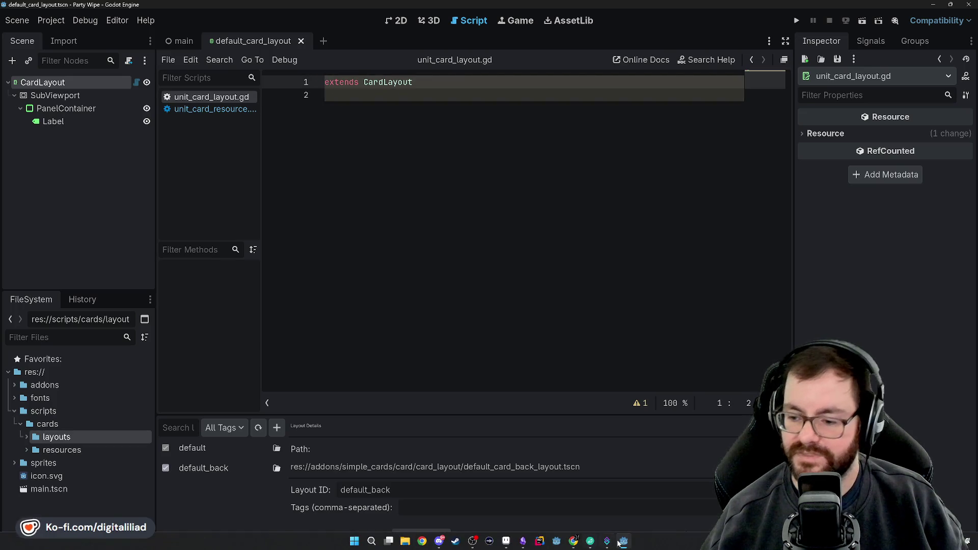
pyautogui.click(615, 495)
pyautogui.scroll(1, 198, 480)
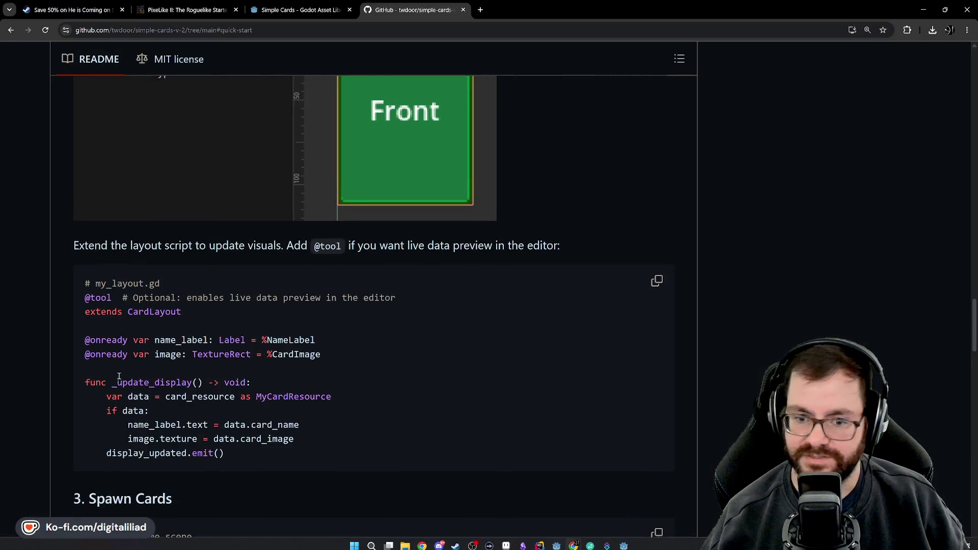
pyautogui.moveTo(231, 492)
pyautogui.mouseDown()
pyautogui.moveTo(102, 377)
pyautogui.moveTo(99, 322)
pyautogui.moveTo(87, 323)
pyautogui.mouseUp()
pyautogui.scroll(-1, 519, 484)
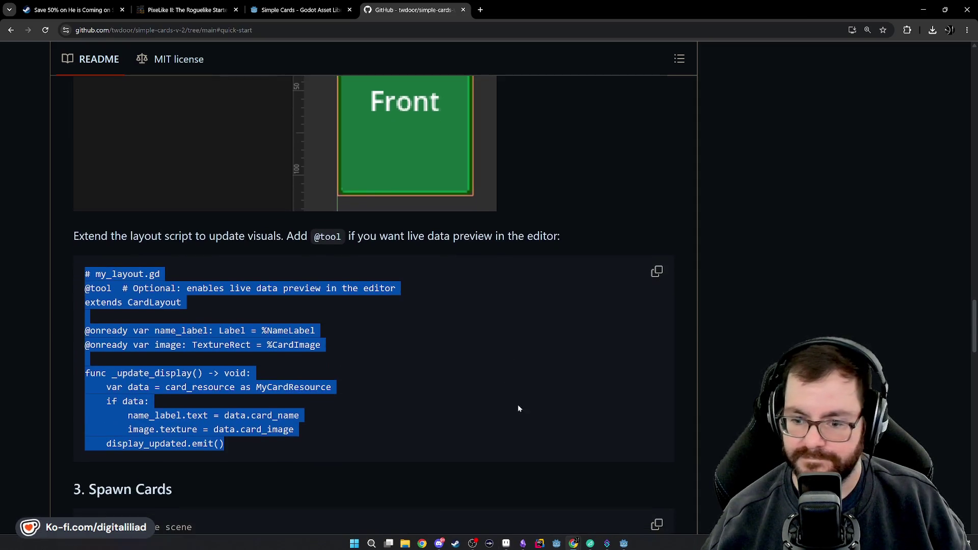
pyautogui.click(656, 272)
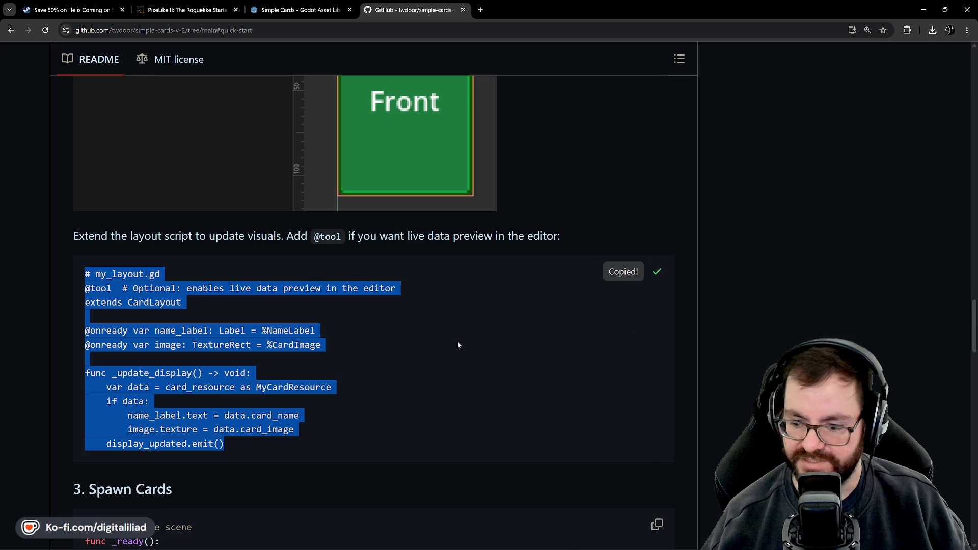
# Step: Replace the new script's contents with the copied layout script and save it
pyautogui.click(623, 540)
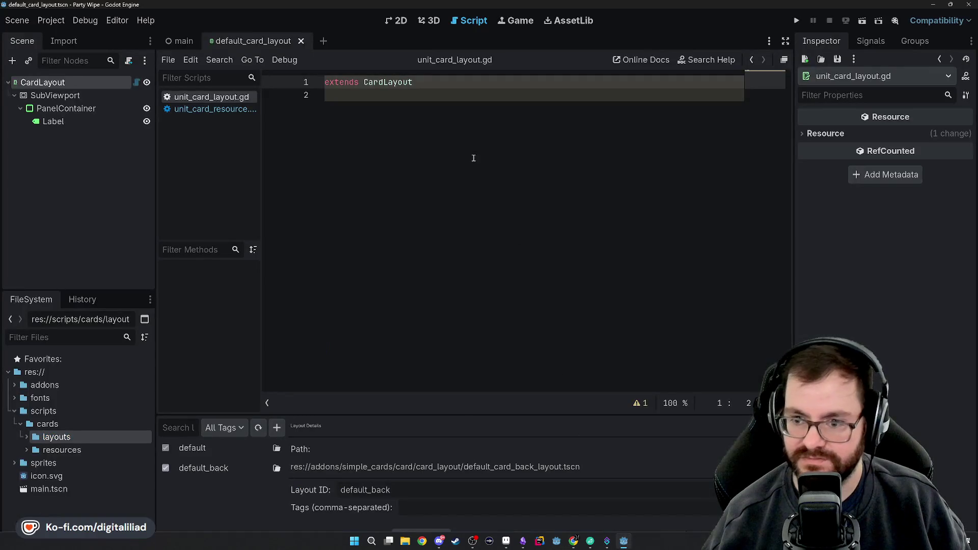
pyautogui.click(372, 105)
pyautogui.hotkey('ctrl', 'a')
pyautogui.hotkey('ctrl', 'v')
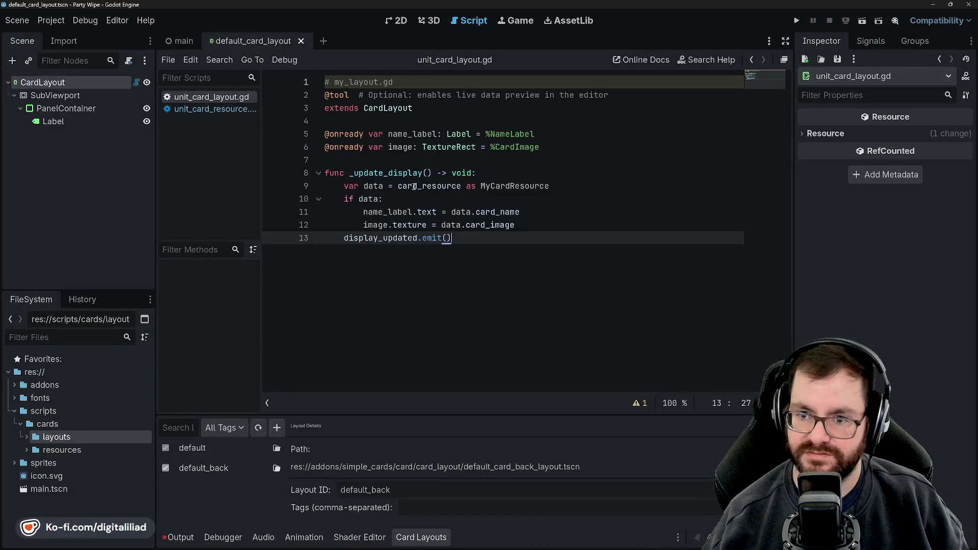
pyautogui.press('Return')
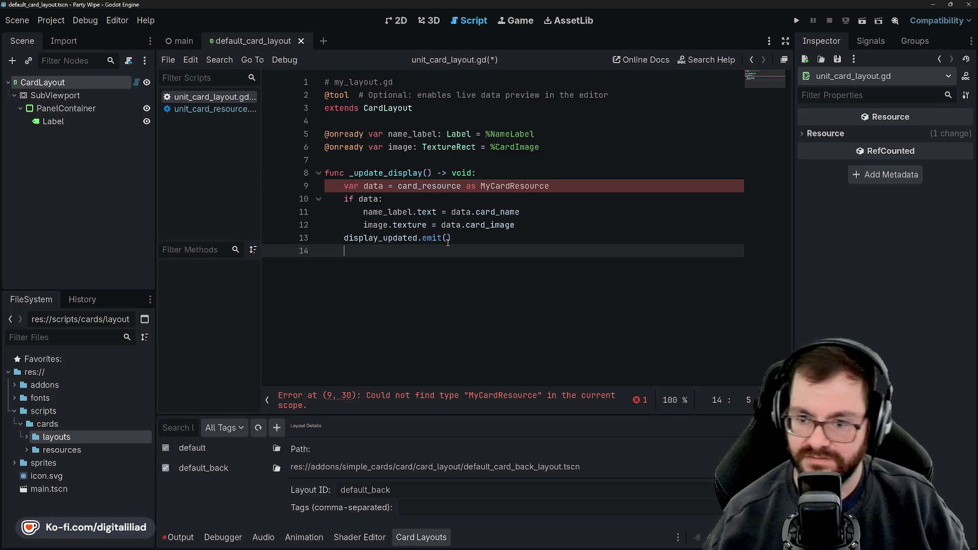
pyautogui.click(424, 159)
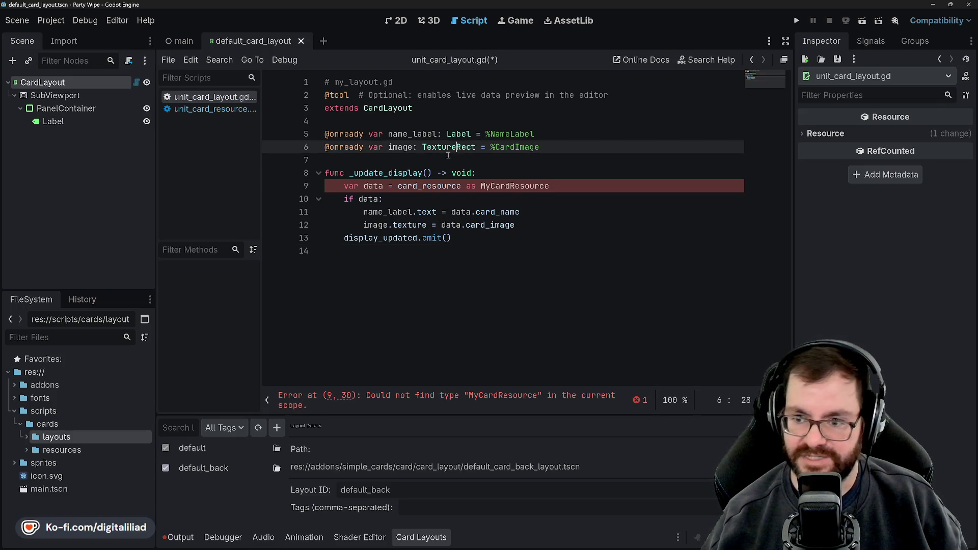
pyautogui.hotkey('ctrl', 's')
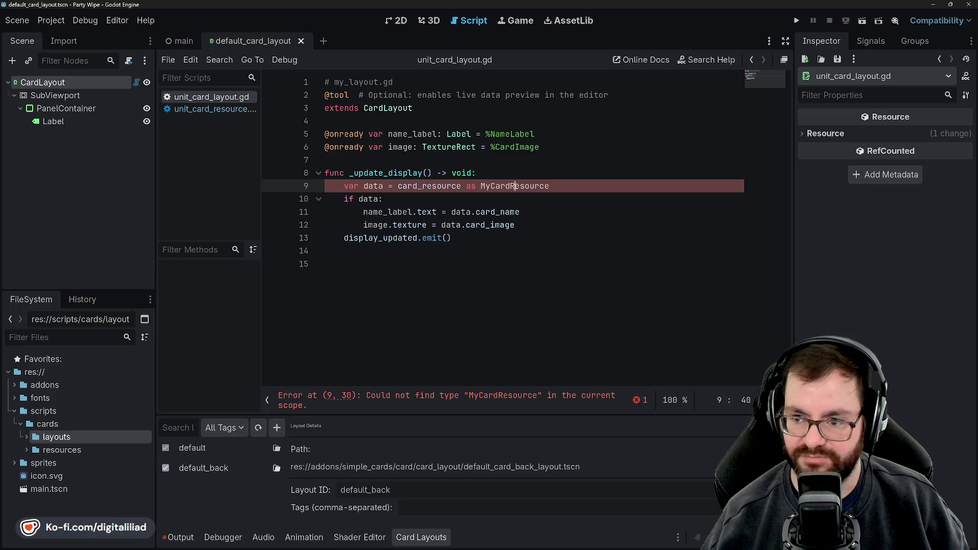
# Step: Compare the pasted layout script against unit_card_resource.gd, then save unit_card_layout.gd
pyautogui.doubleClick(514, 186)
pyautogui.doubleClick(388, 108)
pyautogui.click(344, 108)
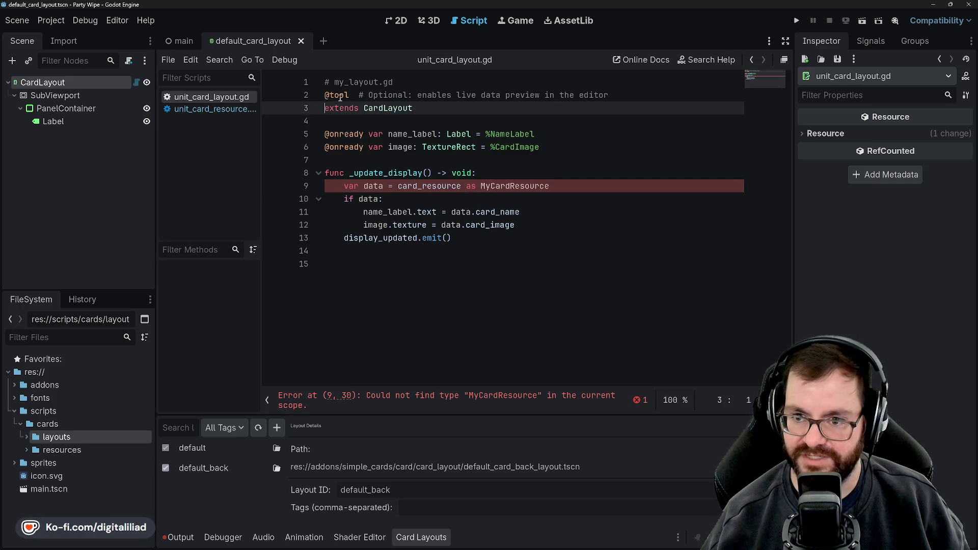
pyautogui.click(210, 110)
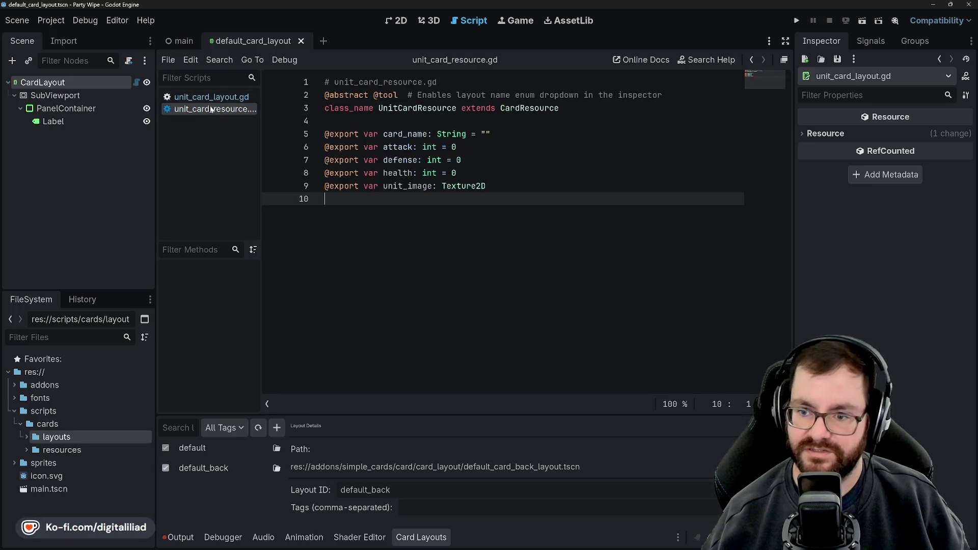
pyautogui.click(212, 98)
pyautogui.press('Up')
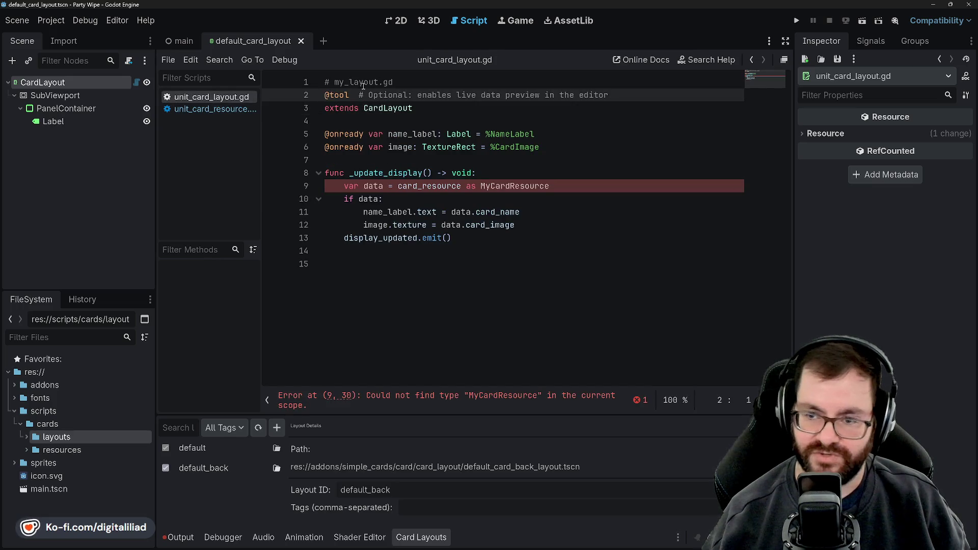
pyautogui.doubleClick(363, 82)
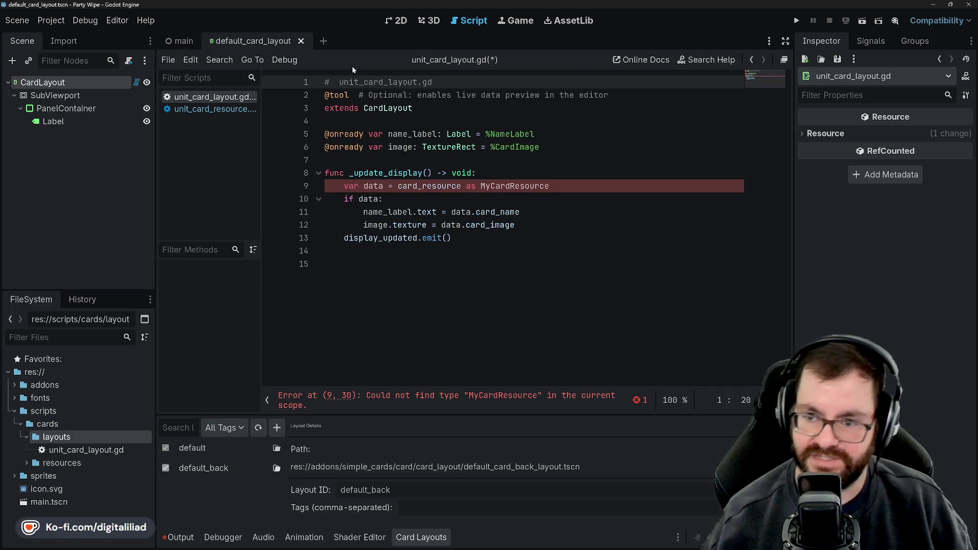
pyautogui.click(372, 107)
pyautogui.click(423, 123)
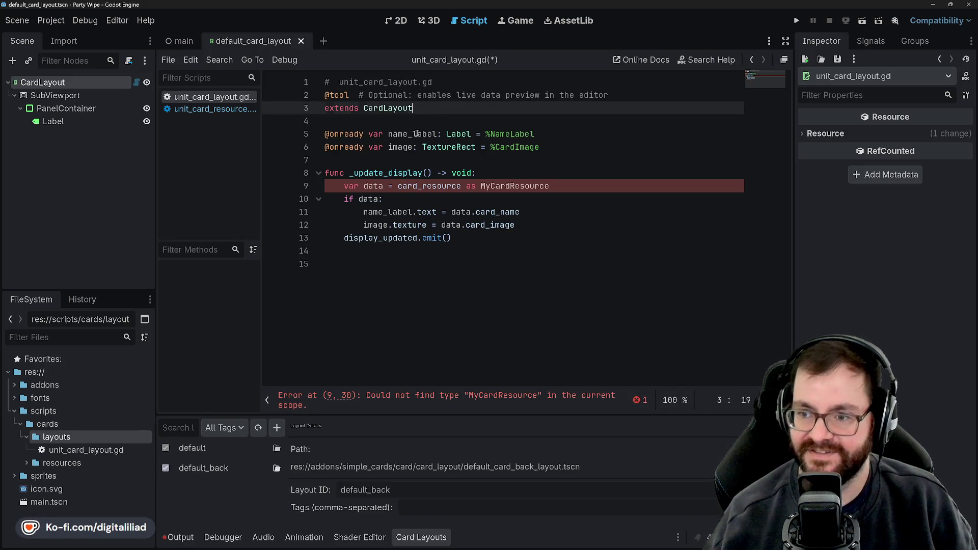
pyautogui.hotkey('ctrl', 's')
pyautogui.write('abstra')
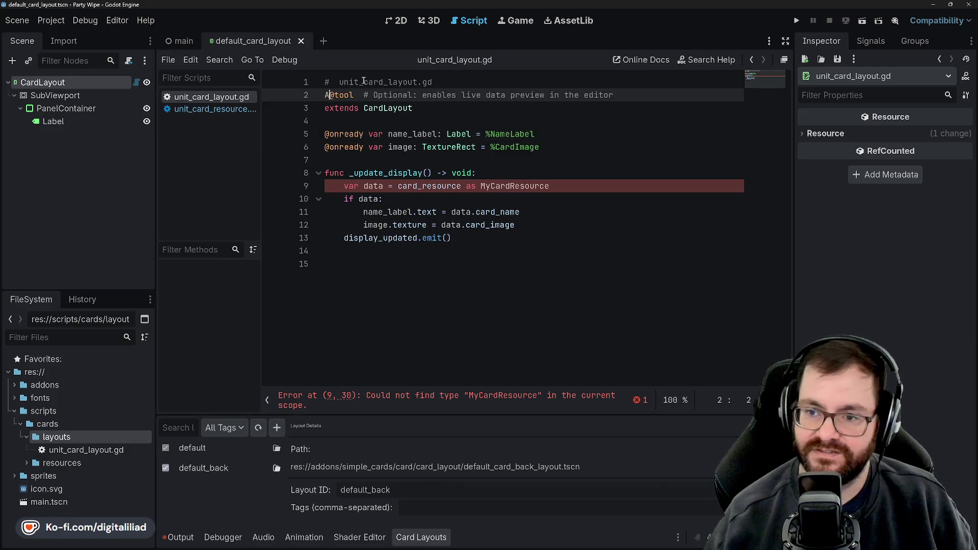
pyautogui.write('ct @')
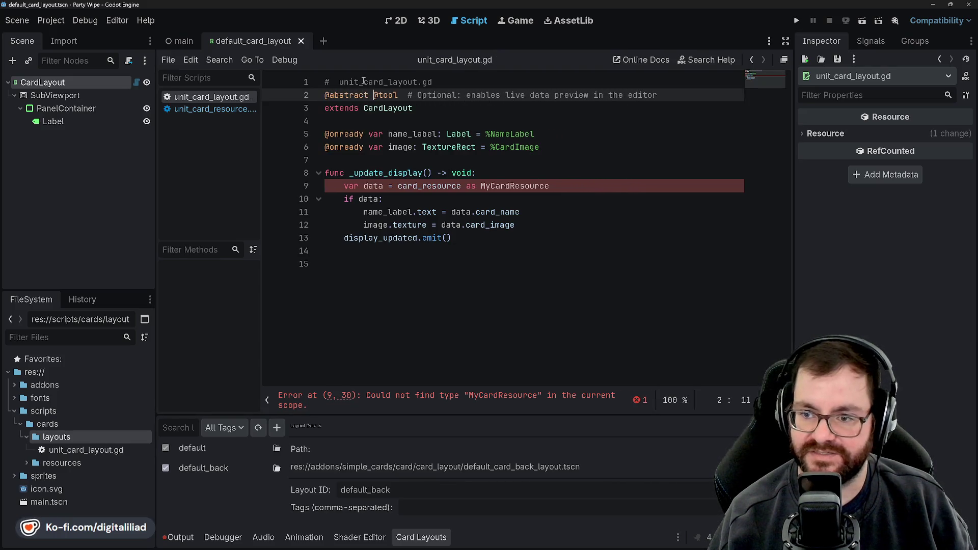
pyautogui.click(358, 120)
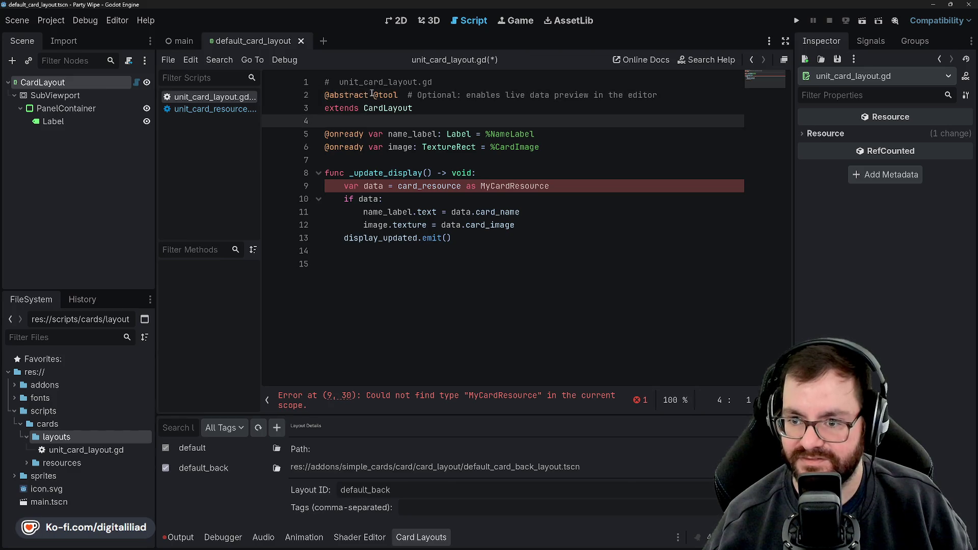
pyautogui.moveTo(372, 95); pyautogui.dragTo(328, 95)
pyautogui.hotkey('ctrl', 's')
pyautogui.click(214, 109)
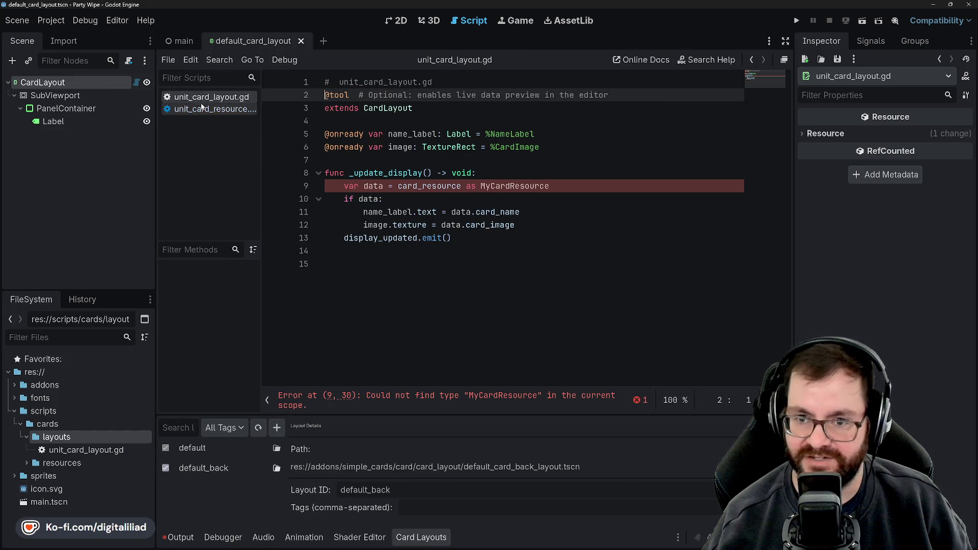
pyautogui.moveTo(372, 95)
pyautogui.mouseDown()
pyautogui.moveTo(321, 83)
pyautogui.moveTo(325, 94)
pyautogui.mouseUp()
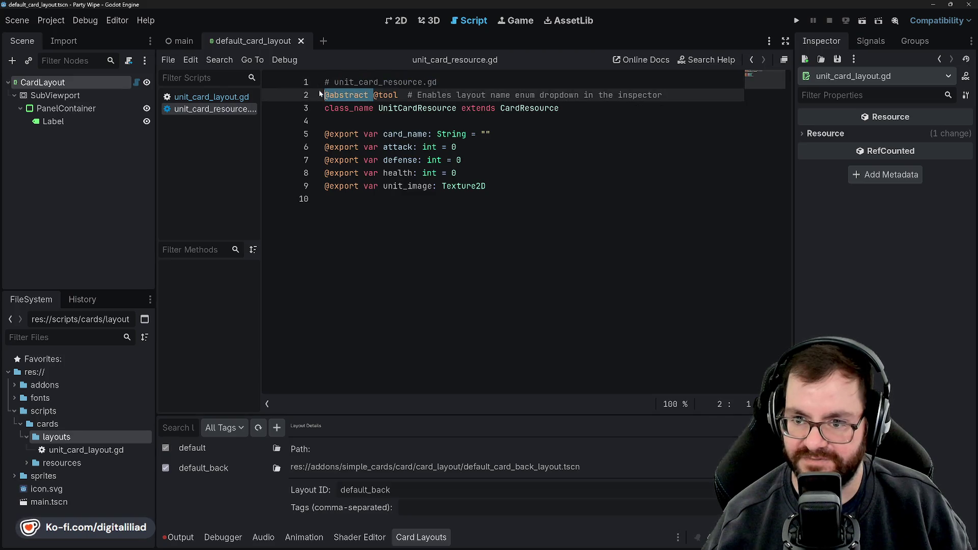
pyautogui.press('BackSpace')
# Step: Return to unit_card_layout.gd and inspect the name_label declaration
pyautogui.click(220, 100)
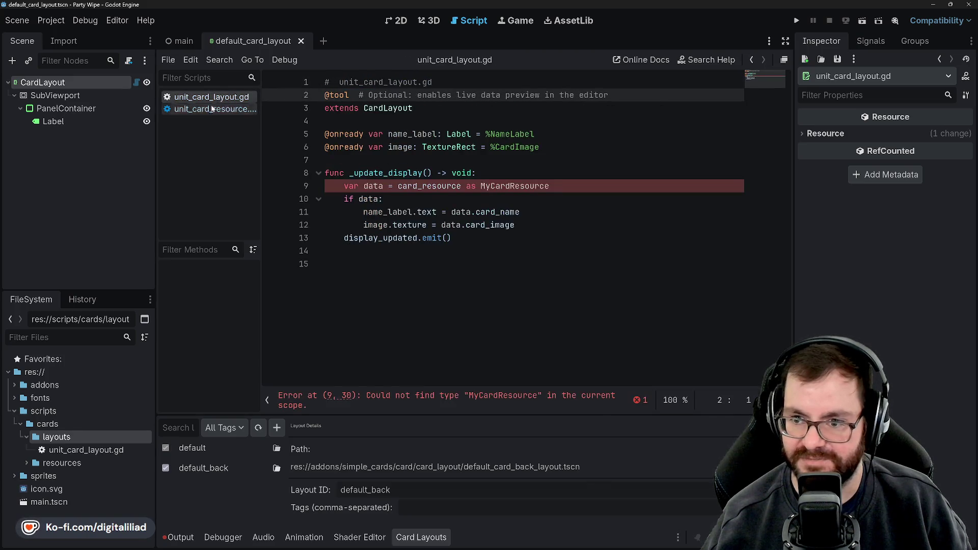
pyautogui.click(349, 85)
pyautogui.click(374, 95)
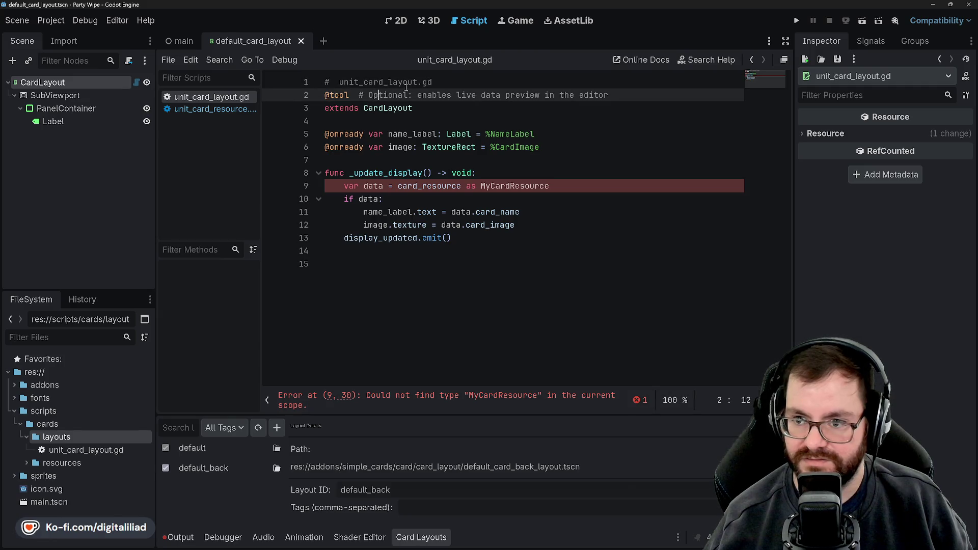
pyautogui.click(372, 124)
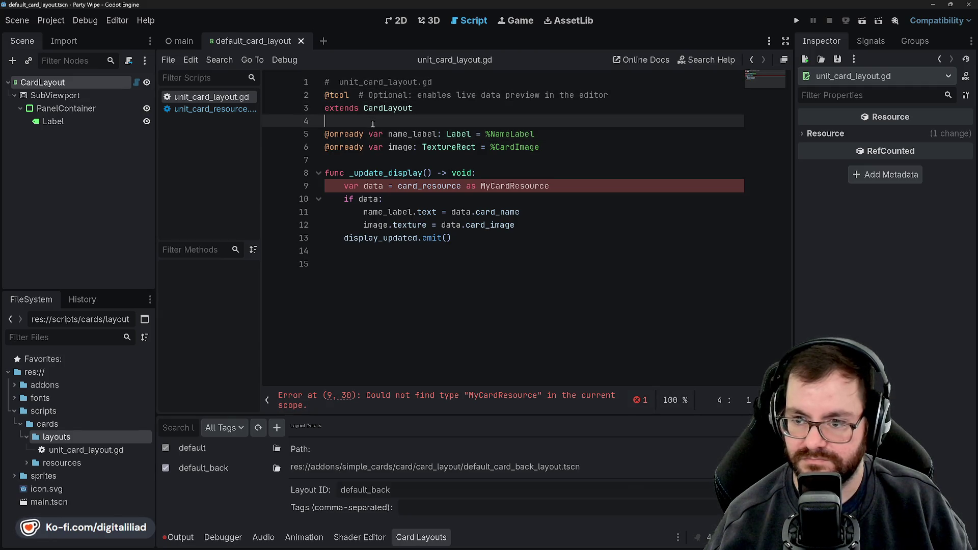
pyautogui.click(365, 157)
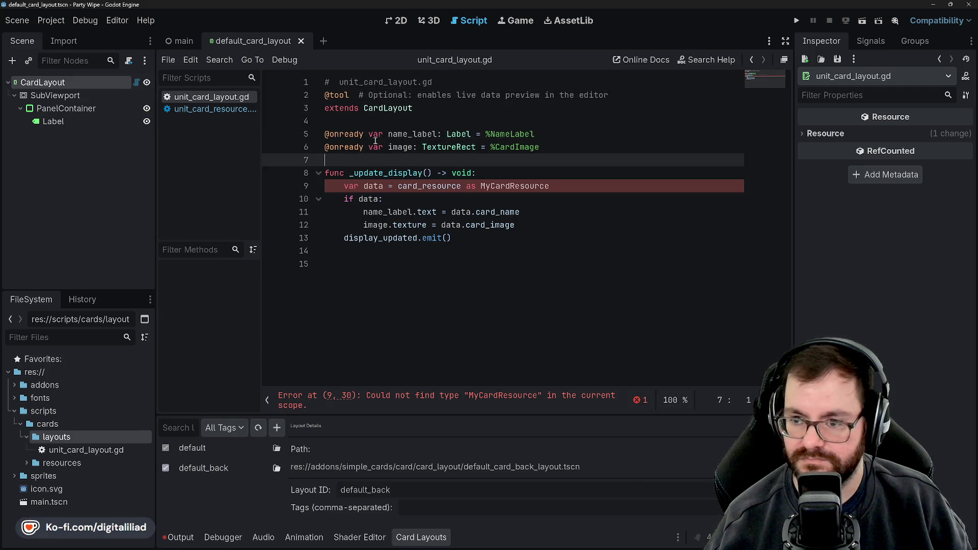
pyautogui.doubleClick(411, 134)
# Step: Rename the image variable to unit_image on lines 6 and 12
pyautogui.doubleClick(399, 148)
pyautogui.press('Right')
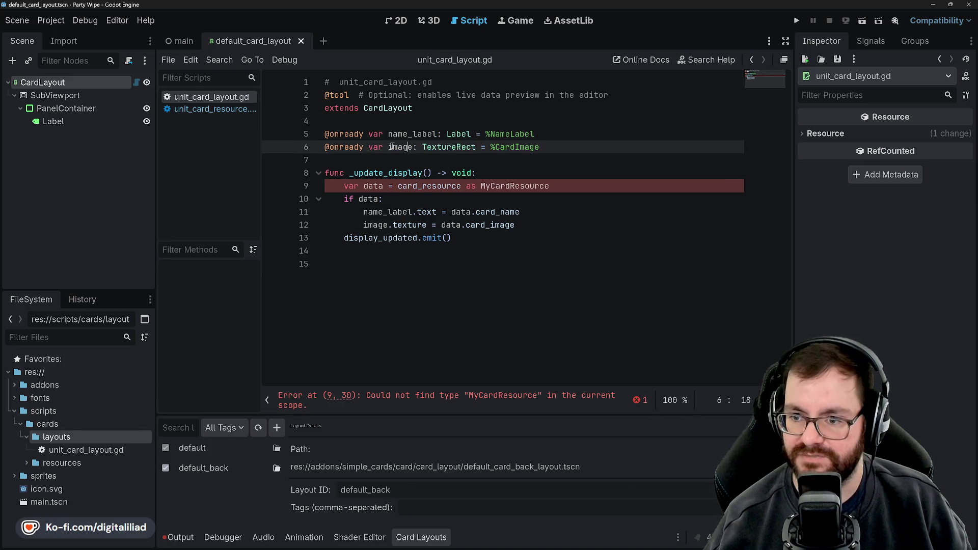
pyautogui.write('unit_')
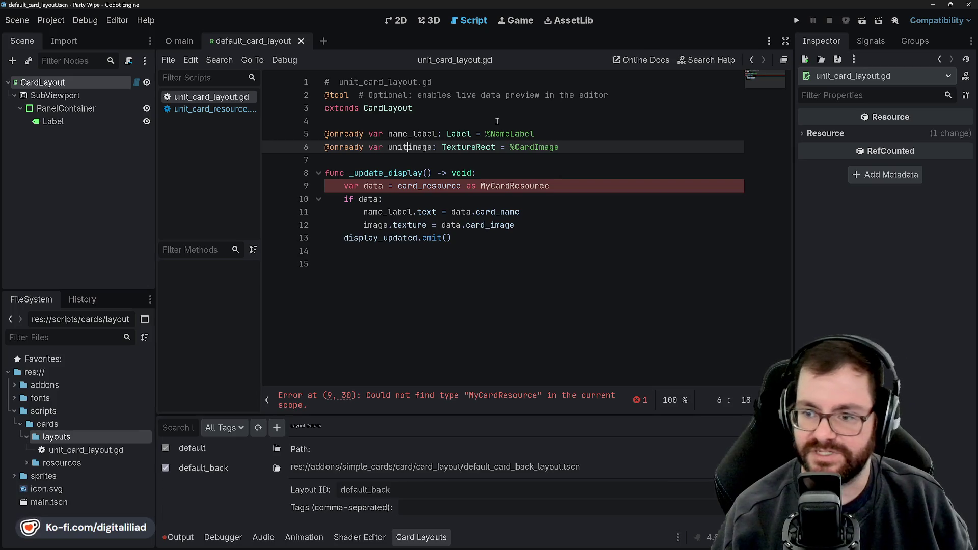
pyautogui.press('Up')
pyautogui.press('Up')
pyautogui.press('Up')
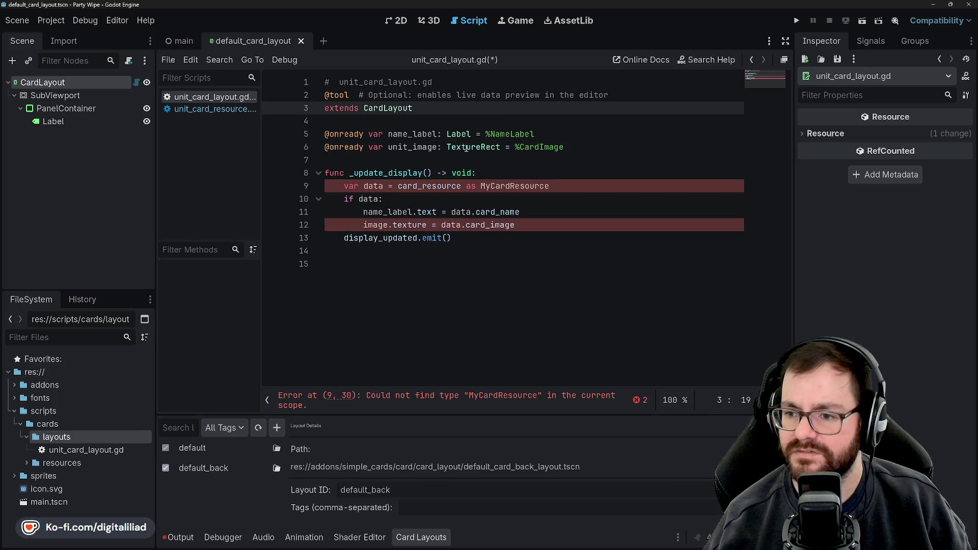
pyautogui.doubleClick(413, 146)
pyautogui.hotkey('ctrl', 'c')
pyautogui.click(417, 162)
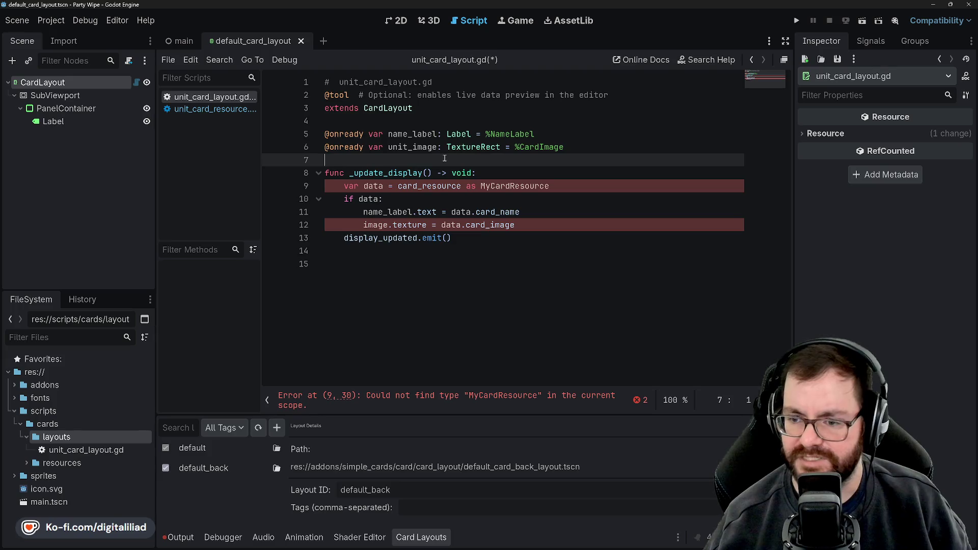
pyautogui.doubleClick(384, 225)
pyautogui.hotkey('ctrl', 'v')
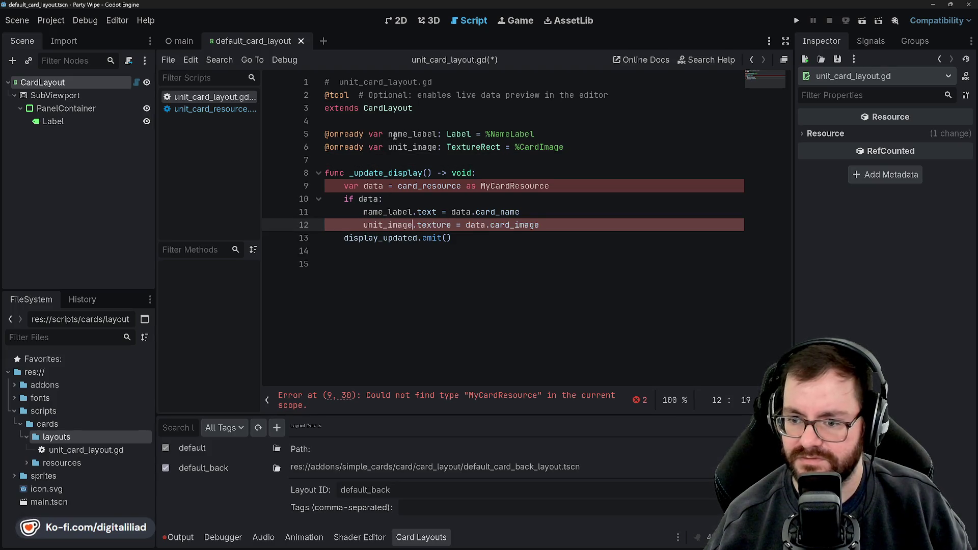
# Step: Change the MyCardResource cast on line 9 to UnitCardResource and save
pyautogui.click(408, 134)
pyautogui.click(407, 95)
pyautogui.click(422, 146)
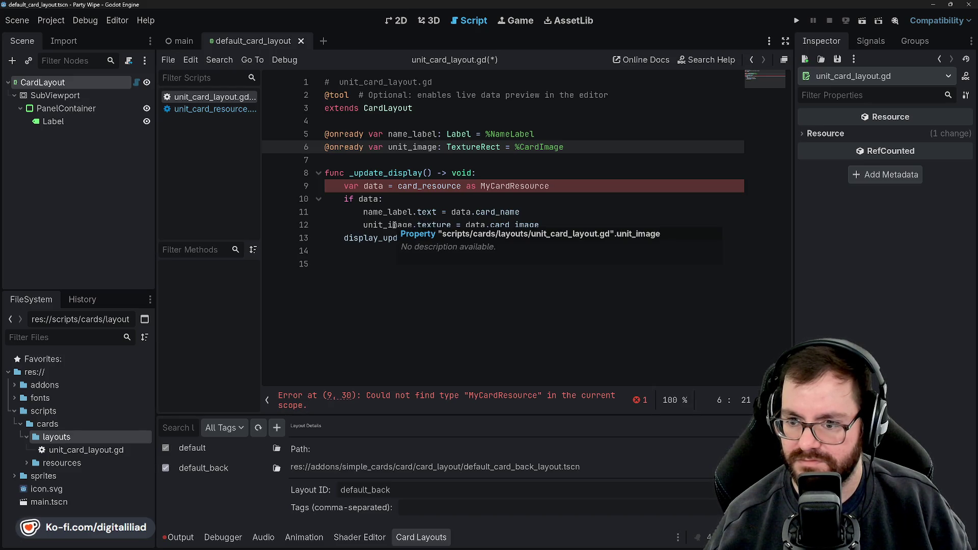
pyautogui.click(386, 198)
pyautogui.doubleClick(400, 187)
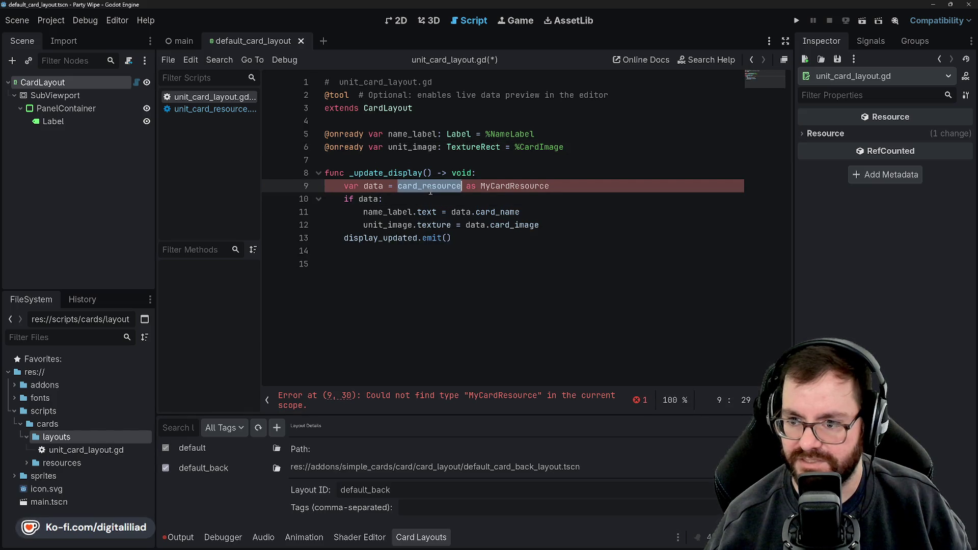
pyautogui.doubleClick(509, 185)
pyautogui.write('Un')
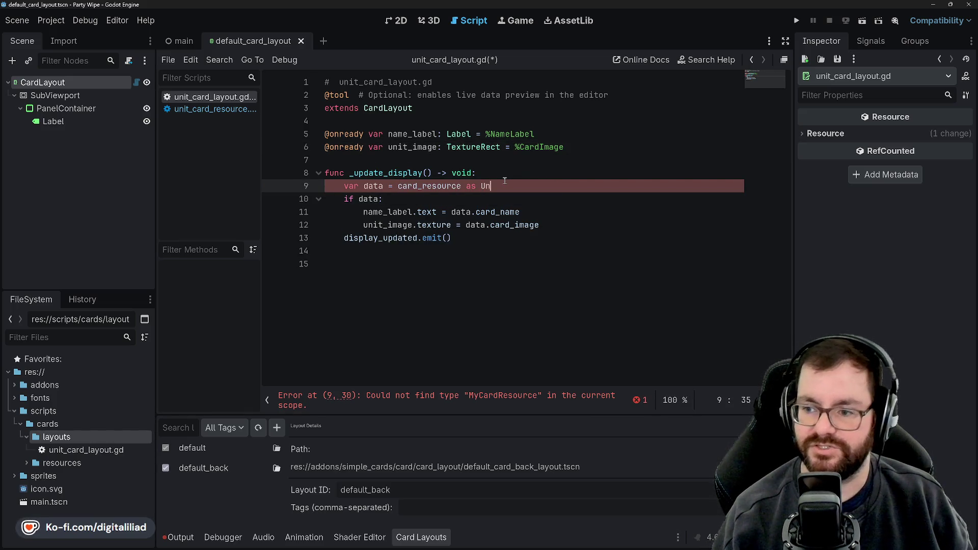
pyautogui.write('itCardResource')
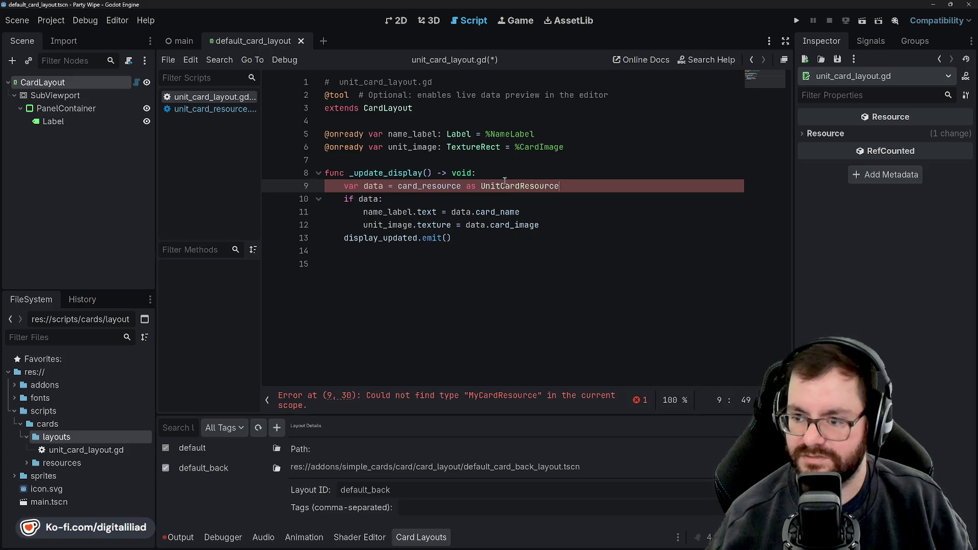
pyautogui.click(464, 160)
pyautogui.hotkey('ctrl', 's')
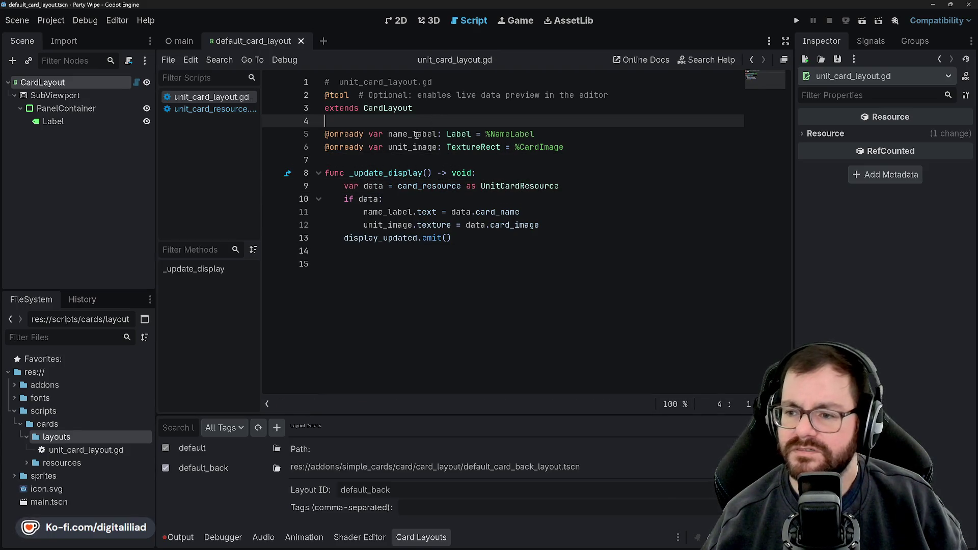
# Step: Delete the trailing empty line at the end of the script
pyautogui.click(395, 117)
pyautogui.click(378, 160)
pyautogui.click(409, 125)
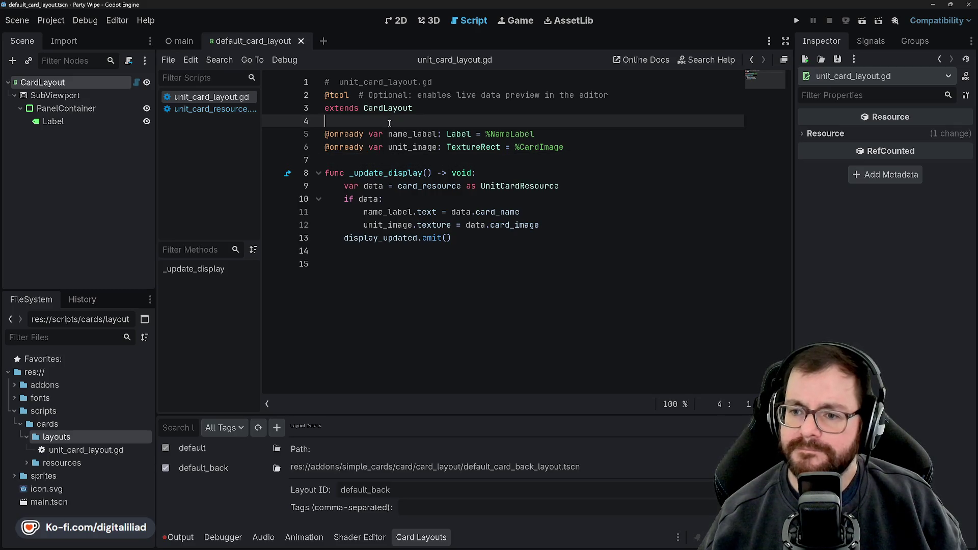
pyautogui.click(361, 97)
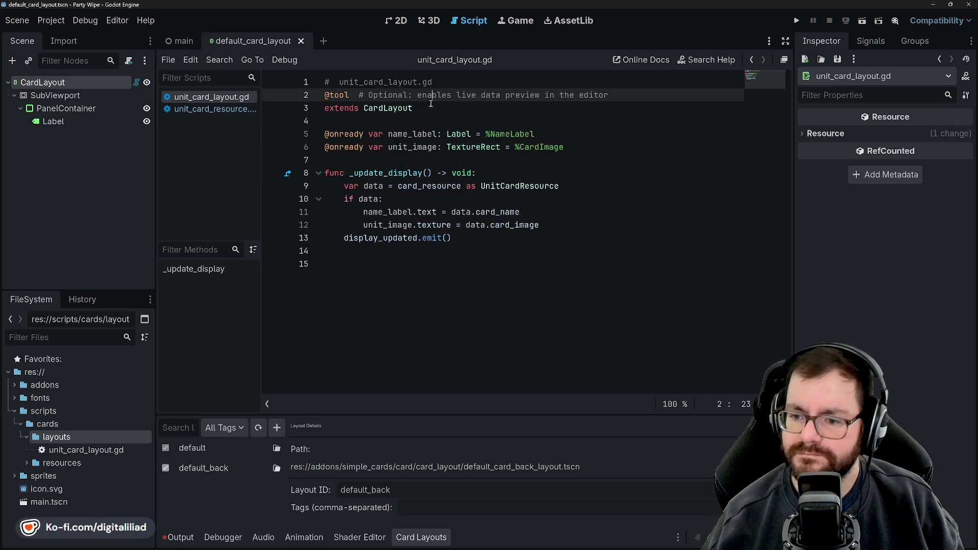
pyautogui.click(374, 263)
pyautogui.press('BackSpace')
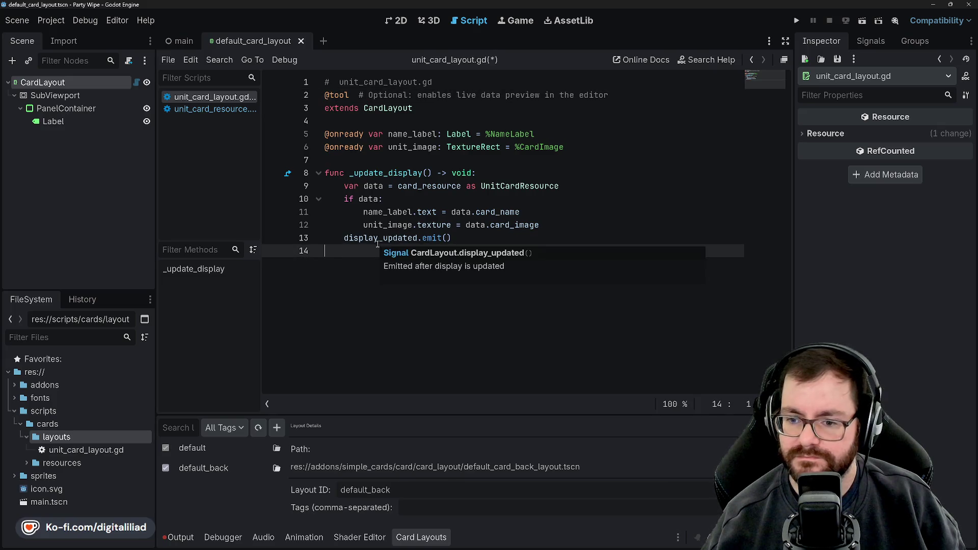
pyautogui.press('BackSpace')
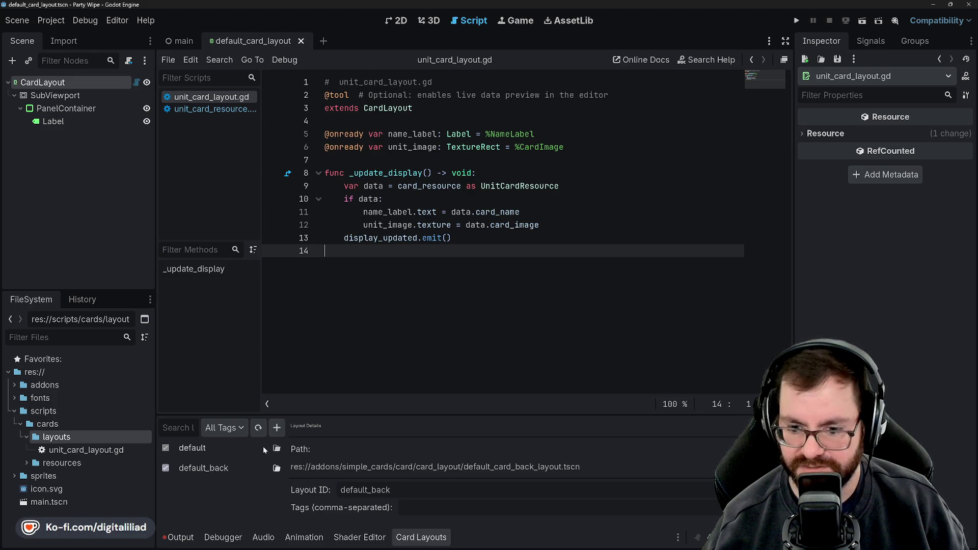
pyautogui.moveTo(591, 546)
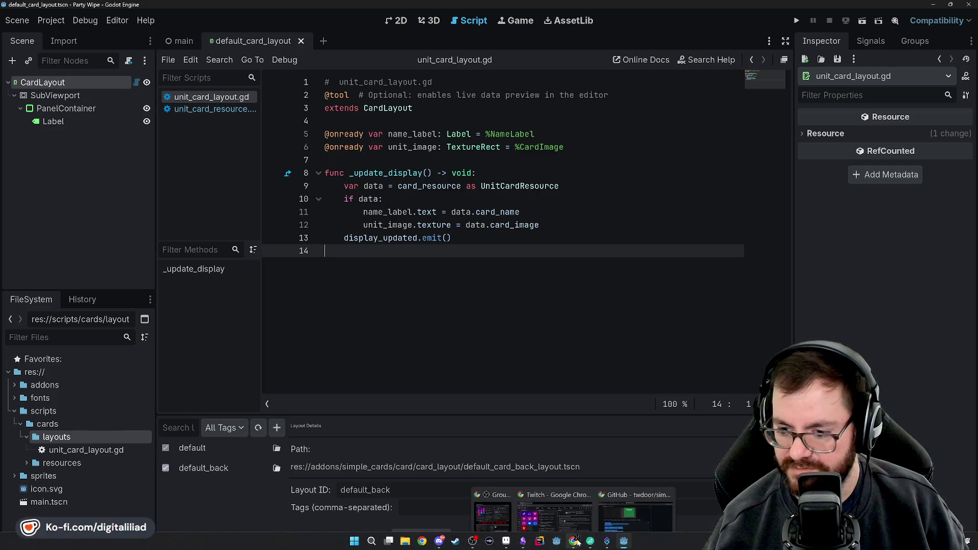
# Step: Reread the README's '2. Create a Card Layout' section in Chrome, then return to Godot
pyautogui.click(594, 511)
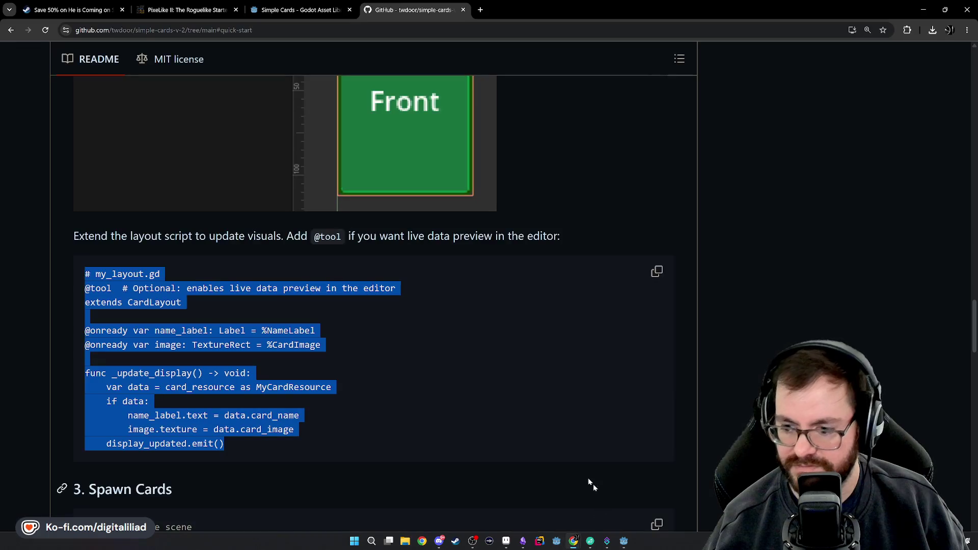
pyautogui.click(375, 250)
pyautogui.scroll(10, 375, 249)
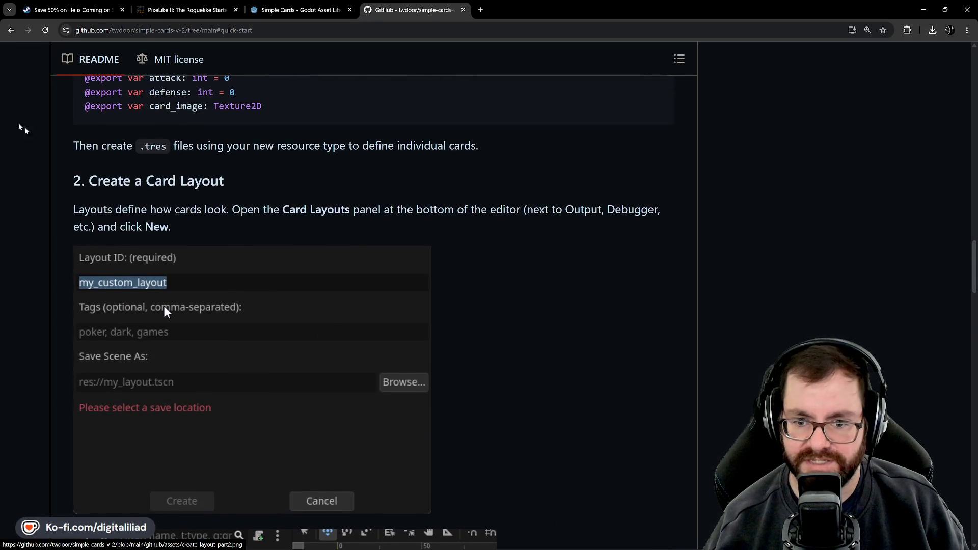
pyautogui.scroll(-2, 163, 355)
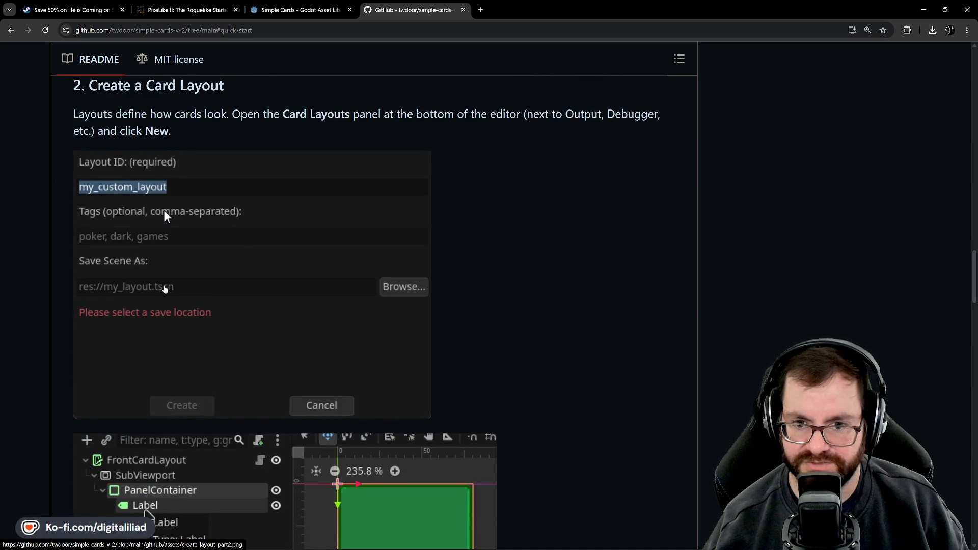
pyautogui.scroll(1, 164, 289)
pyautogui.scroll(-1, 165, 289)
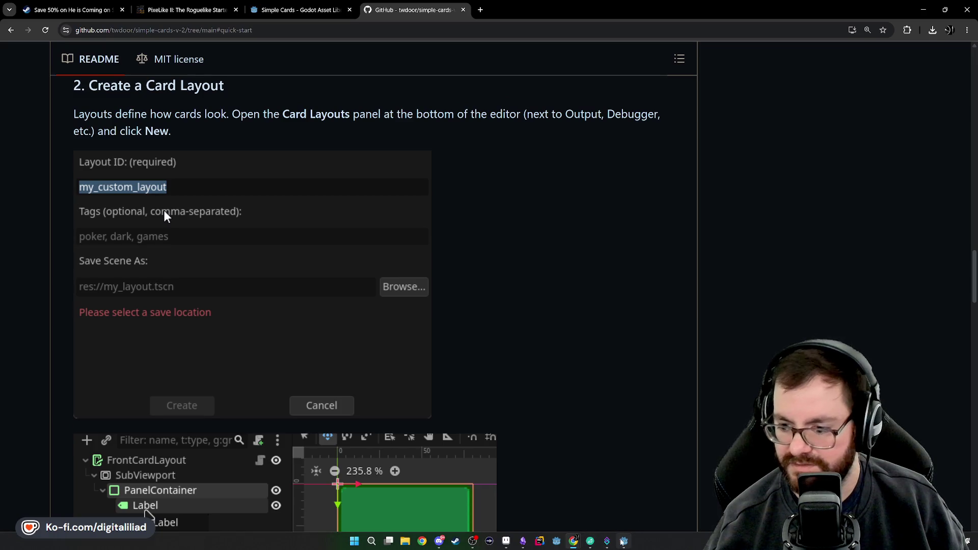
pyautogui.click(624, 542)
# Step: Create a folder named 'scenes' under res:// in the FileSystem dock and select it
pyautogui.rightClick(58, 373)
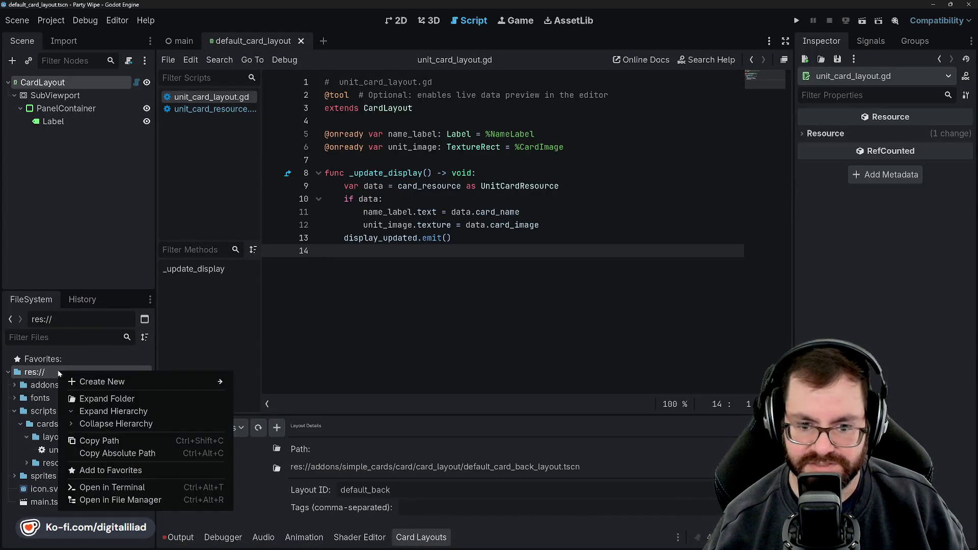
pyautogui.moveTo(134, 383)
pyautogui.click(264, 381)
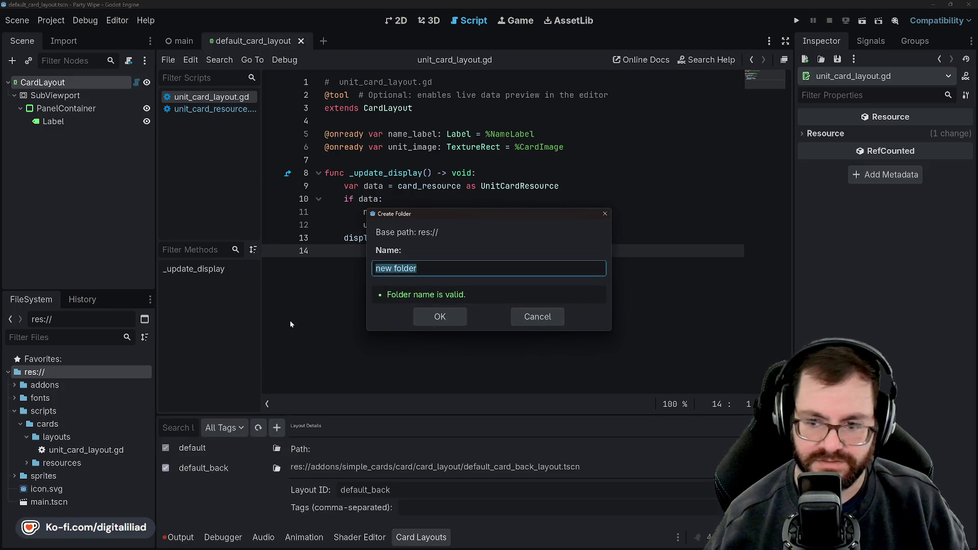
pyautogui.write('scenes')
pyautogui.press('Return')
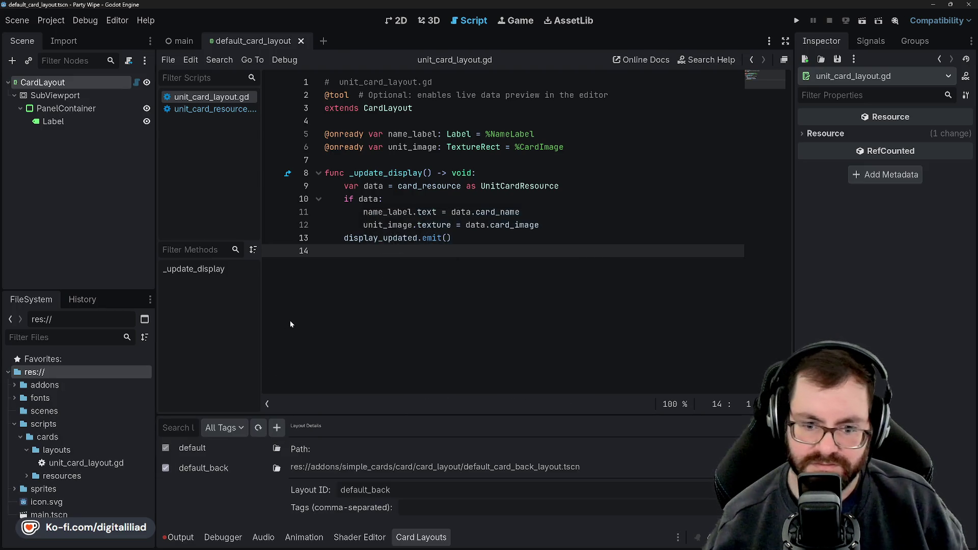
pyautogui.click(63, 411)
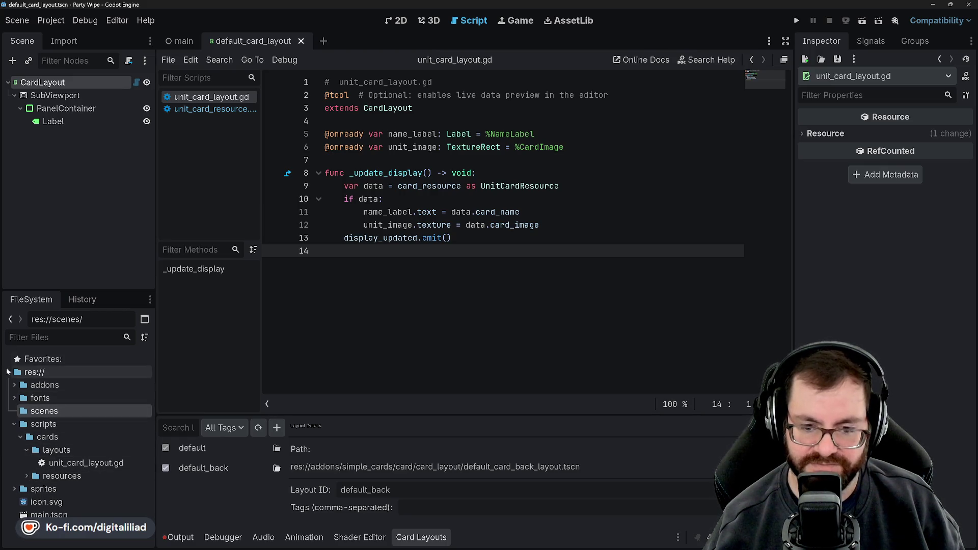
pyautogui.click(54, 385)
pyautogui.click(58, 411)
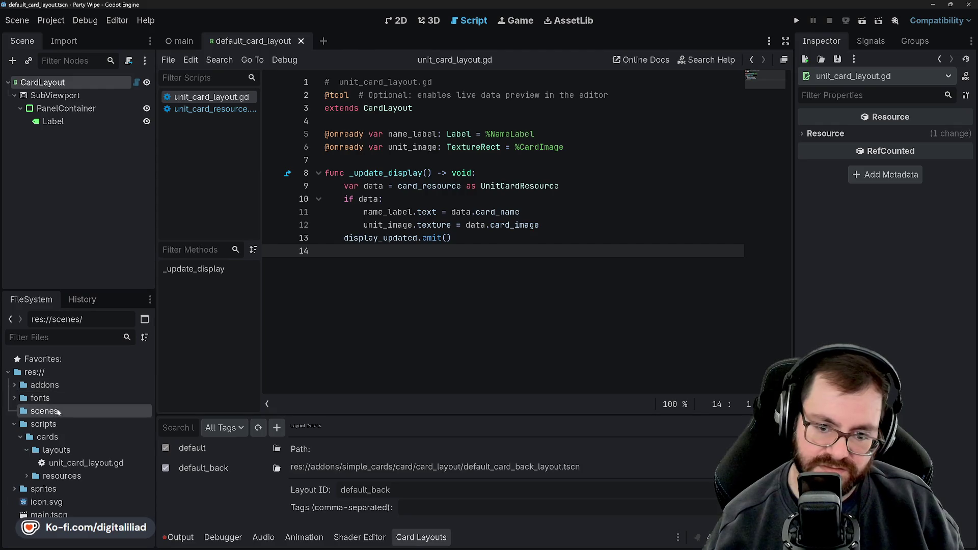
pyautogui.click(45, 410)
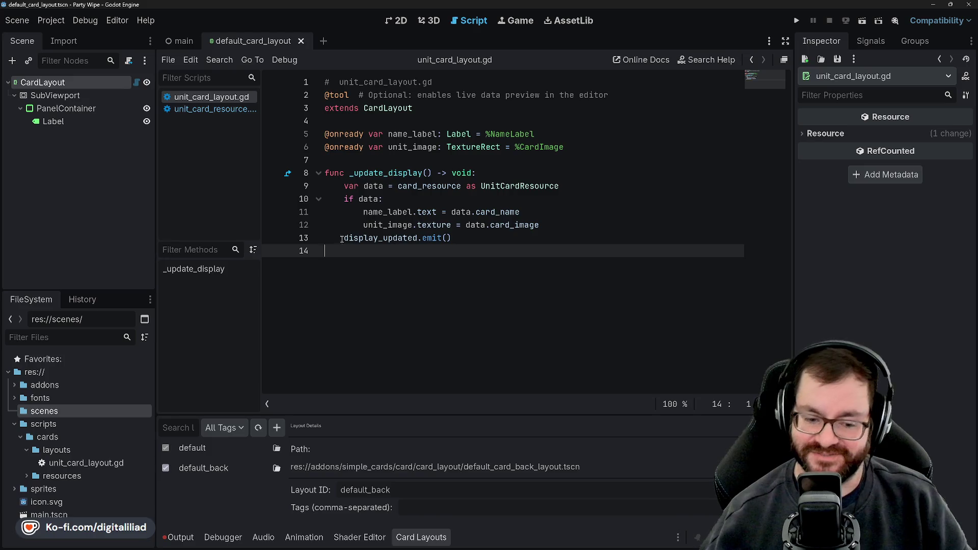
# Step: Review the _update_display code in unit_card_layout.gd and save
pyautogui.click(390, 200)
pyautogui.click(461, 238)
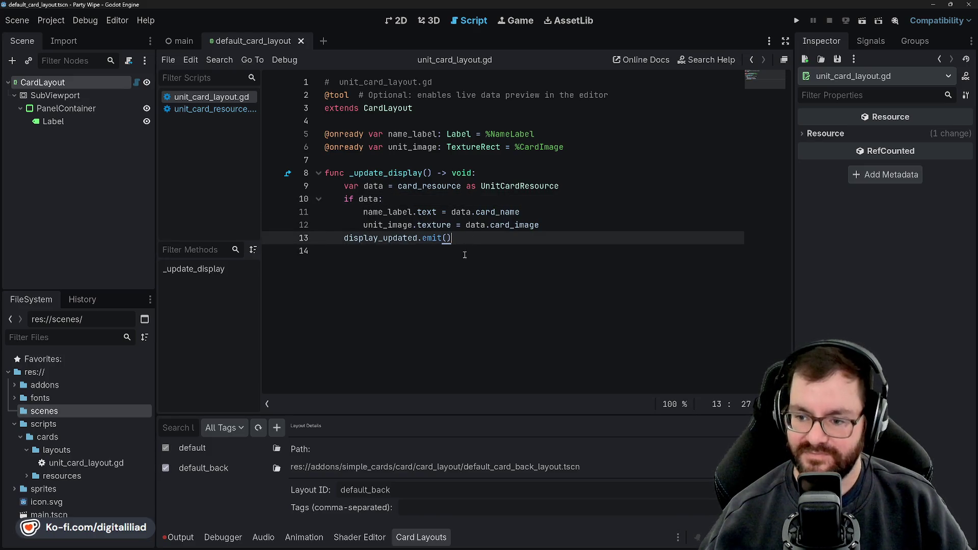
pyautogui.press('Up')
pyautogui.press('Up')
pyautogui.press('Up')
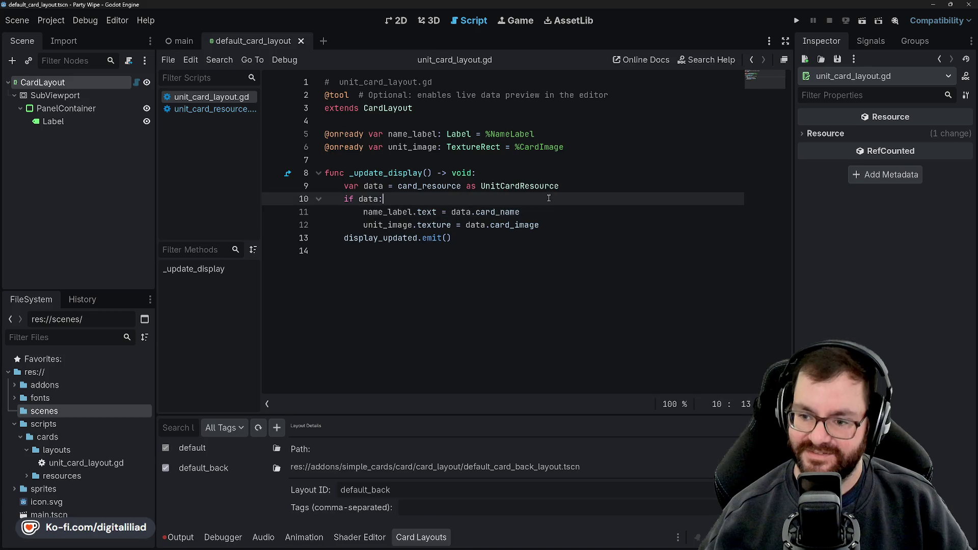
pyautogui.click(547, 212)
pyautogui.click(548, 224)
pyautogui.click(548, 237)
pyautogui.click(537, 213)
pyautogui.click(535, 224)
pyautogui.click(533, 237)
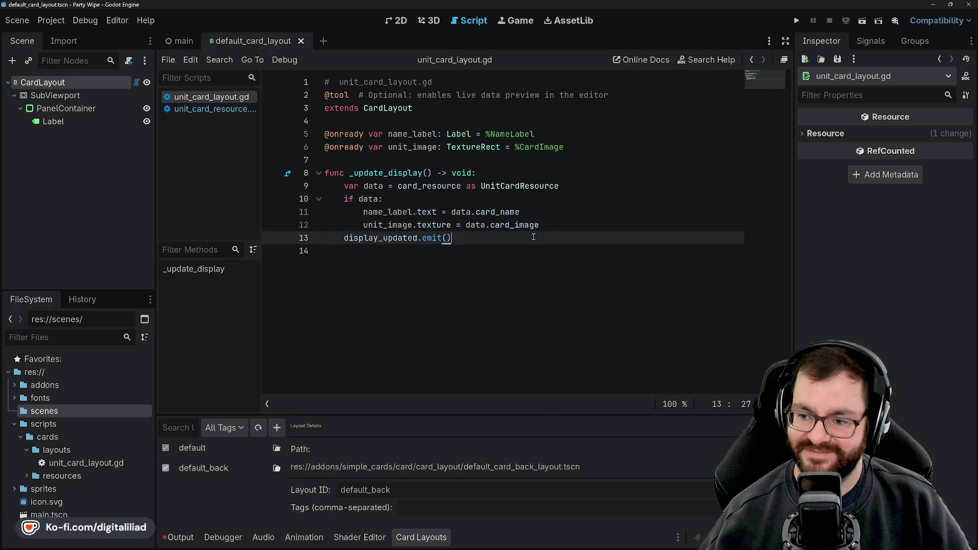
pyautogui.press('Up')
pyautogui.press('Up')
pyautogui.press('Up')
pyautogui.press('Down')
pyautogui.press('Down')
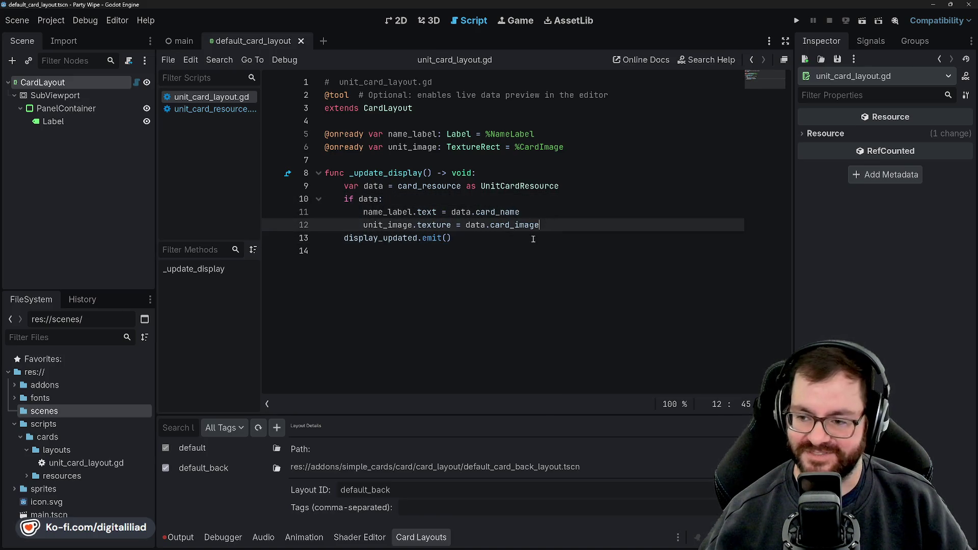
pyautogui.click(534, 239)
pyautogui.click(494, 247)
pyautogui.hotkey('ctrl', 's')
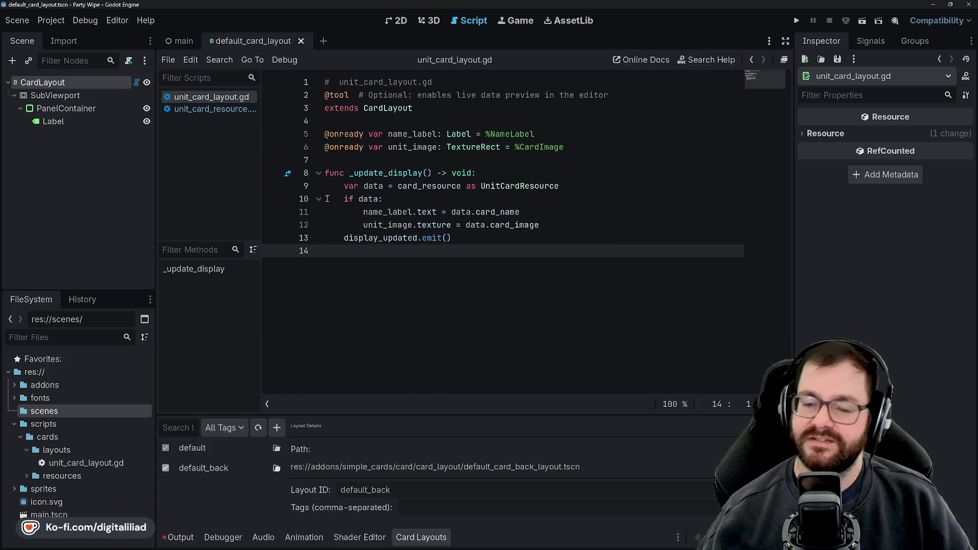
# Step: Show unit_card_resource.gd and start a new card layout from the Card Layouts panel
pyautogui.click(205, 109)
pyautogui.click(205, 96)
pyautogui.click(205, 109)
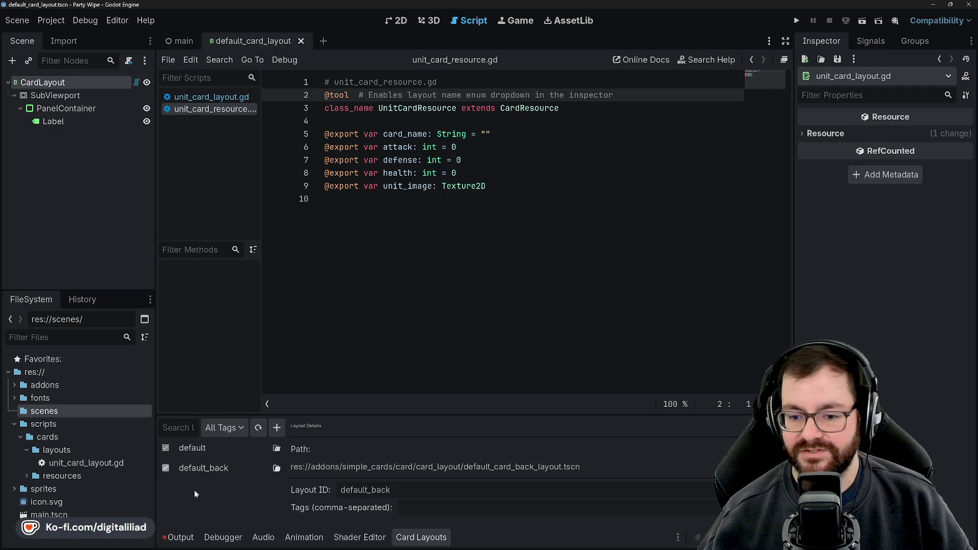
pyautogui.click(276, 427)
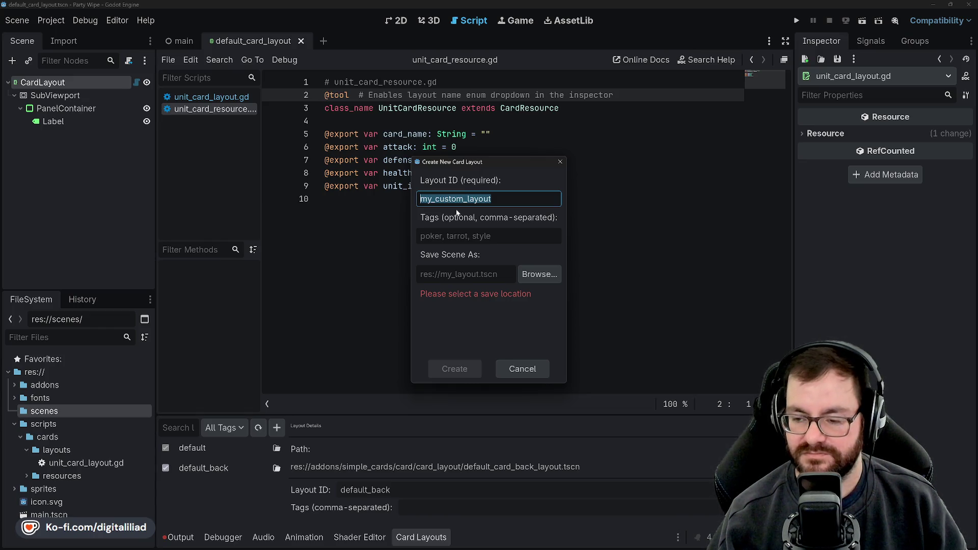
# Step: Set the new card layout's Layout ID to 'unit'
pyautogui.write('unit')
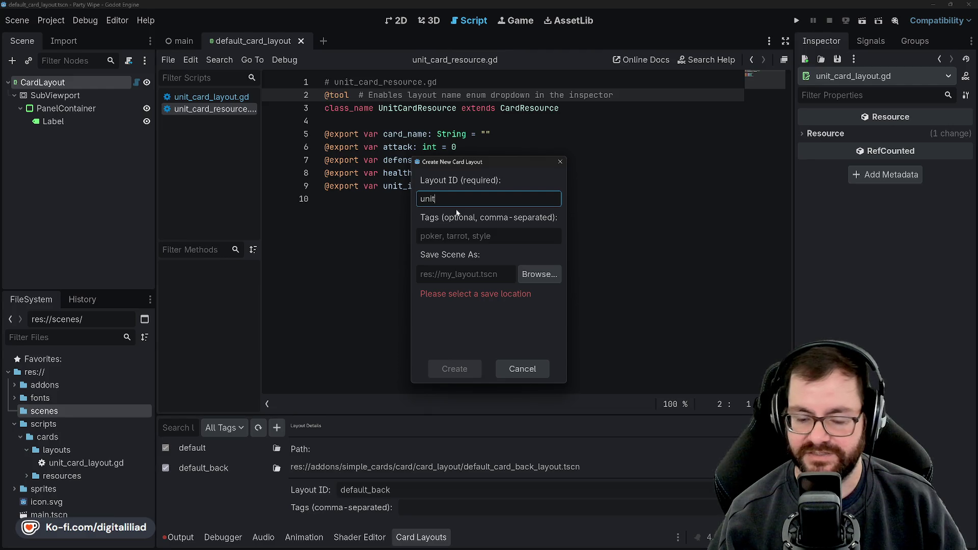
pyautogui.write('_cord')
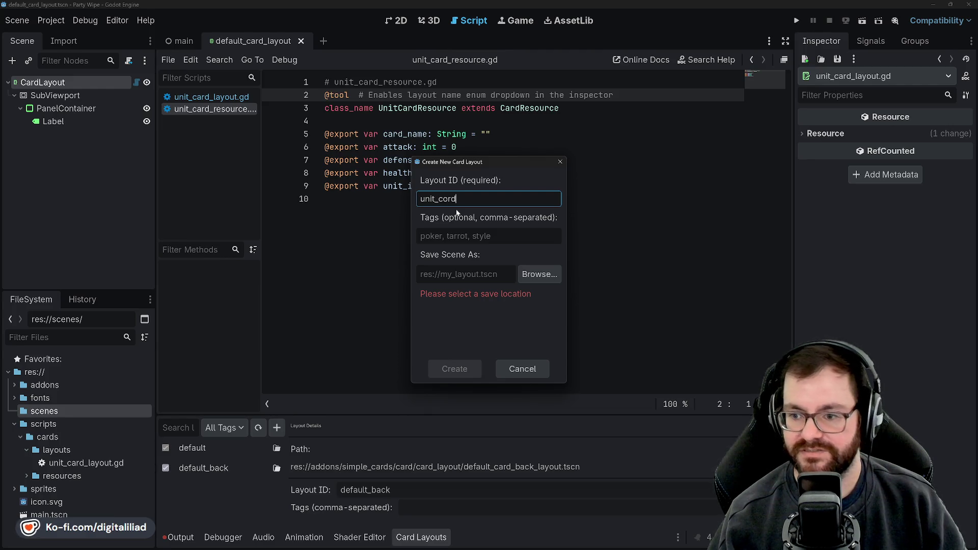
pyautogui.press('BackSpace')
pyautogui.press('BackSpace')
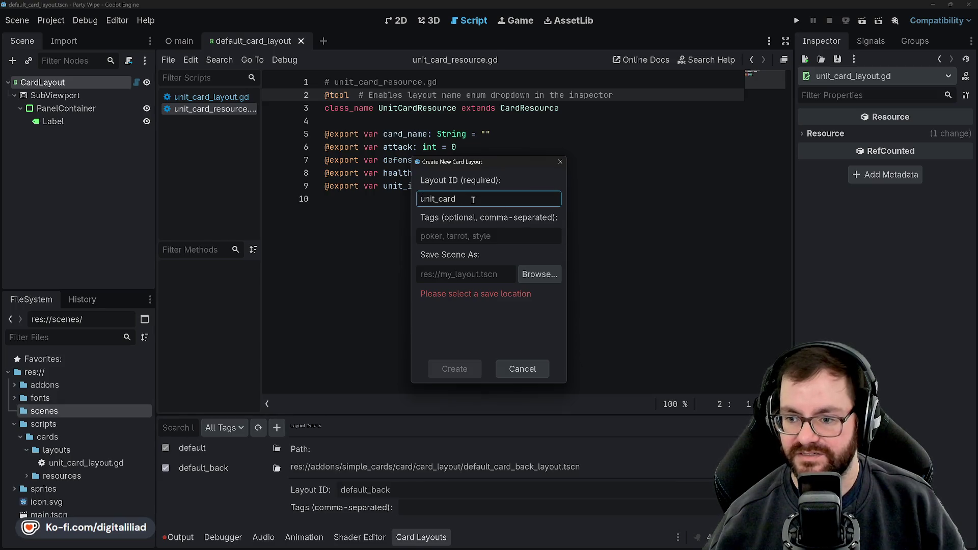
pyautogui.moveTo(457, 198)
pyautogui.mouseDown()
pyautogui.moveTo(436, 198)
pyautogui.moveTo(456, 197)
pyautogui.mouseUp()
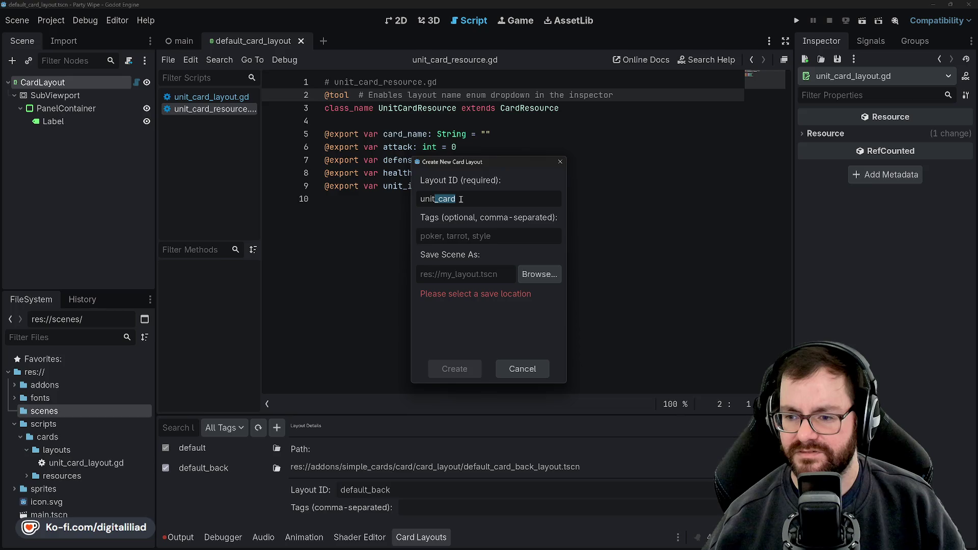
pyautogui.press('BackSpace')
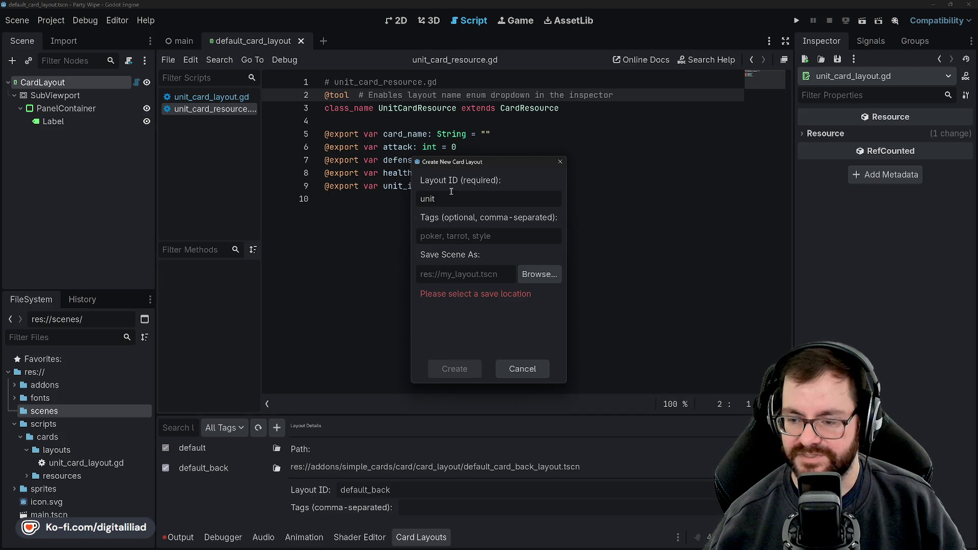
pyautogui.click(446, 239)
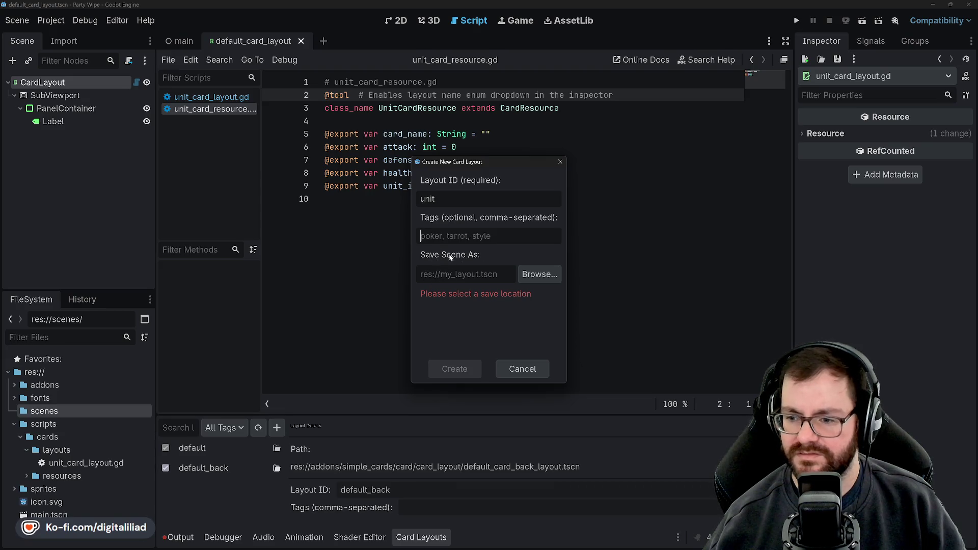
# Step: Set the layout save path to res://scenes/unit_card_layout.tscn
pyautogui.click(534, 274)
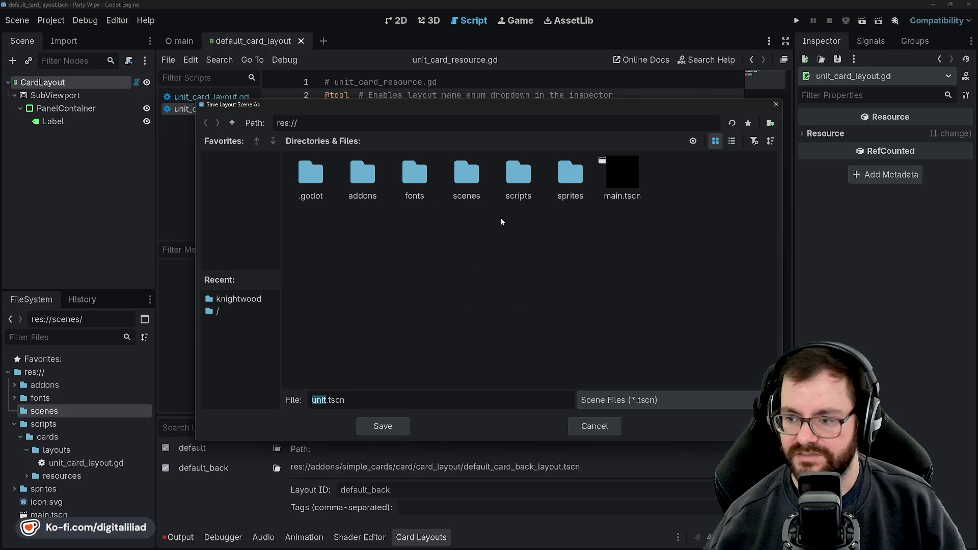
pyautogui.doubleClick(469, 191)
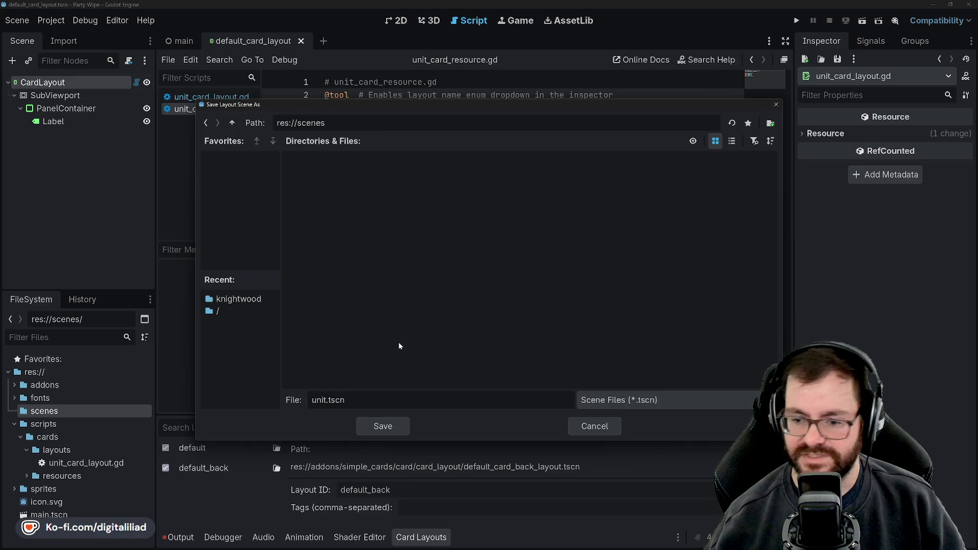
pyautogui.write('_card_layout')
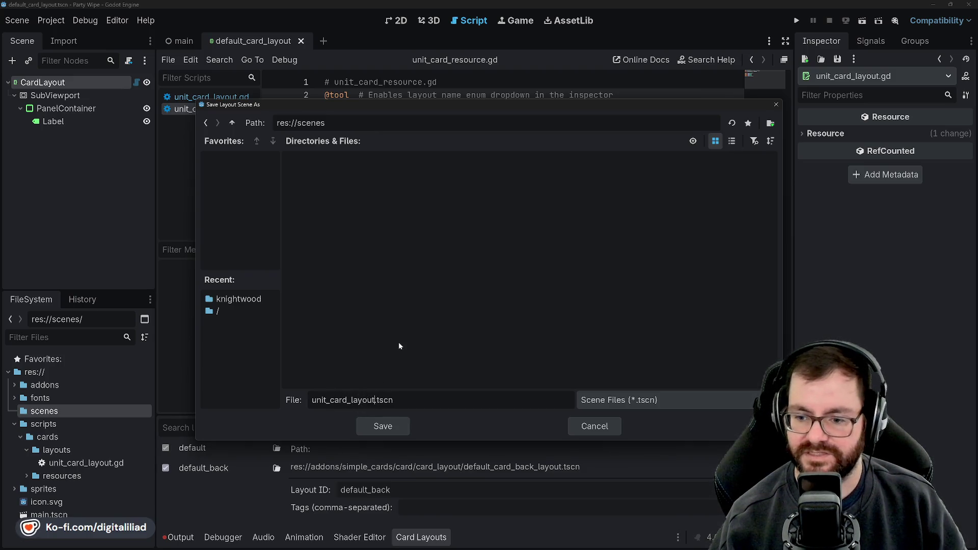
pyautogui.click(381, 426)
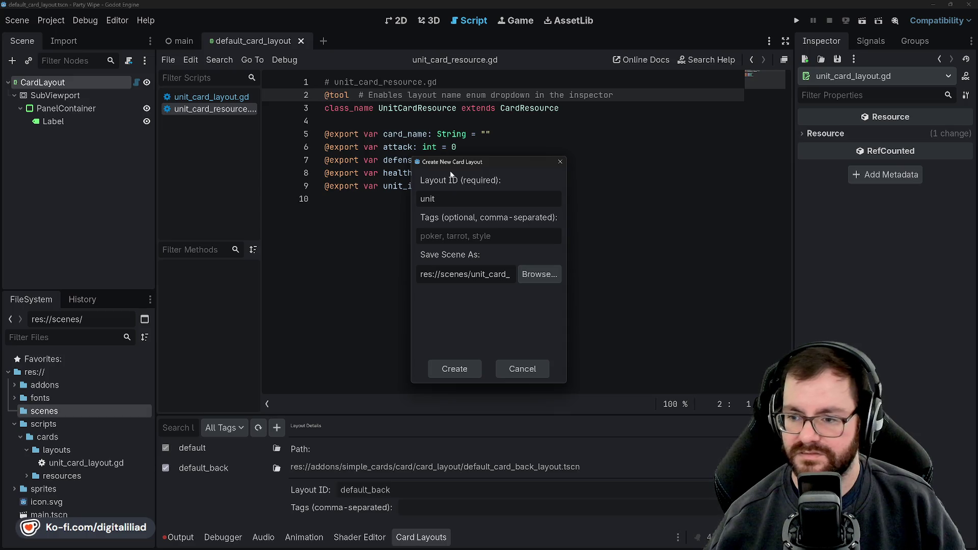
# Step: Create the unit layout and compare its details with the default and default_back layouts
pyautogui.click(474, 363)
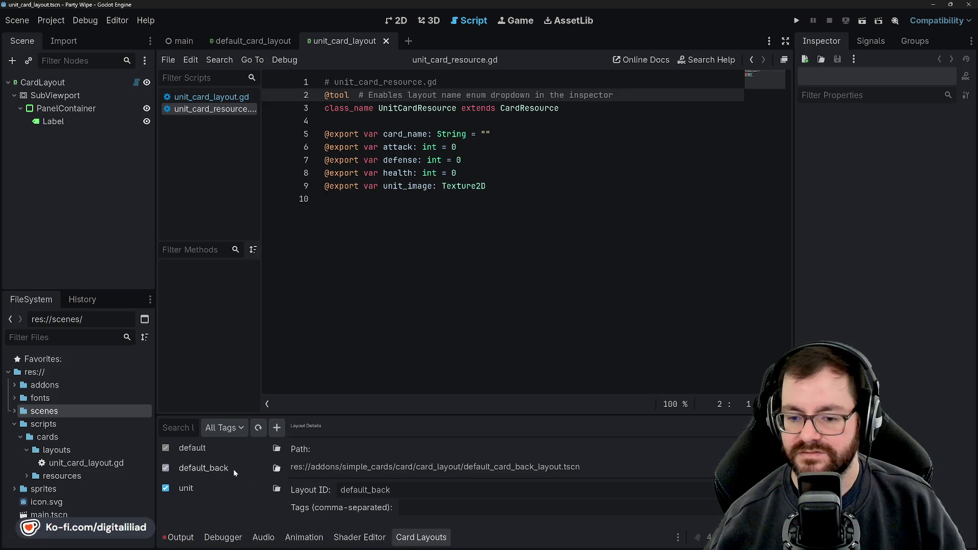
pyautogui.click(205, 491)
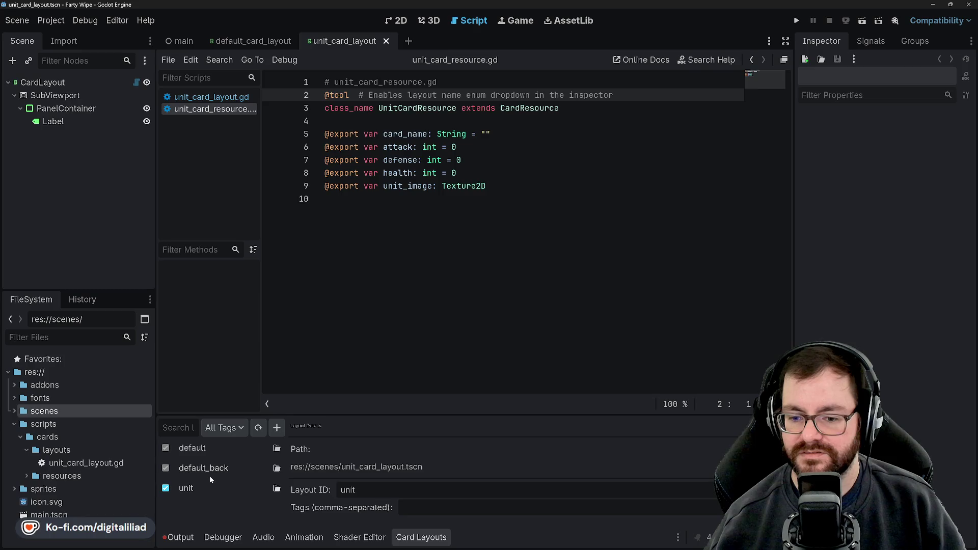
pyautogui.click(210, 471)
pyautogui.click(212, 452)
pyautogui.click(210, 469)
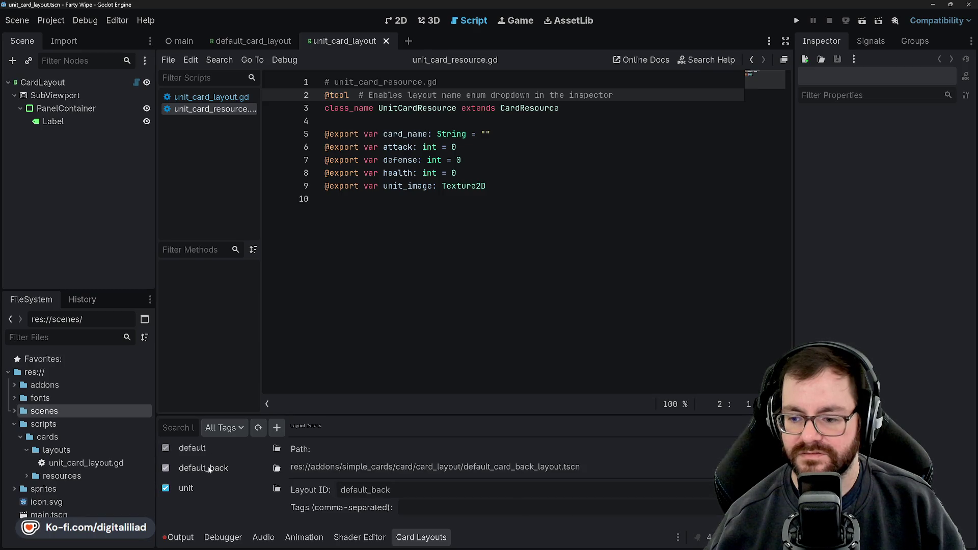
pyautogui.click(215, 450)
pyautogui.click(204, 489)
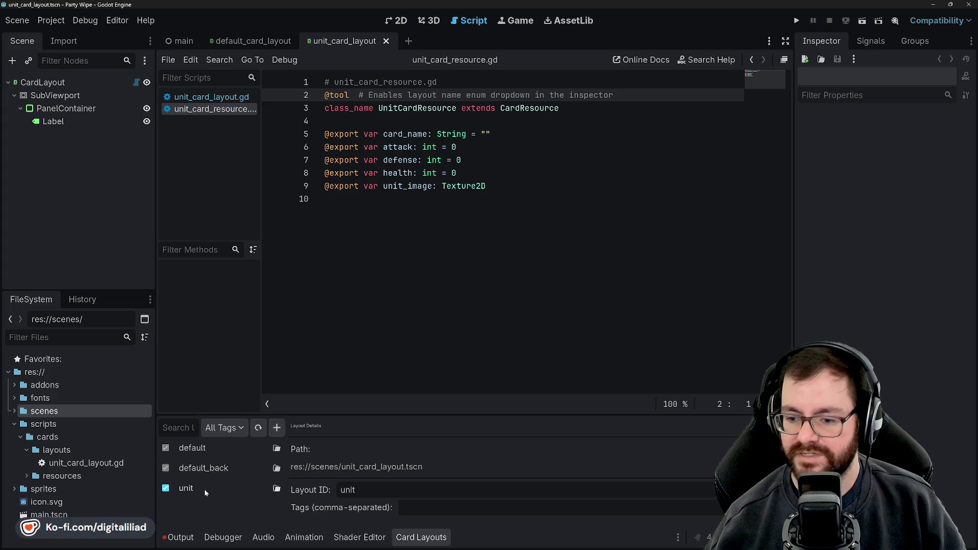
pyautogui.click(212, 477)
pyautogui.click(228, 482)
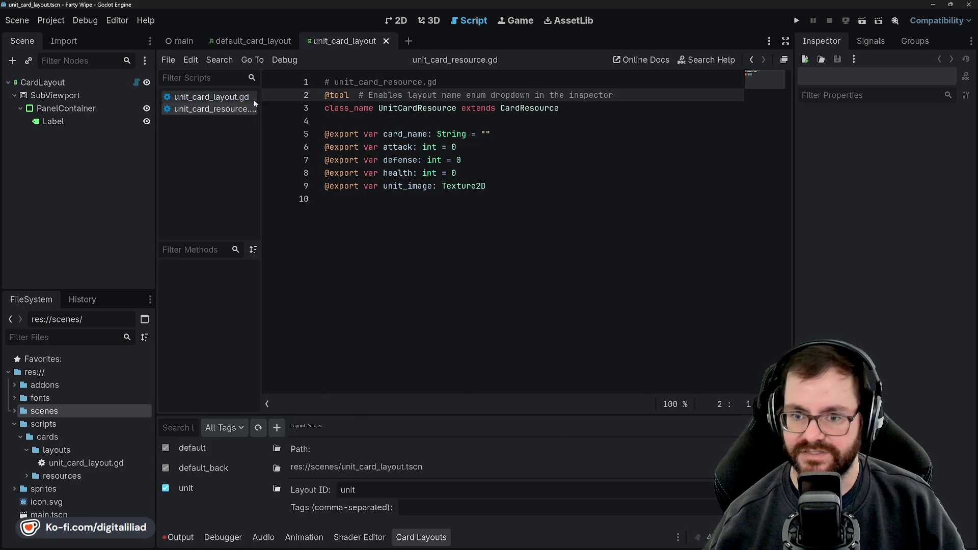
pyautogui.click(227, 101)
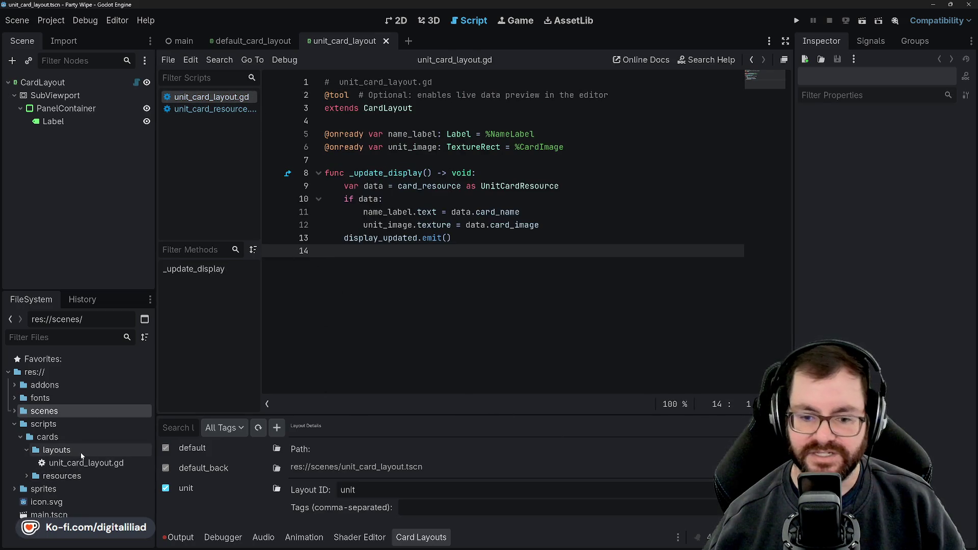
# Step: Open scenes/unit_card_layout.tscn in the 2D view and inspect its CardLayout root node
pyautogui.click(16, 411)
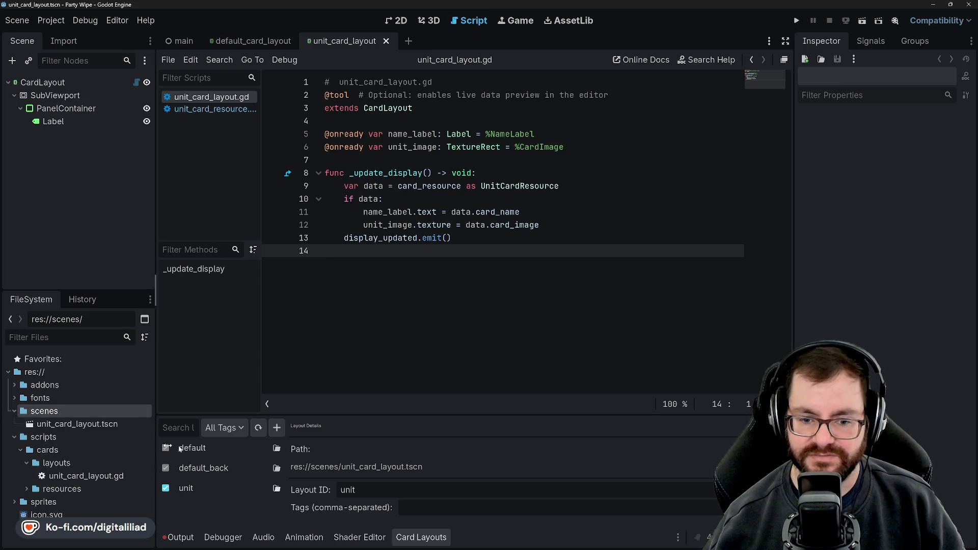
pyautogui.click(99, 424)
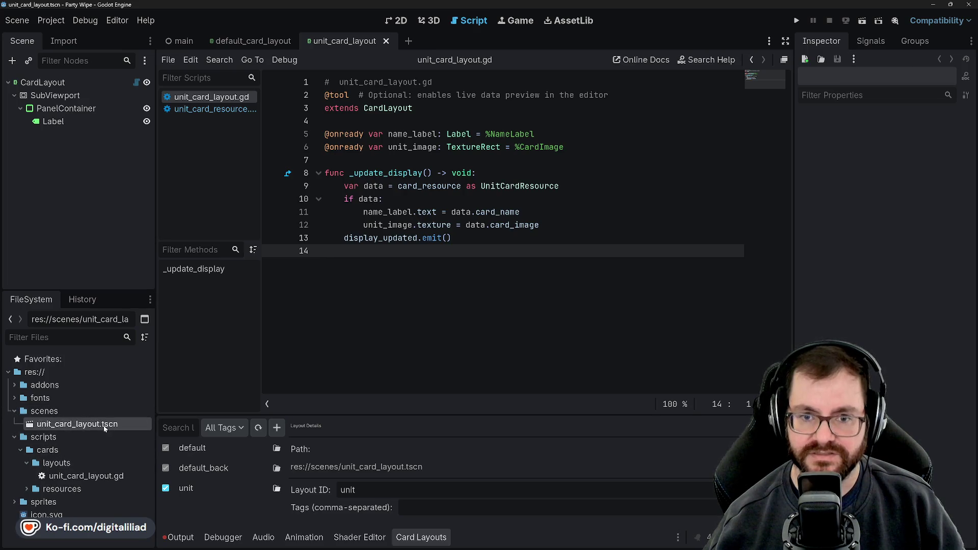
pyautogui.click(59, 410)
pyautogui.click(58, 421)
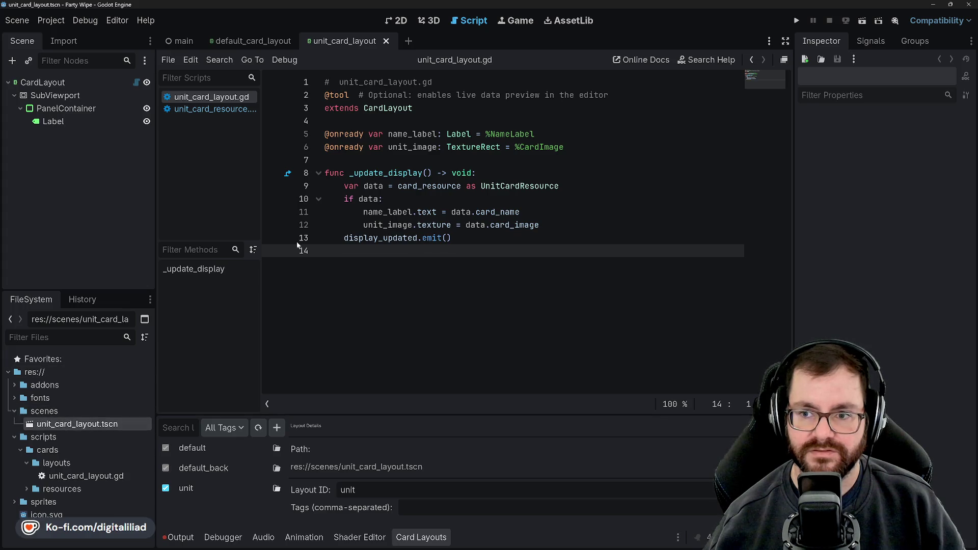
pyautogui.click(404, 23)
pyautogui.click(90, 84)
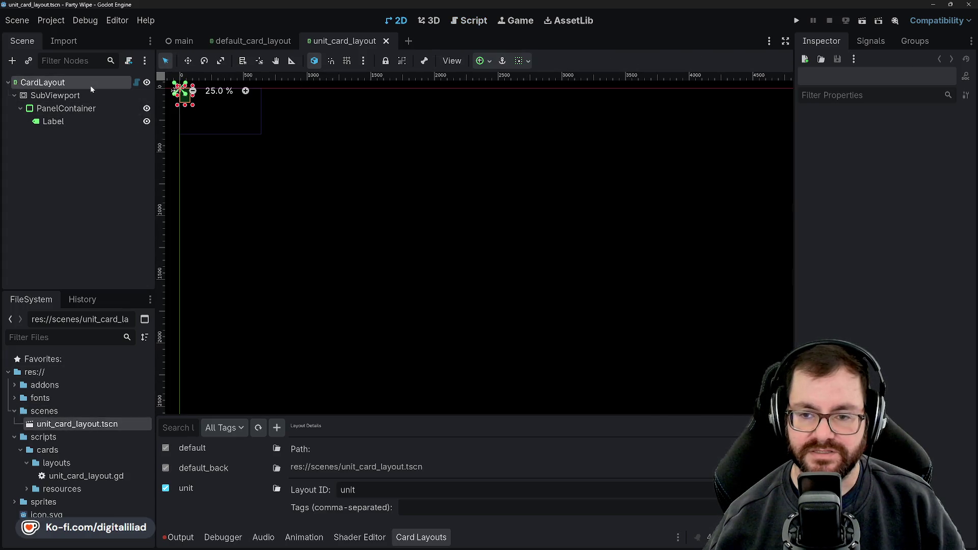
pyautogui.scroll(7, 317, 173)
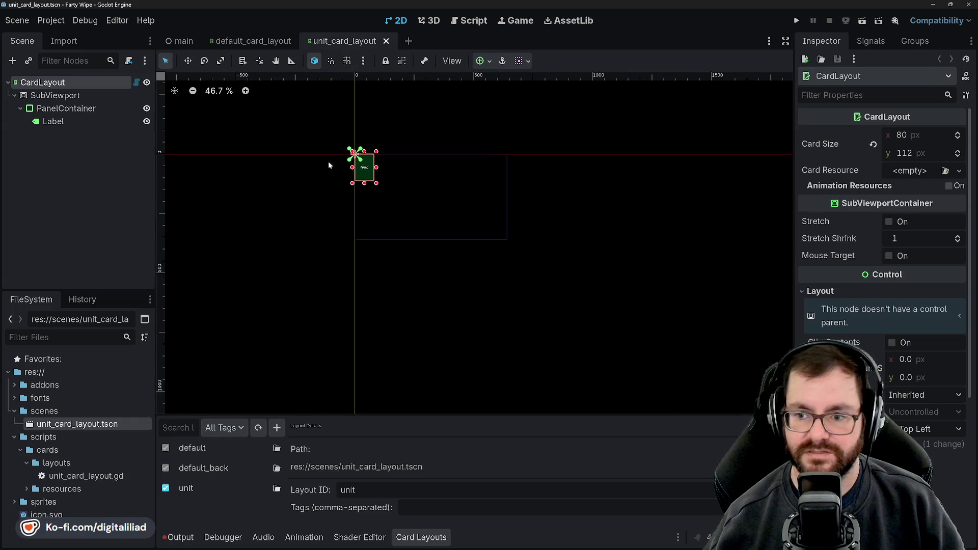
pyautogui.scroll(12, 331, 207)
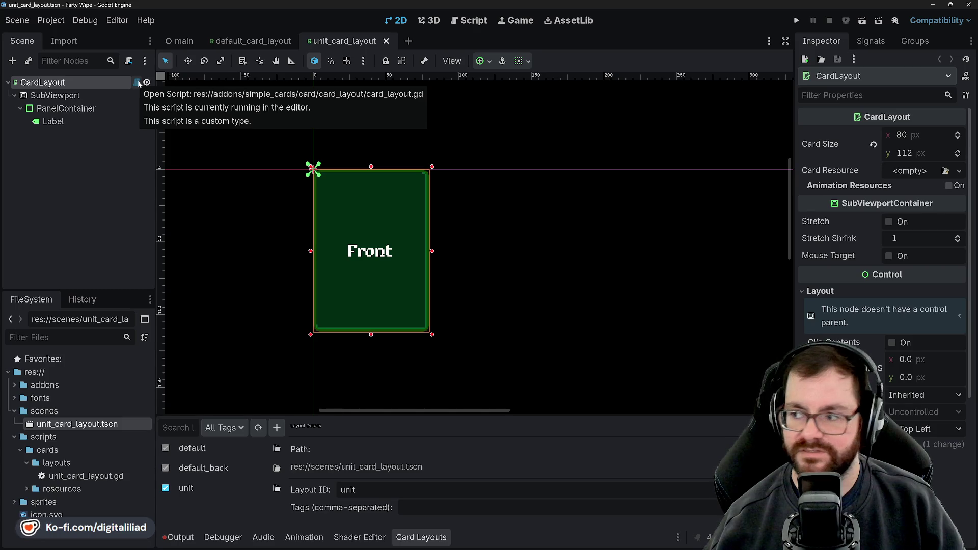
pyautogui.rightClick(86, 85)
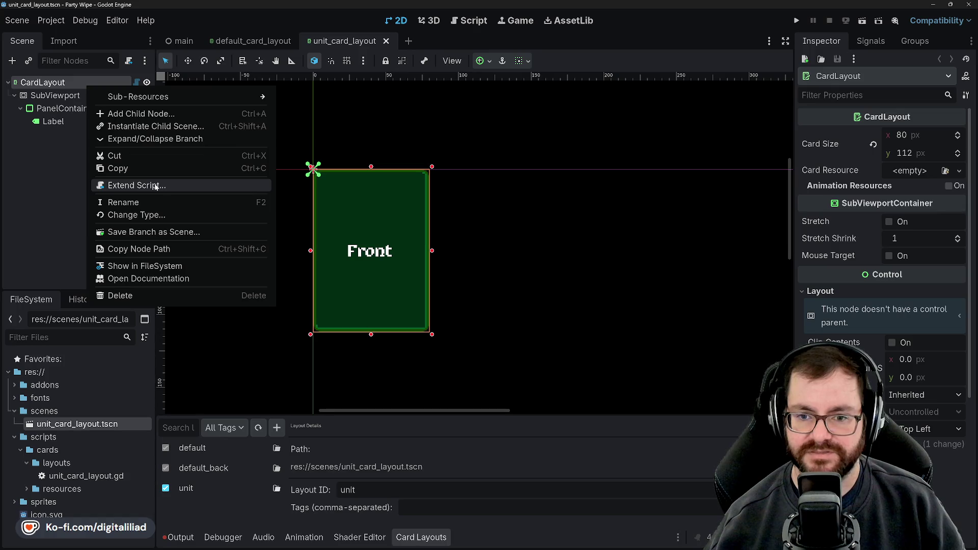
pyautogui.press('Escape')
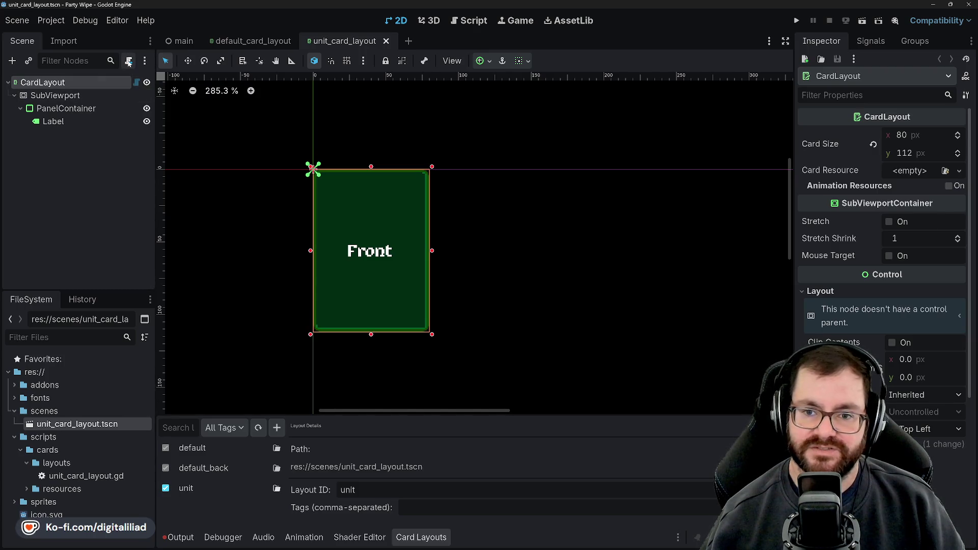
# Step: Delete the old unit_card_layout.gd from scripts/cards/layouts
pyautogui.click(40, 398)
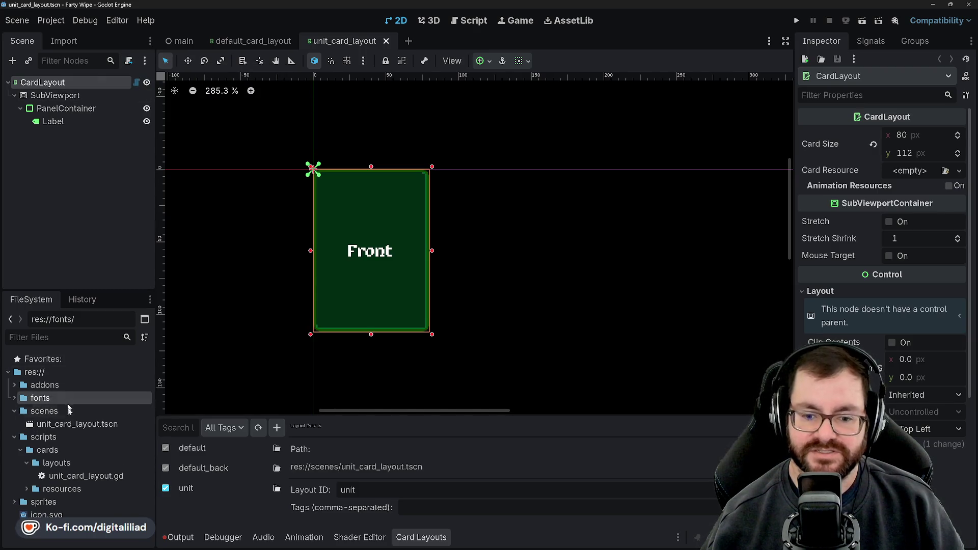
pyautogui.click(47, 450)
pyautogui.click(56, 463)
pyautogui.click(75, 475)
pyautogui.press('Delete')
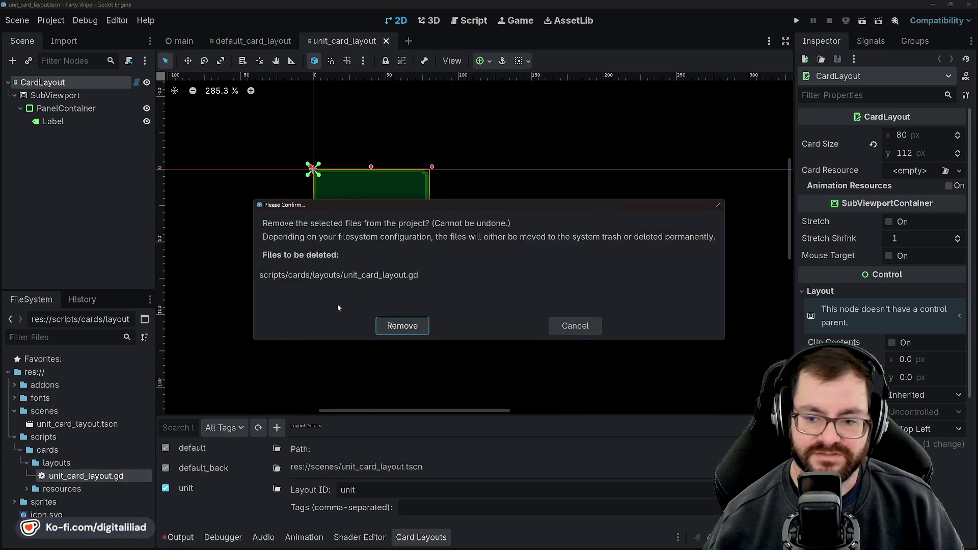
pyautogui.click(402, 325)
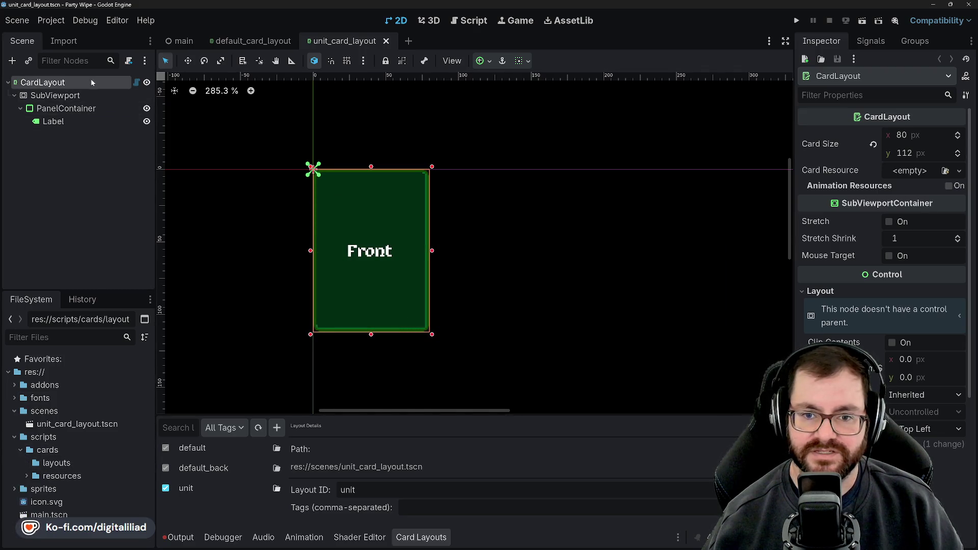
# Step: Attach a new unit_card_layout.gd script to CardLayout in res://scripts/cards/layouts
pyautogui.click(129, 62)
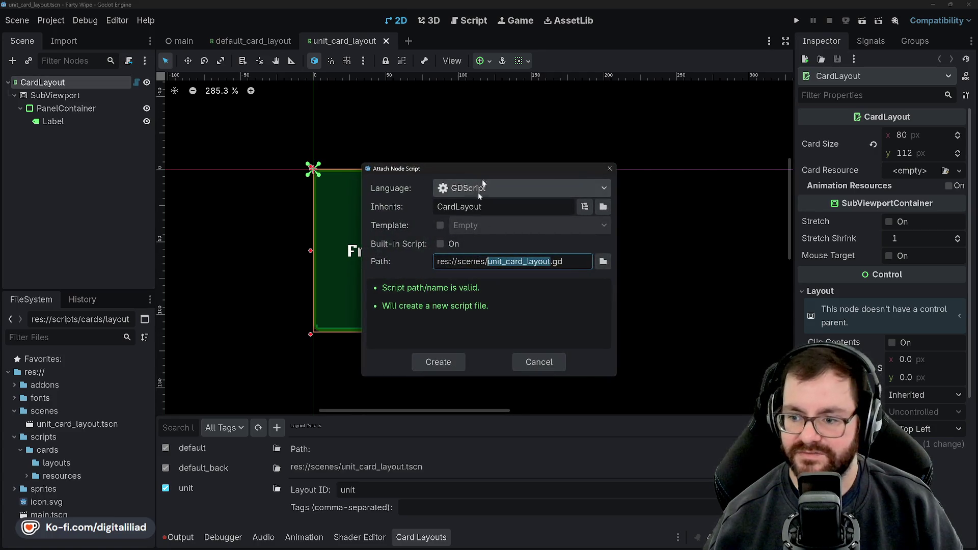
pyautogui.press('Left')
pyautogui.hotkey('ctrl', 'shift', 'Left')
pyautogui.write('scr')
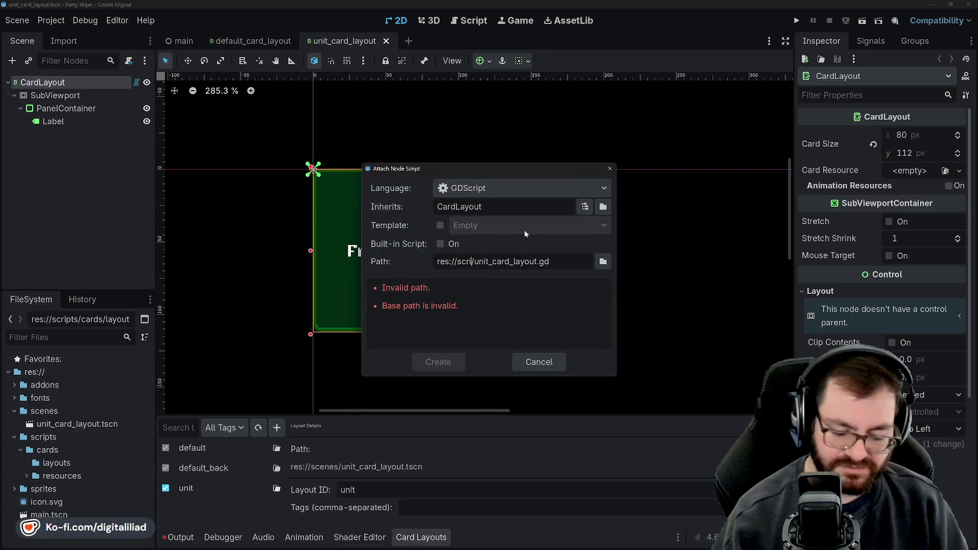
pyautogui.write('ipts')
pyautogui.write('/cards')
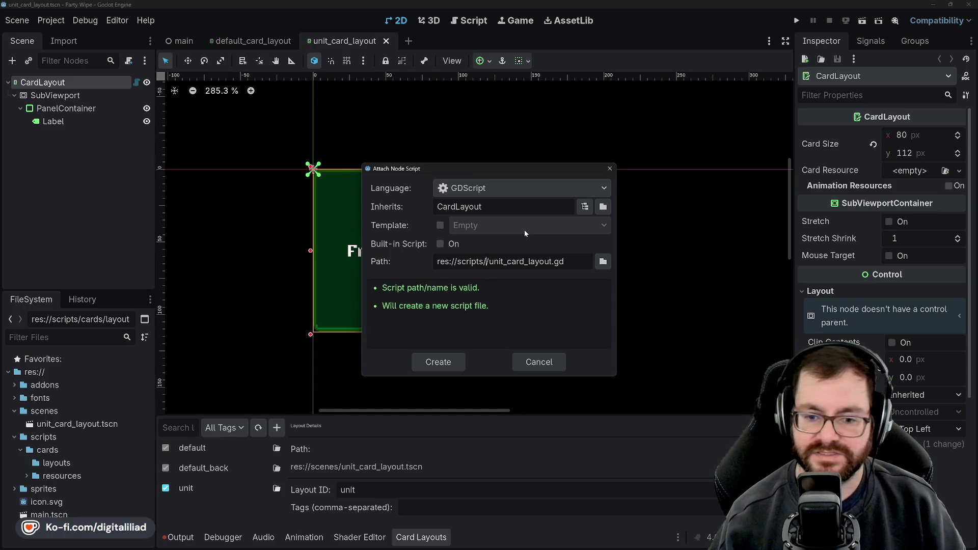
pyautogui.write('/layouts')
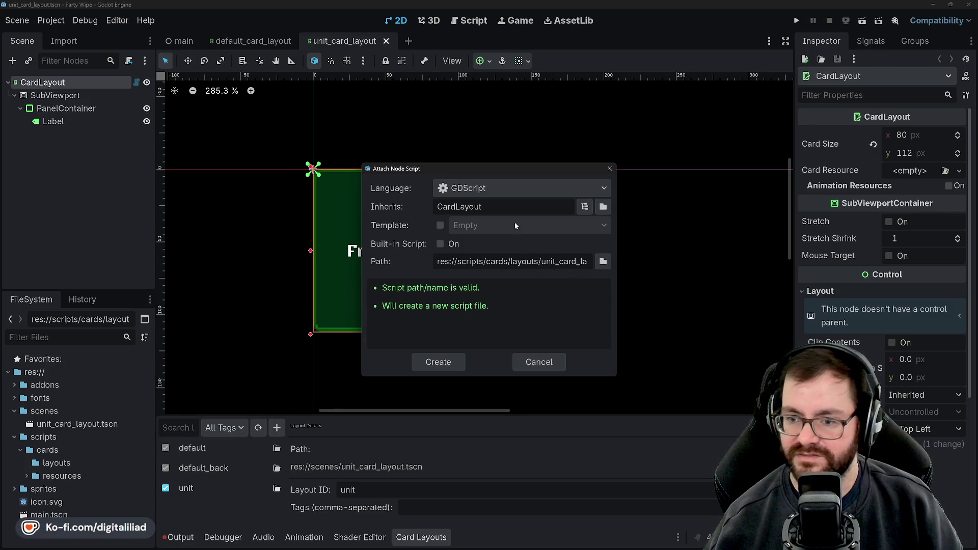
pyautogui.click(460, 362)
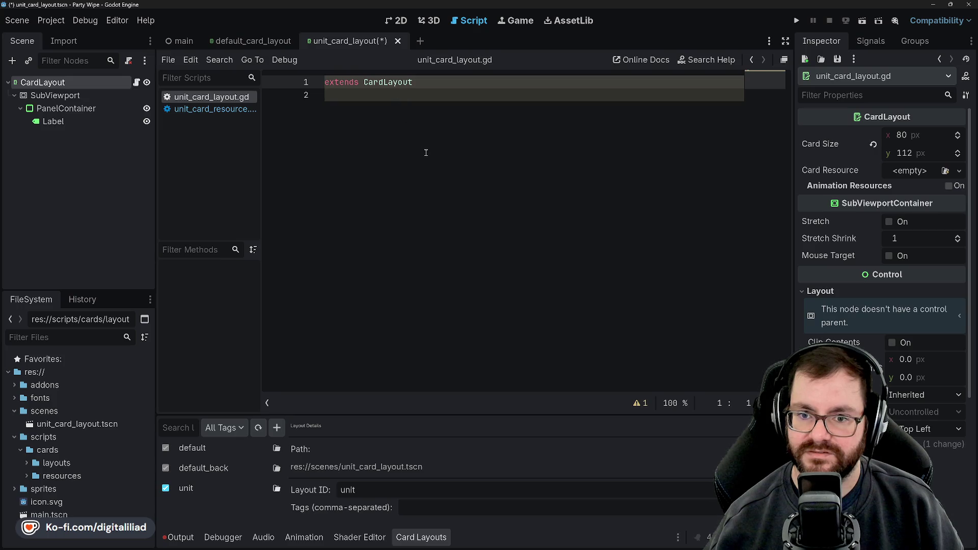
# Step: Copy the example layout script code from the GitHub README in Chrome
pyautogui.moveTo(481, 548)
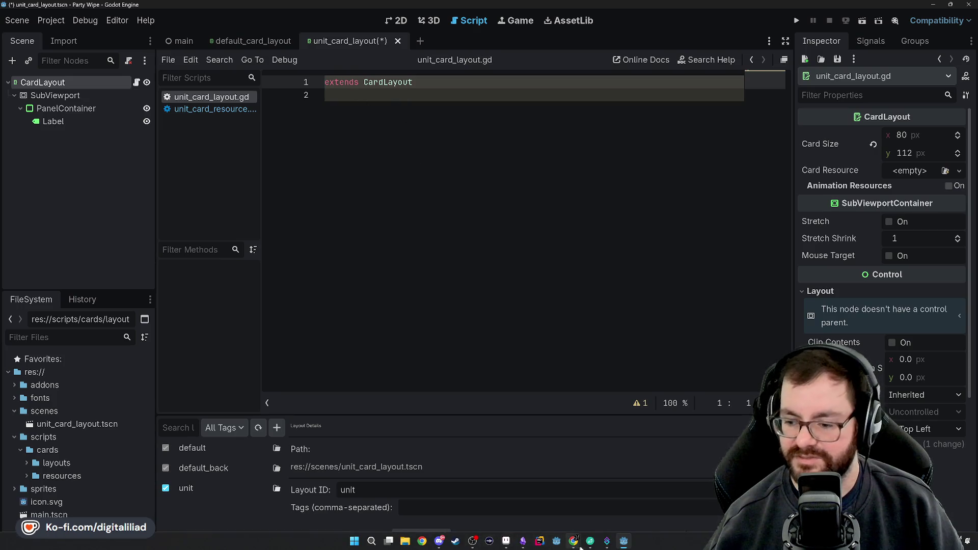
pyautogui.moveTo(576, 543)
pyautogui.click(642, 502)
pyautogui.scroll(-1, 409, 249)
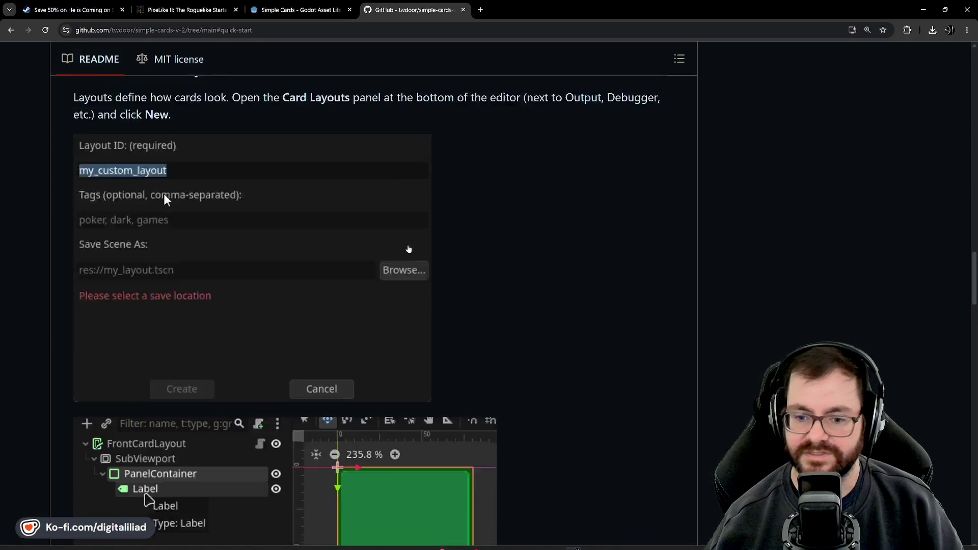
pyautogui.scroll(-10, 409, 249)
pyautogui.click(658, 176)
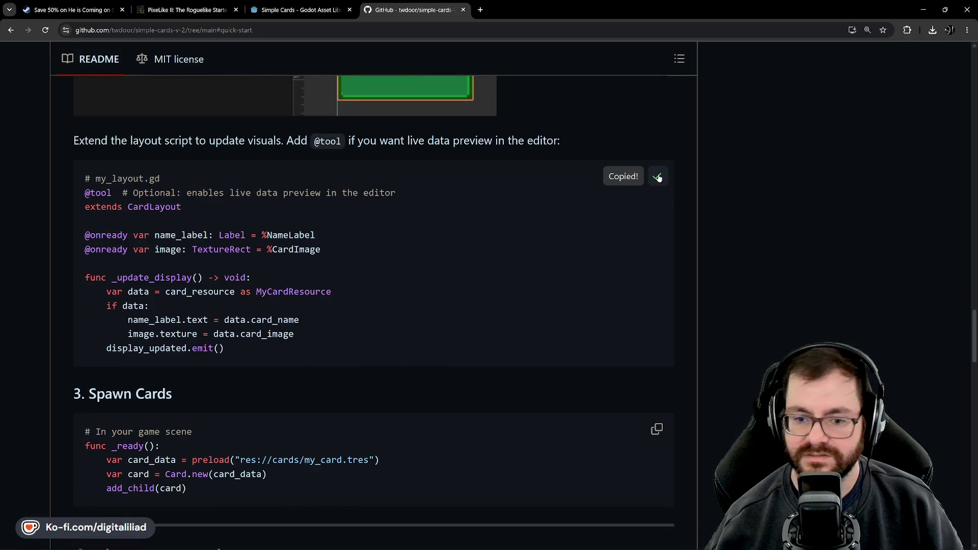
pyautogui.click(607, 541)
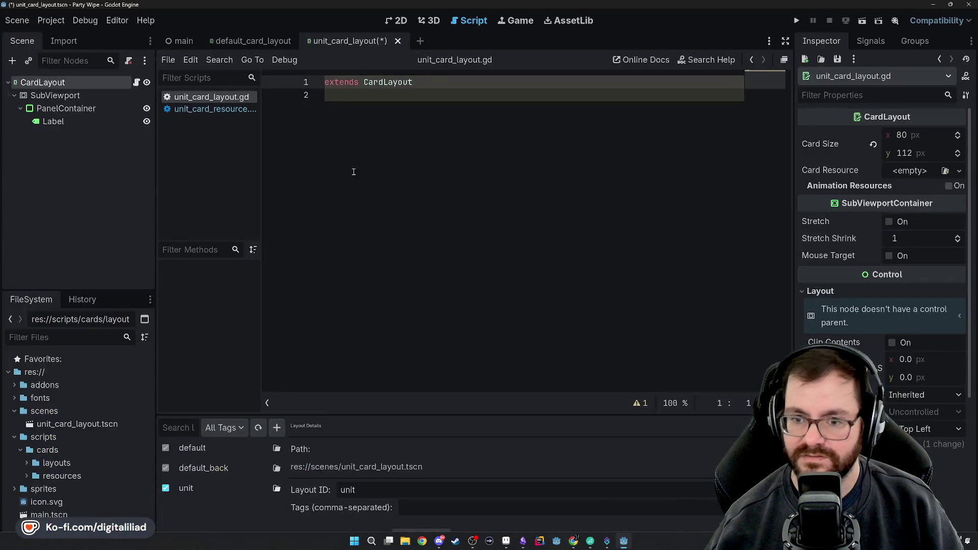
pyautogui.hotkey('ctrl', 'a')
pyautogui.hotkey('ctrl', 'v')
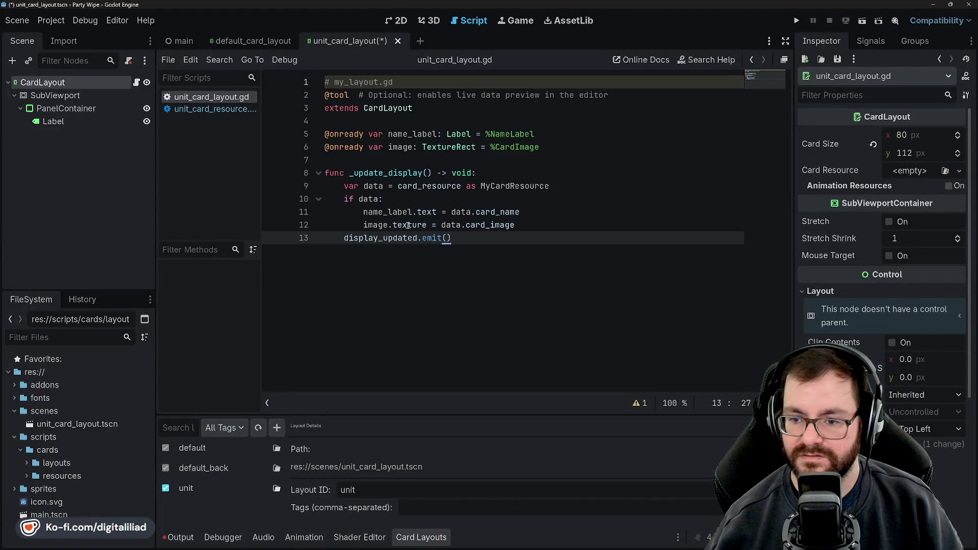
pyautogui.press('Return')
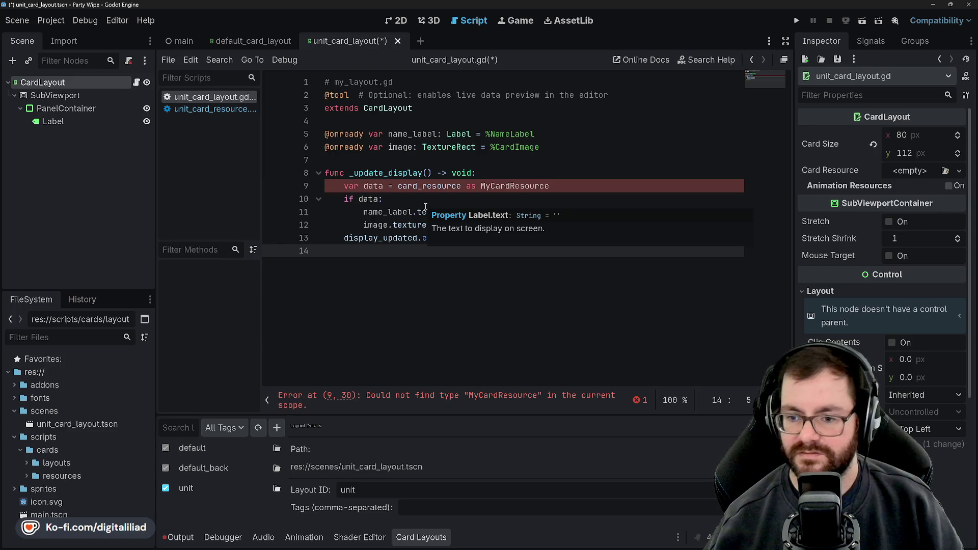
pyautogui.click(436, 146)
pyautogui.hotkey('ctrl', 's')
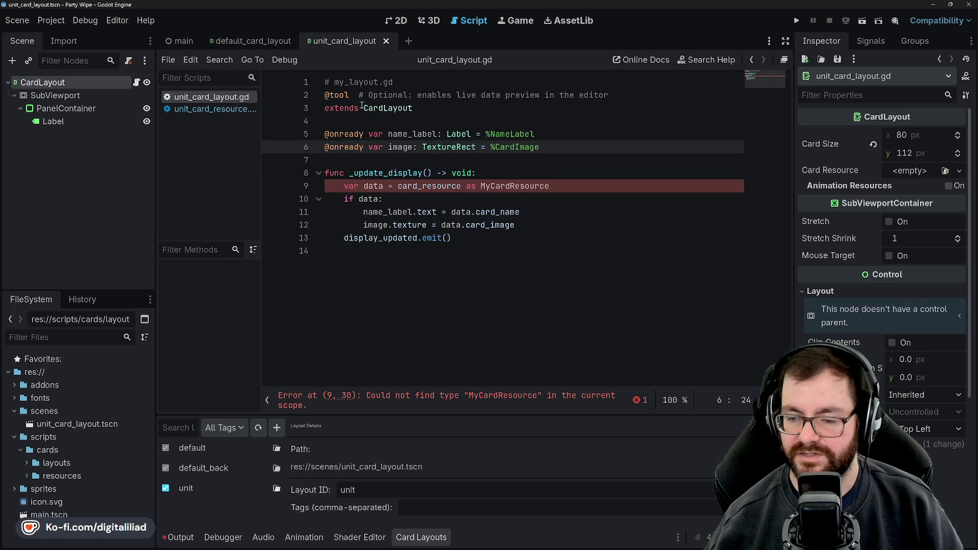
pyautogui.click(324, 108)
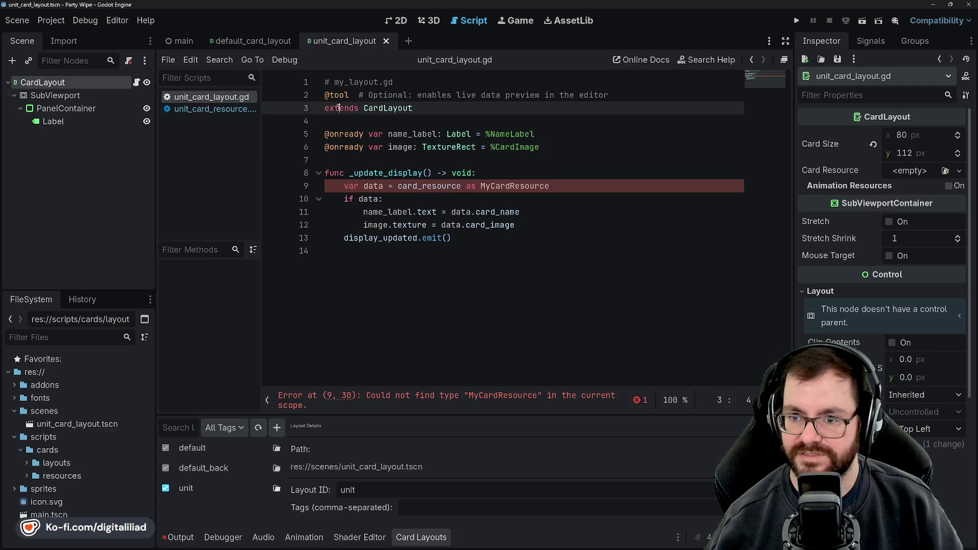
pyautogui.write('class_name ')
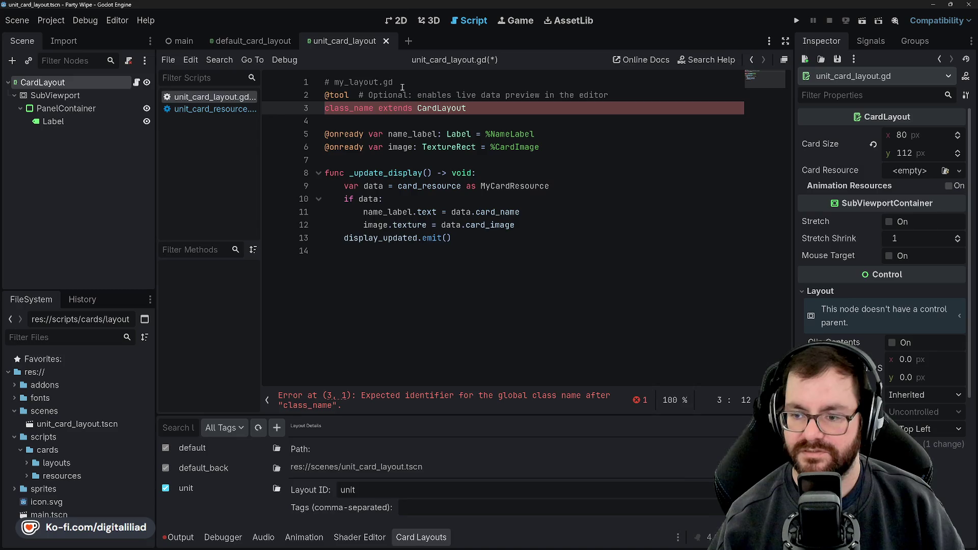
pyautogui.write('UnitCardLayout')
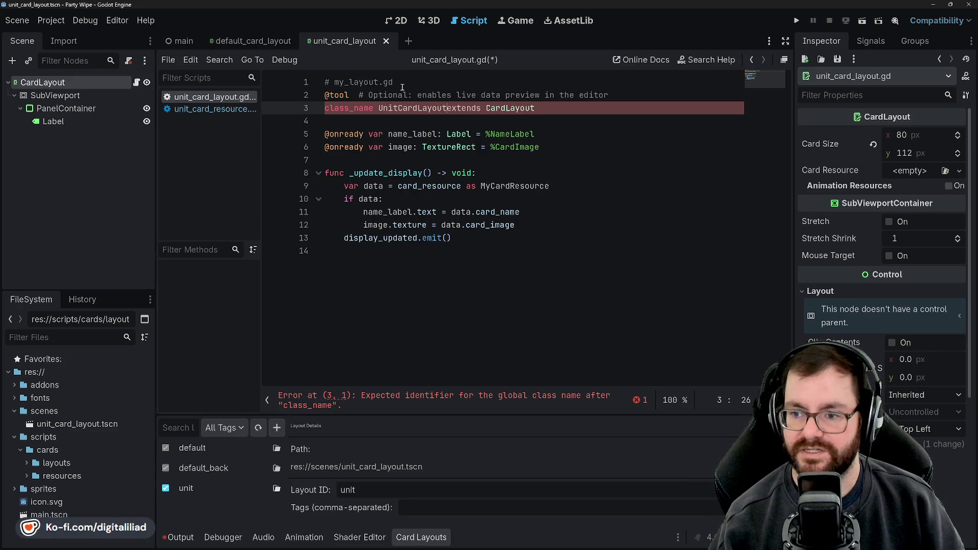
pyautogui.hotkey('ctrl', 's')
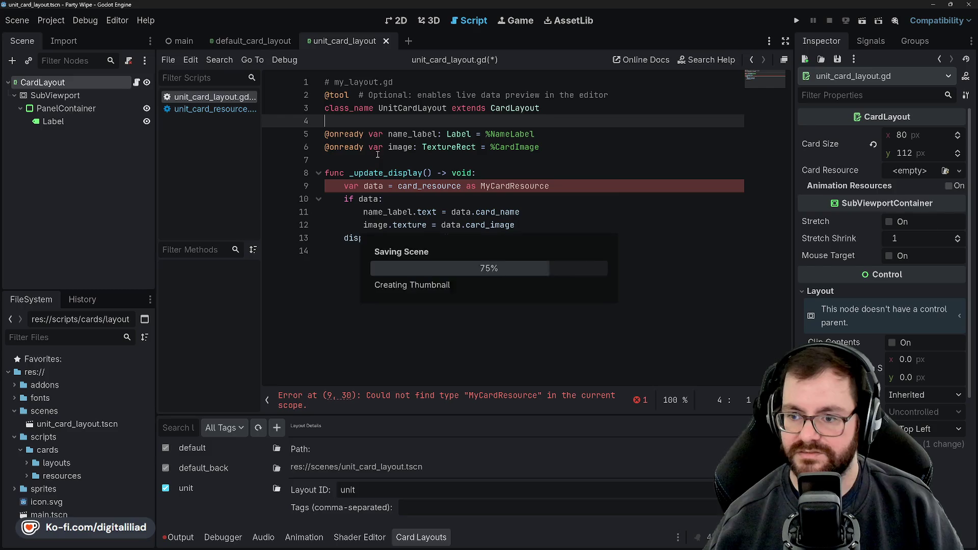
pyautogui.click(397, 148)
pyautogui.write('unit_')
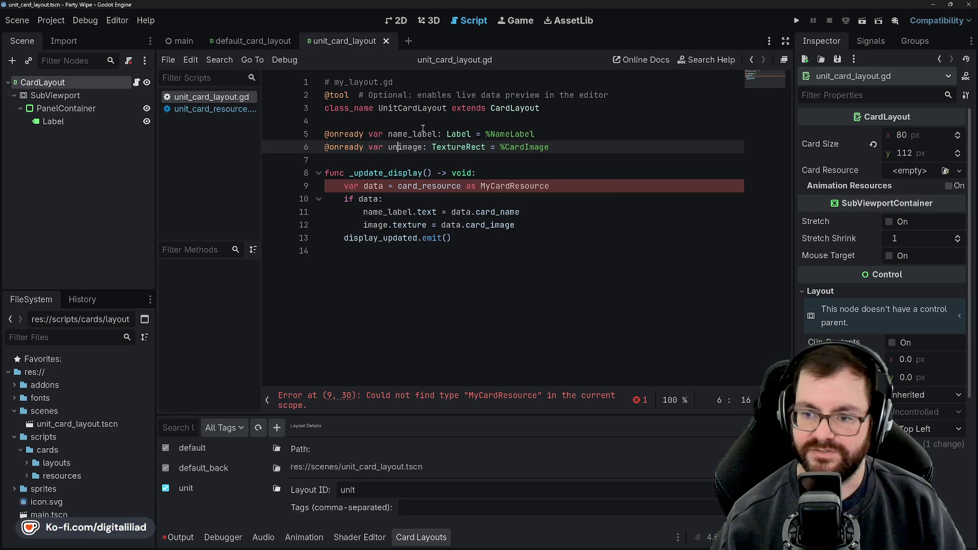
pyautogui.click(400, 158)
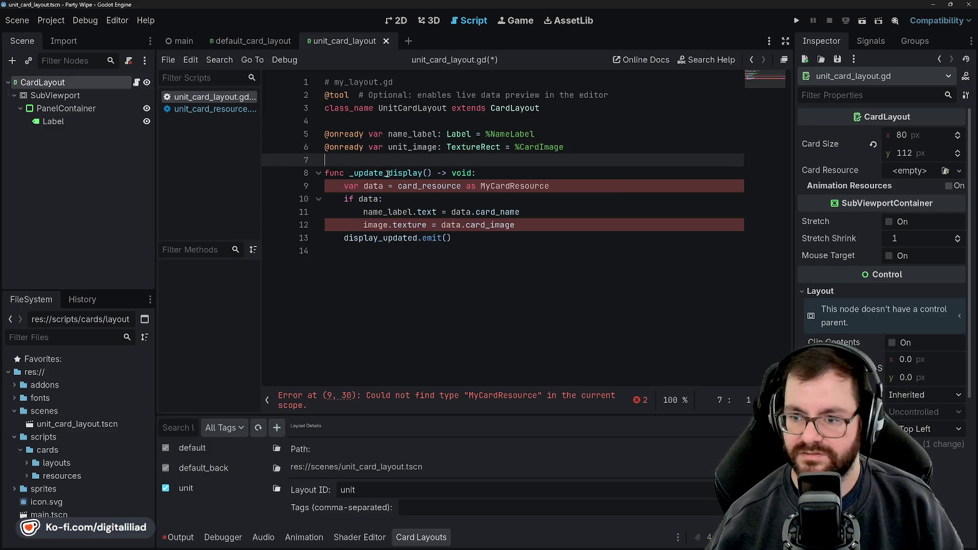
pyautogui.doubleClick(395, 179)
pyautogui.click(395, 178)
pyautogui.doubleClick(394, 178)
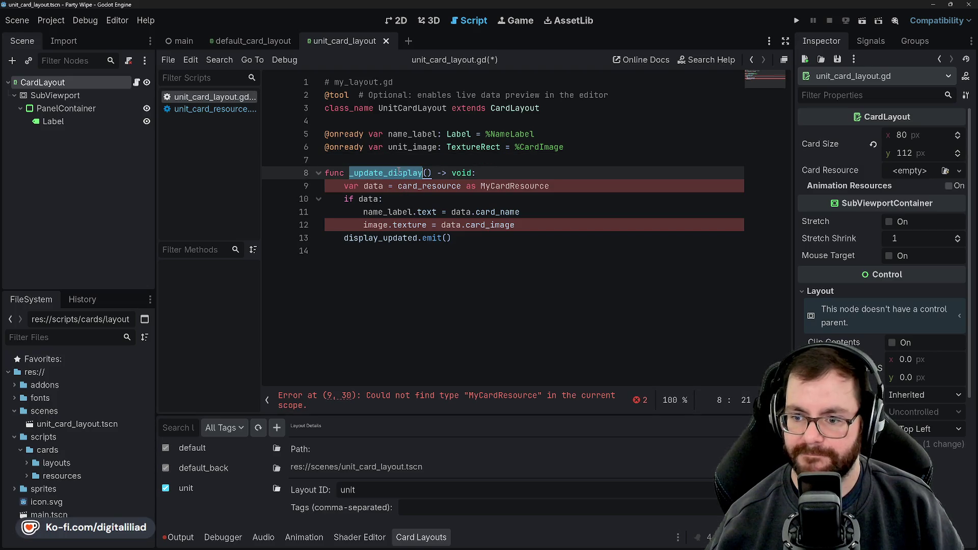
pyautogui.click(394, 178)
pyautogui.click(379, 185)
pyautogui.doubleClick(504, 186)
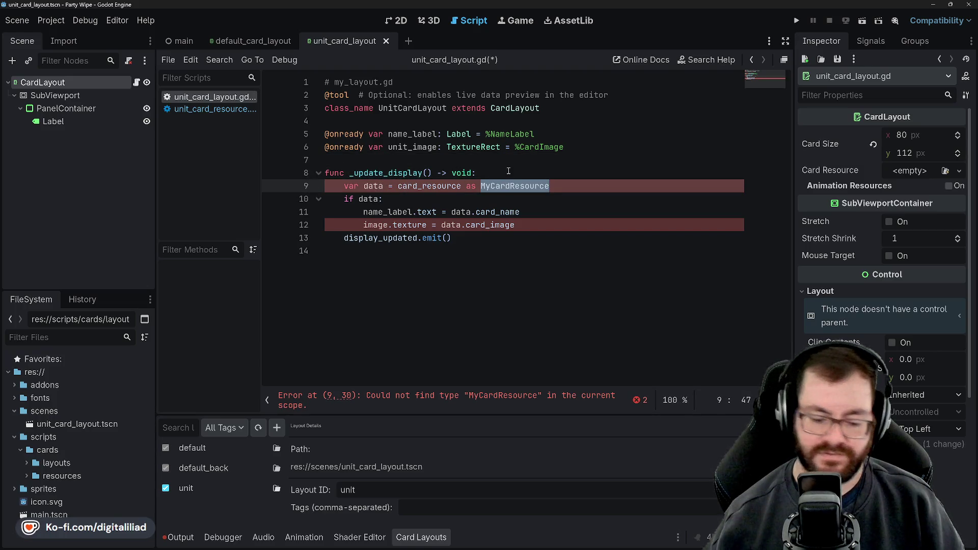
pyautogui.write('UnitCardR')
pyautogui.write('esource')
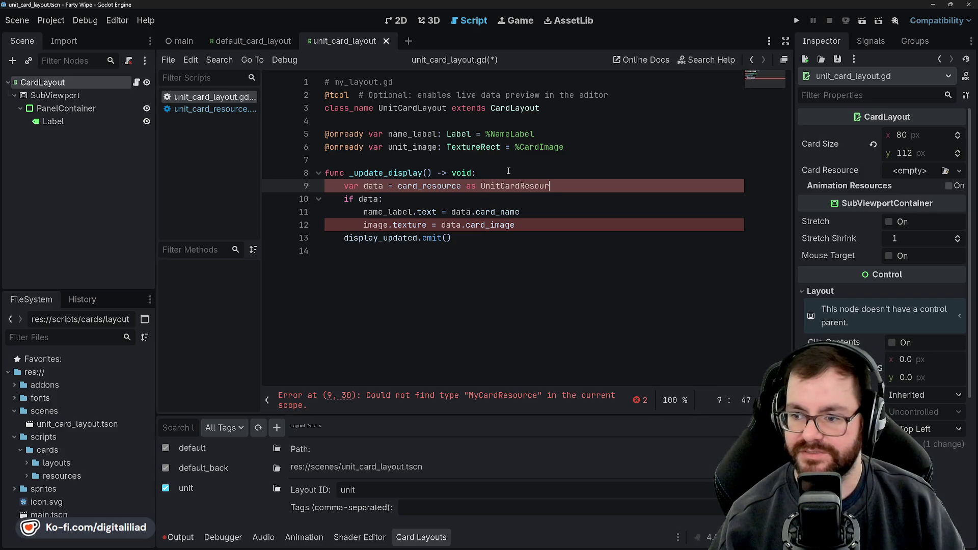
pyautogui.click(508, 171)
pyautogui.hotkey('ctrl', 's')
pyautogui.click(390, 200)
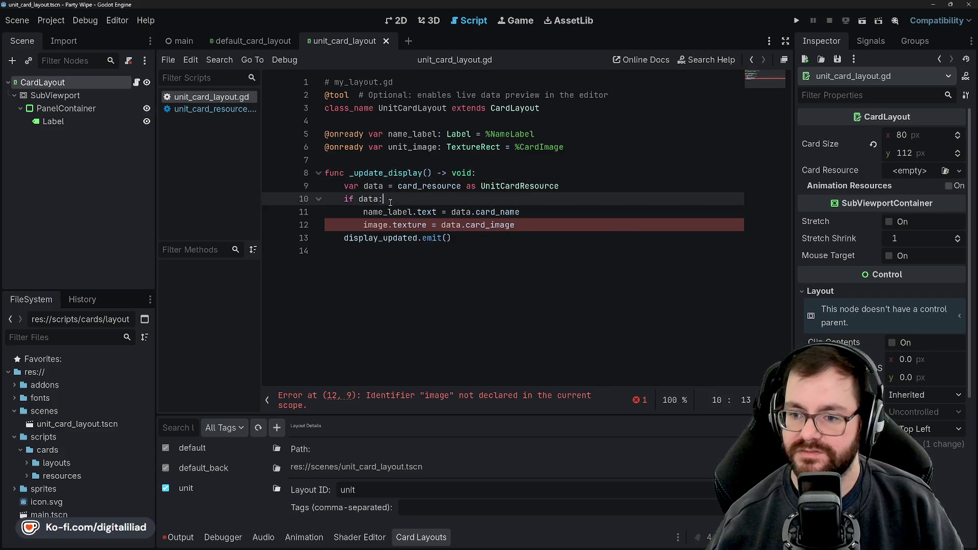
pyautogui.doubleClick(381, 225)
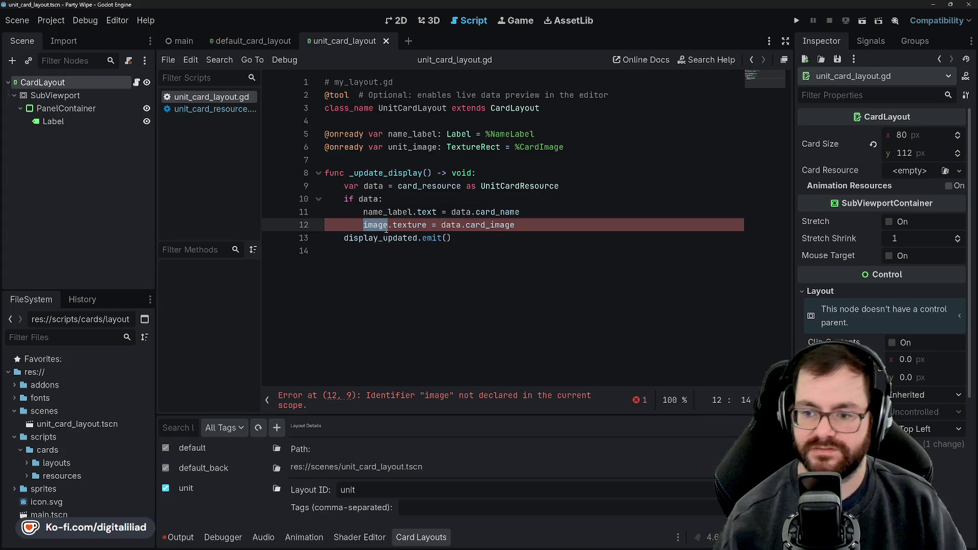
pyautogui.write('unit_image')
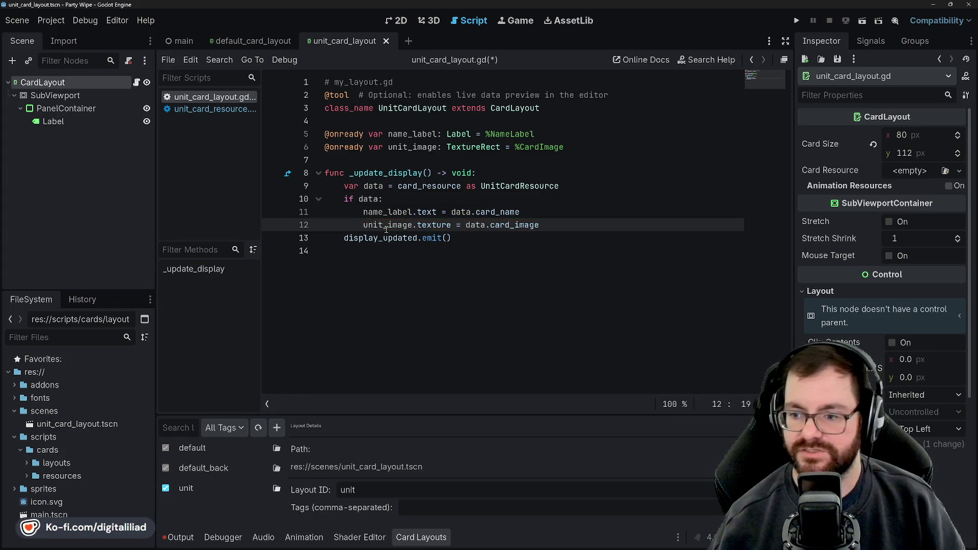
pyautogui.click(413, 186)
pyautogui.click(425, 146)
pyautogui.hotkey('ctrl', 's')
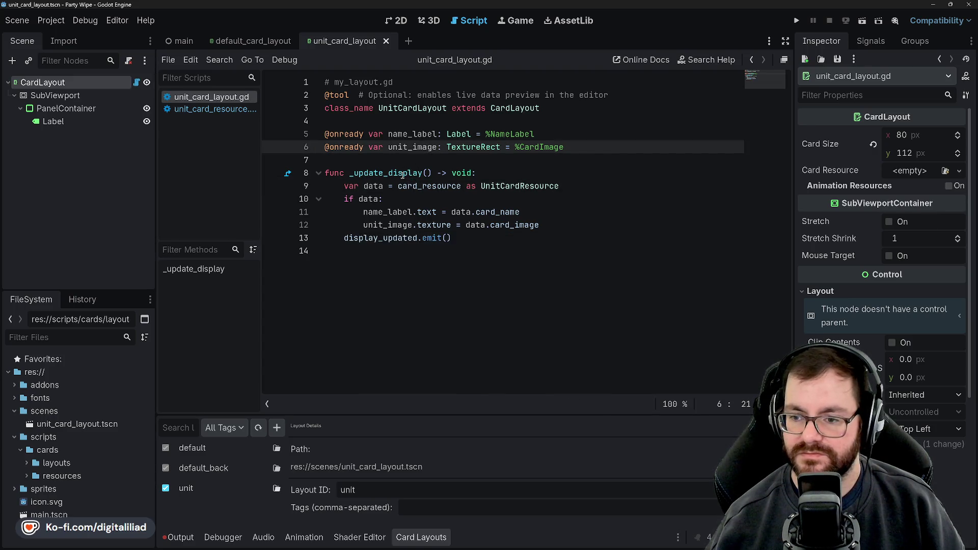
pyautogui.click(394, 198)
pyautogui.click(424, 160)
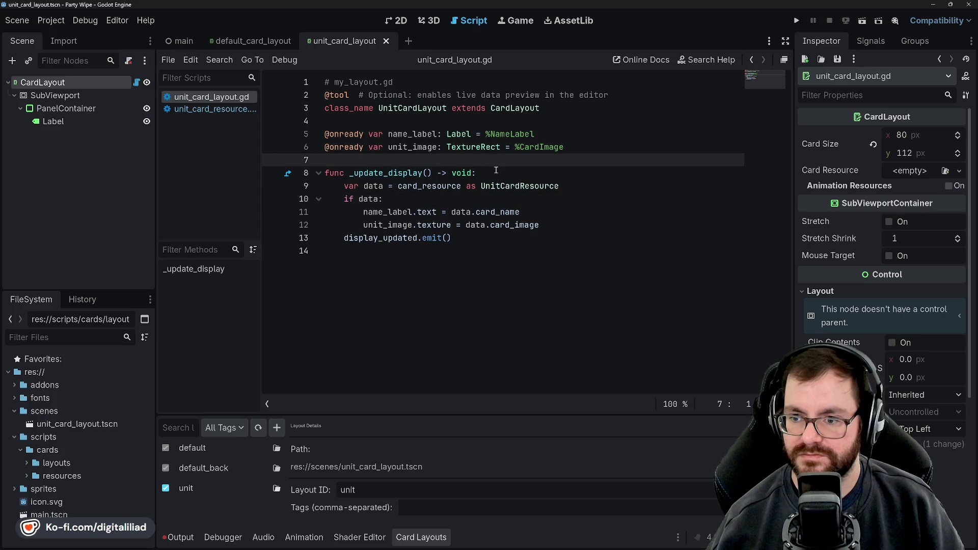
pyautogui.doubleClick(398, 133)
pyautogui.click(444, 158)
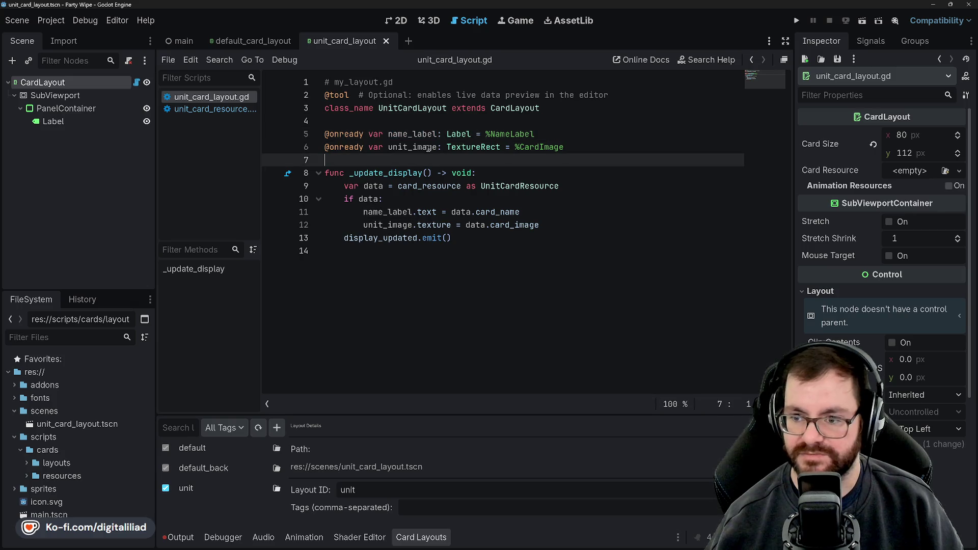
pyautogui.doubleClick(411, 134)
pyautogui.click(403, 159)
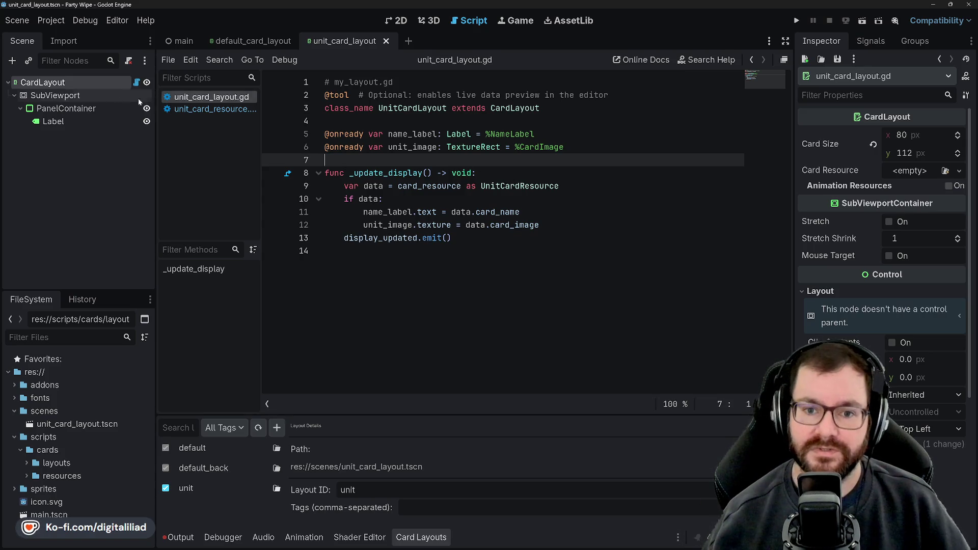
pyautogui.doubleClick(499, 136)
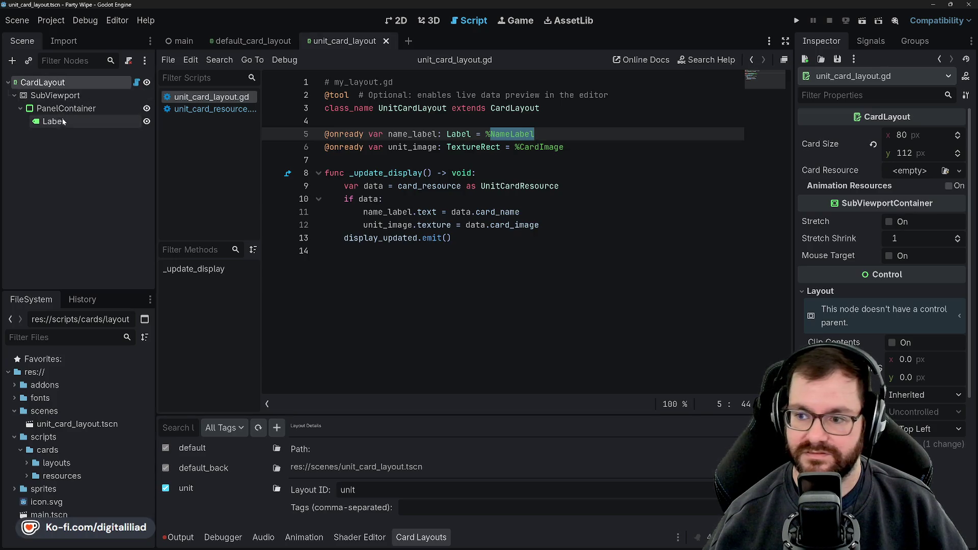
pyautogui.click(514, 161)
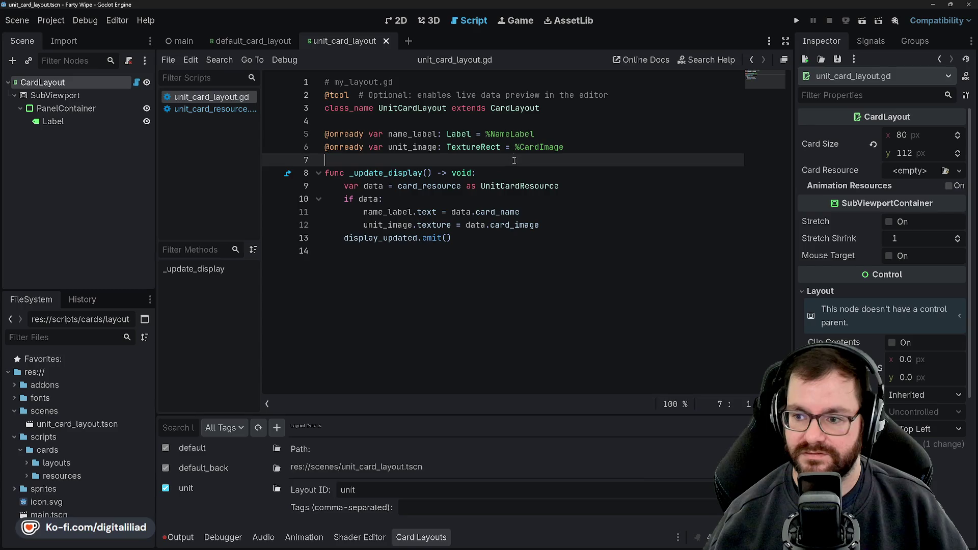
pyautogui.click(479, 123)
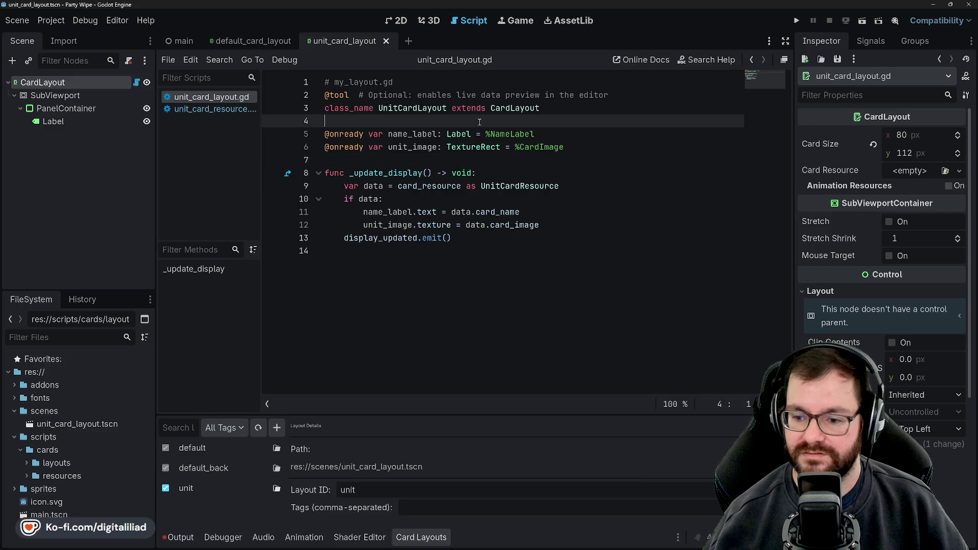
pyautogui.click(508, 134)
pyautogui.doubleClick(511, 136)
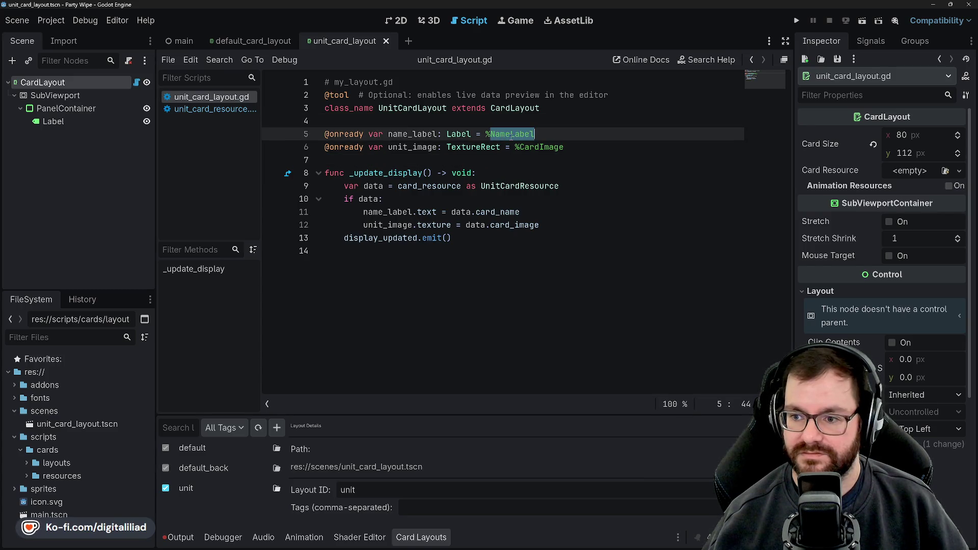
pyautogui.click(90, 121)
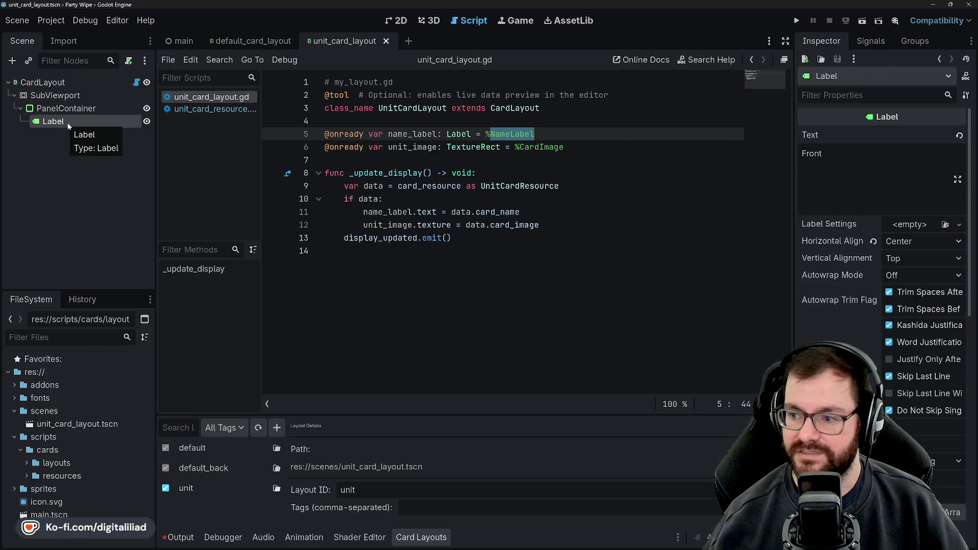
# Step: Rename the card's Label node to NameLabel
pyautogui.rightClick(68, 125)
pyautogui.click(137, 218)
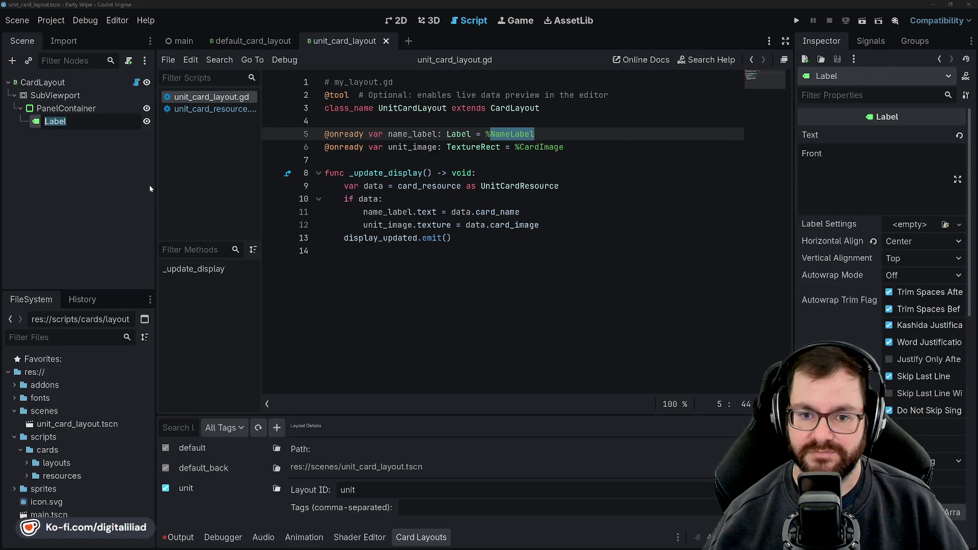
pyautogui.write('NameLabel')
pyautogui.press('Return')
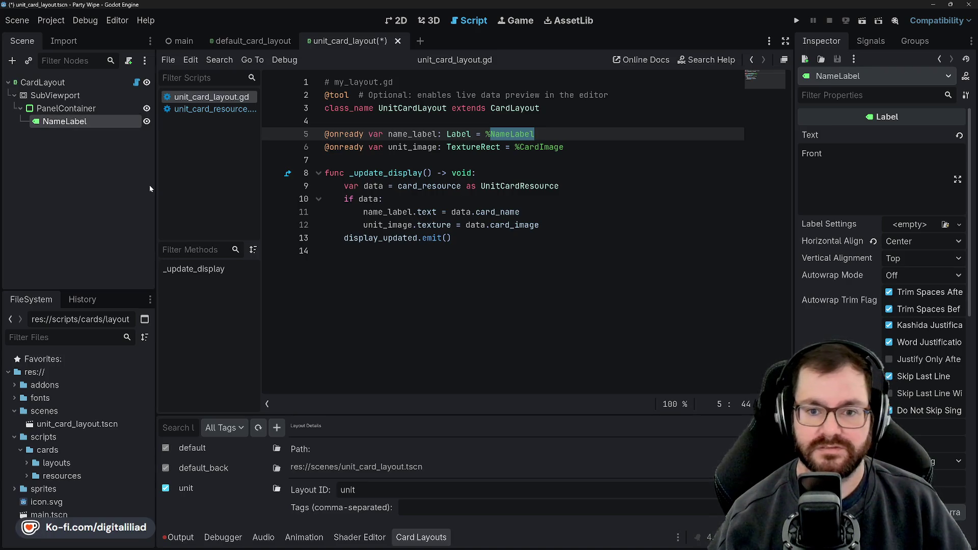
# Step: Make NameLabel accessible by unique name, save the scene, and view it in 2D
pyautogui.rightClick(82, 124)
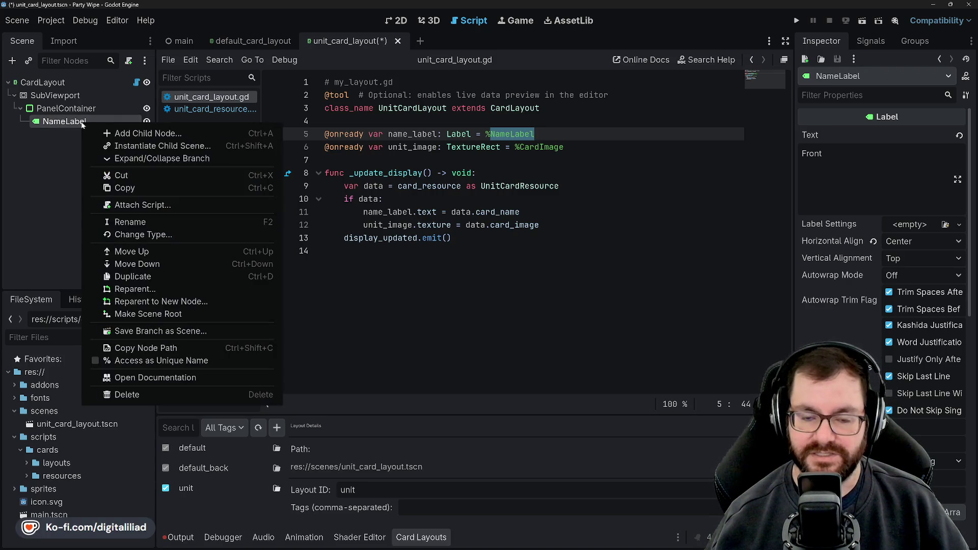
pyautogui.click(142, 360)
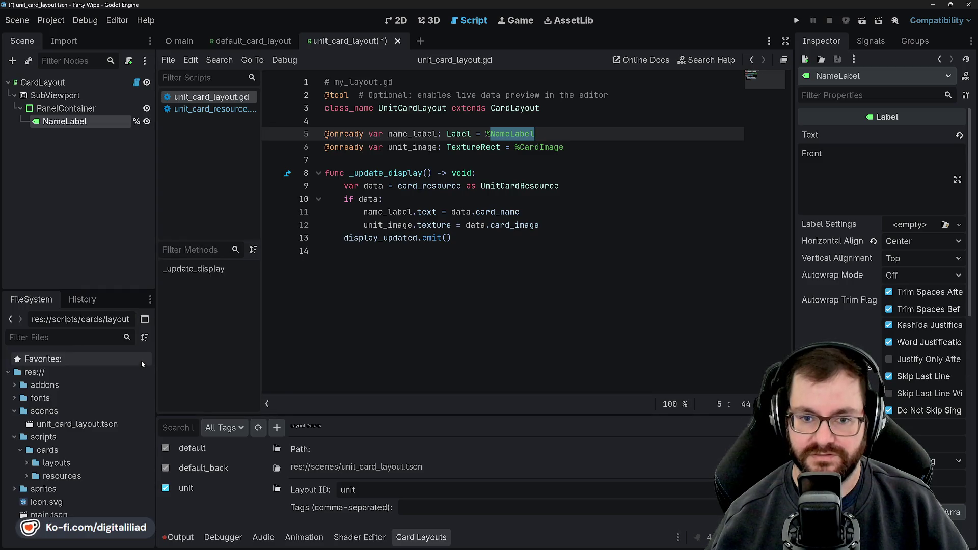
pyautogui.click(383, 199)
pyautogui.click(382, 159)
pyautogui.hotkey('ctrl', 's')
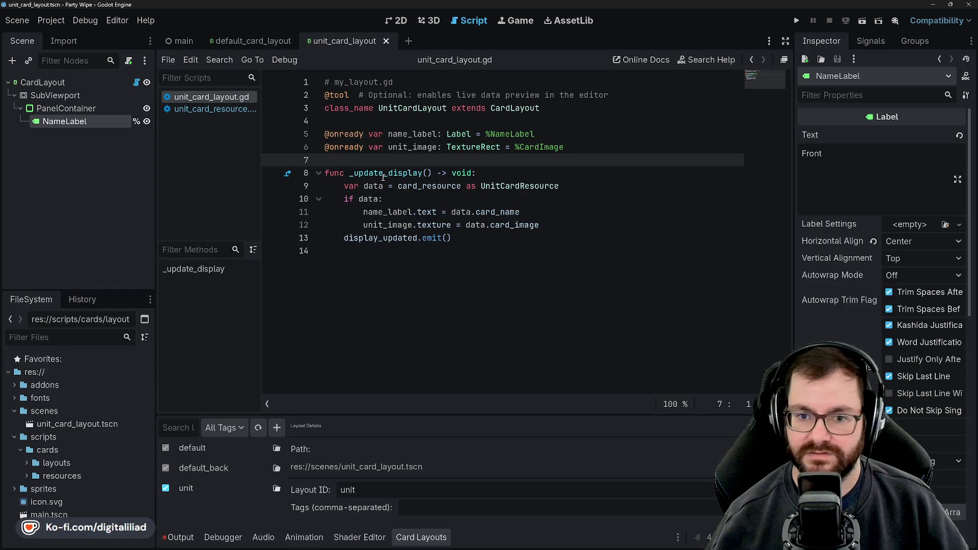
pyautogui.click(398, 20)
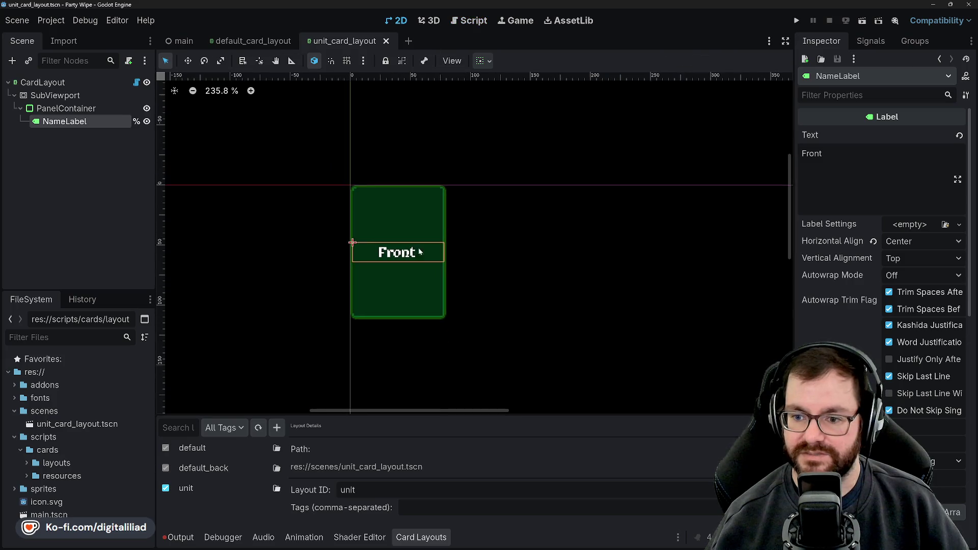
pyautogui.scroll(6, 445, 284)
pyautogui.scroll(-4, 357, 230)
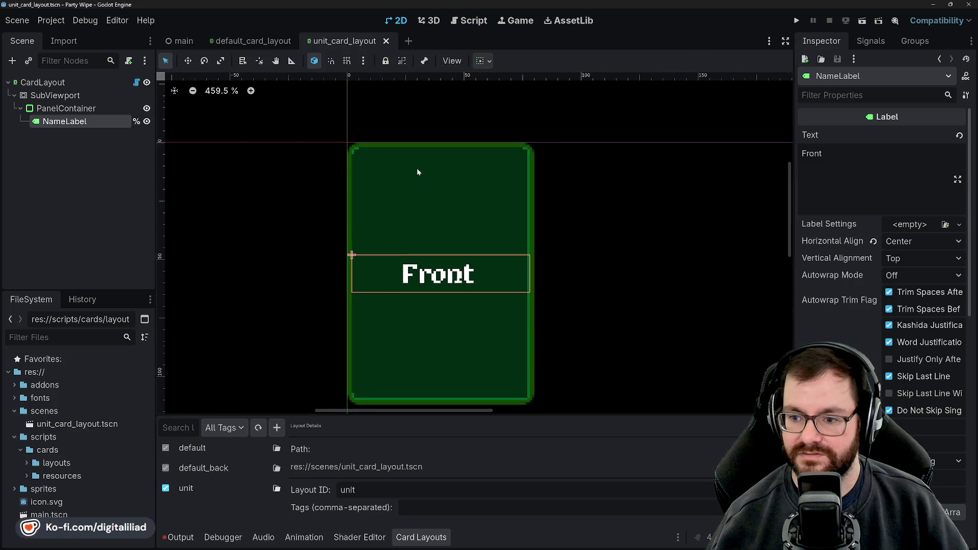
pyautogui.scroll(2, 387, 204)
pyautogui.moveTo(338, 275); pyautogui.dragTo(366, 135)
pyautogui.hotkey('ctrl', 'z')
pyautogui.click(445, 237)
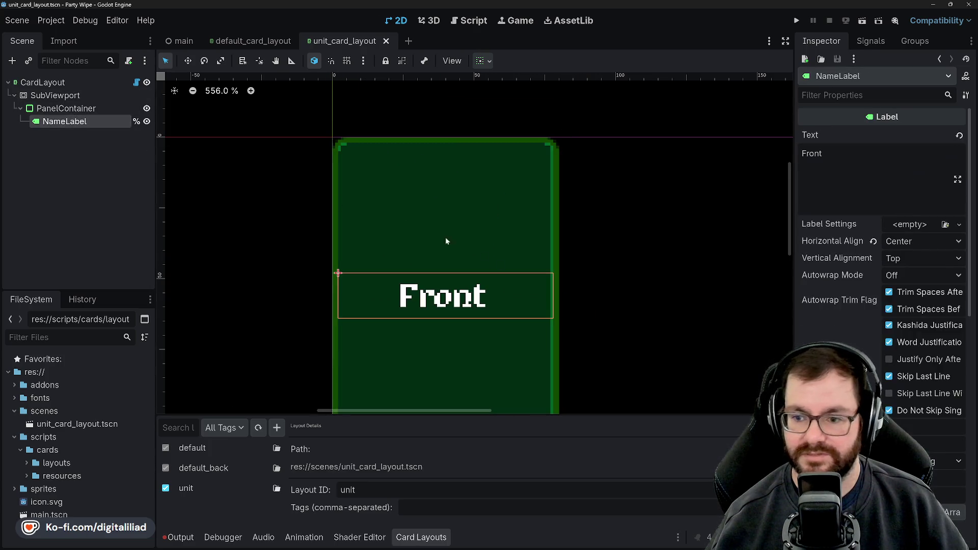
pyautogui.moveTo(458, 285); pyautogui.dragTo(458, 263)
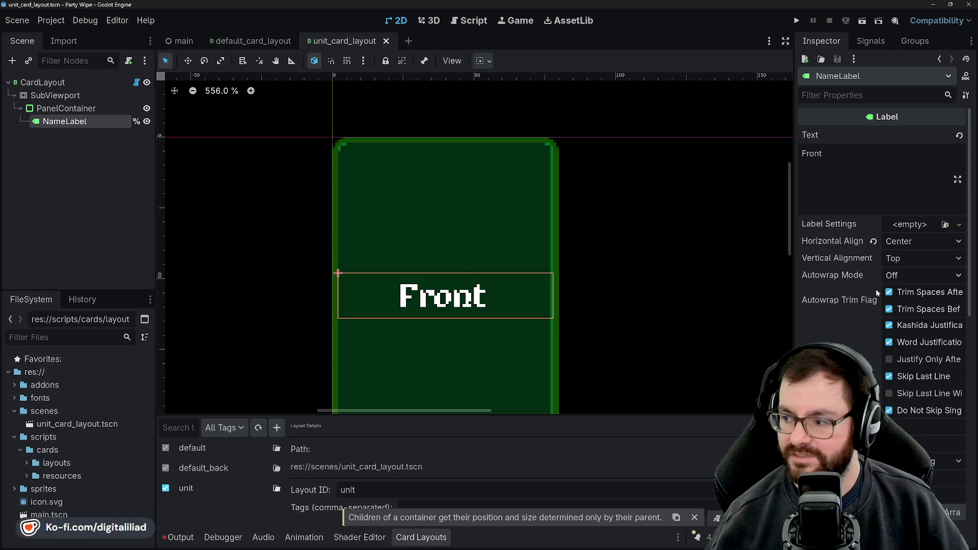
pyautogui.scroll(-2, 832, 300)
pyautogui.scroll(2, 819, 343)
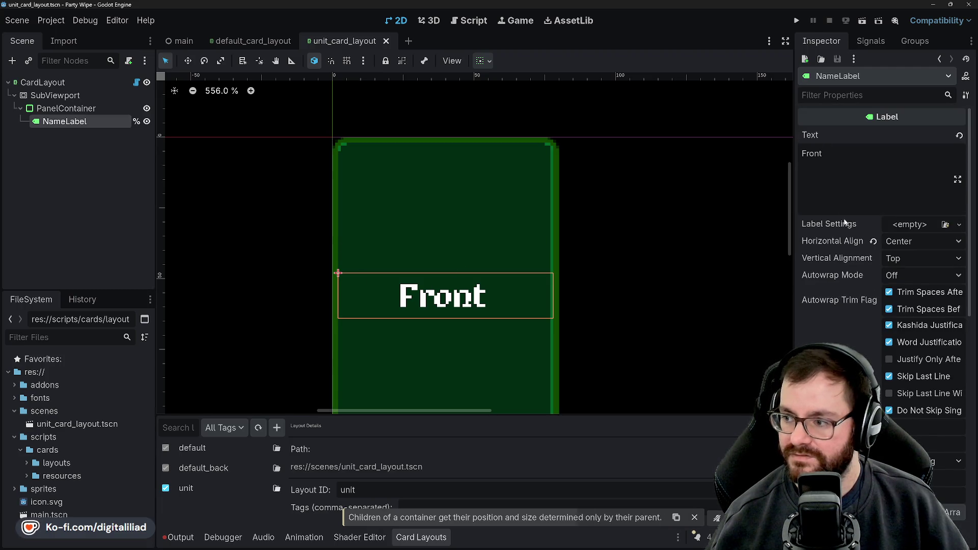
pyautogui.click(897, 242)
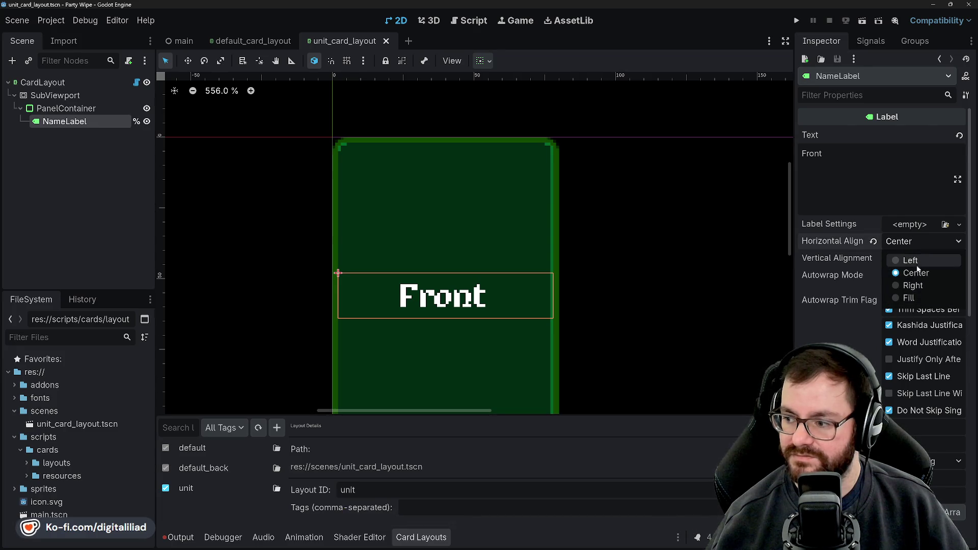
pyautogui.click(913, 240)
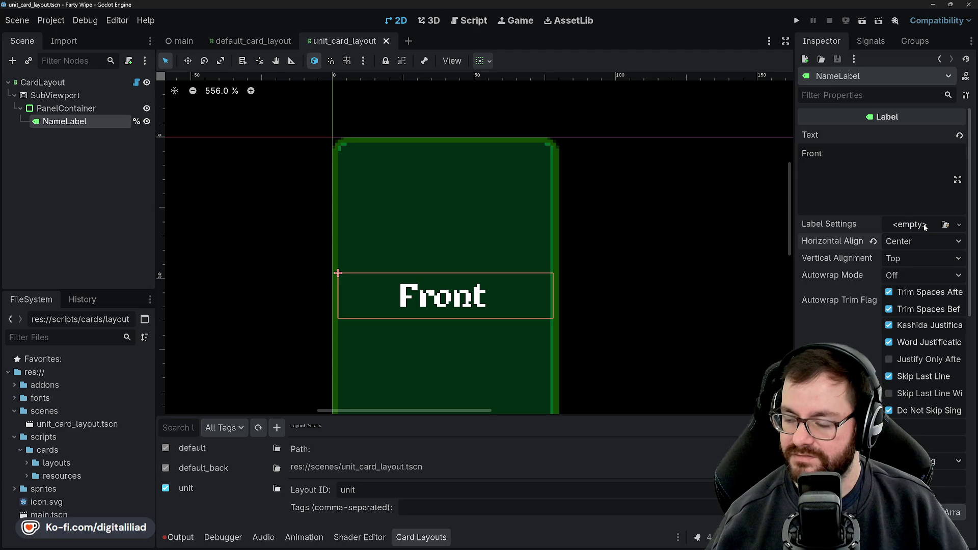
pyautogui.click(924, 227)
pyautogui.click(905, 228)
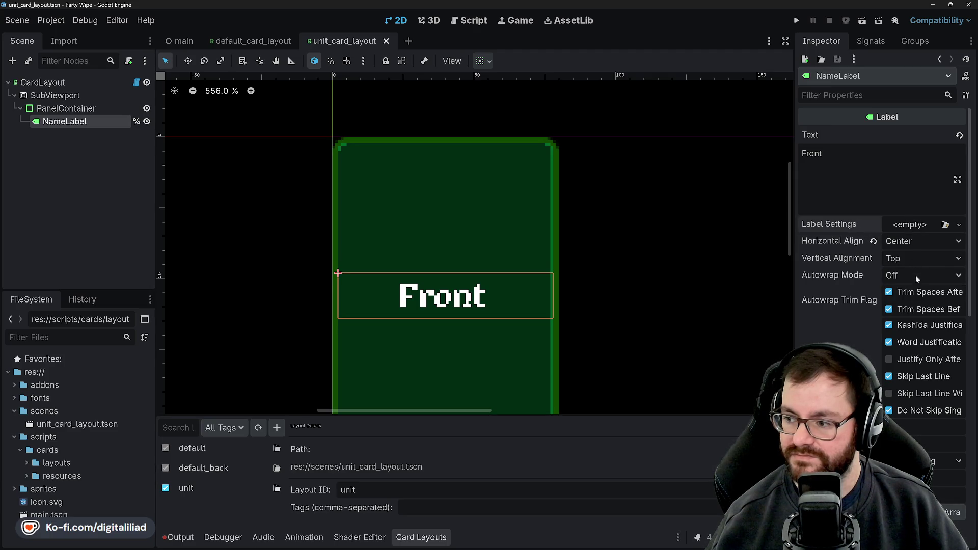
pyautogui.scroll(-2, 915, 275)
pyautogui.scroll(-4, 856, 270)
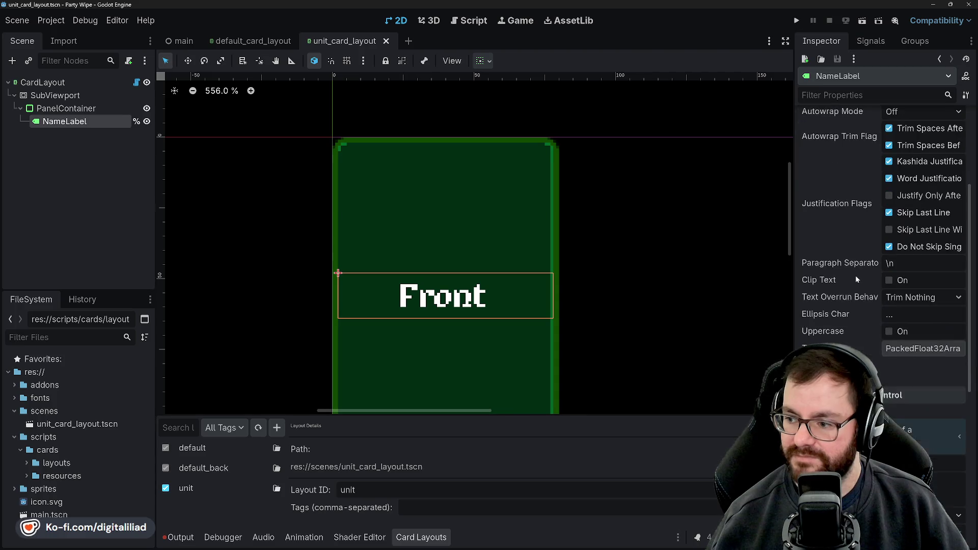
pyautogui.scroll(-2, 842, 279)
pyautogui.scroll(-2, 843, 286)
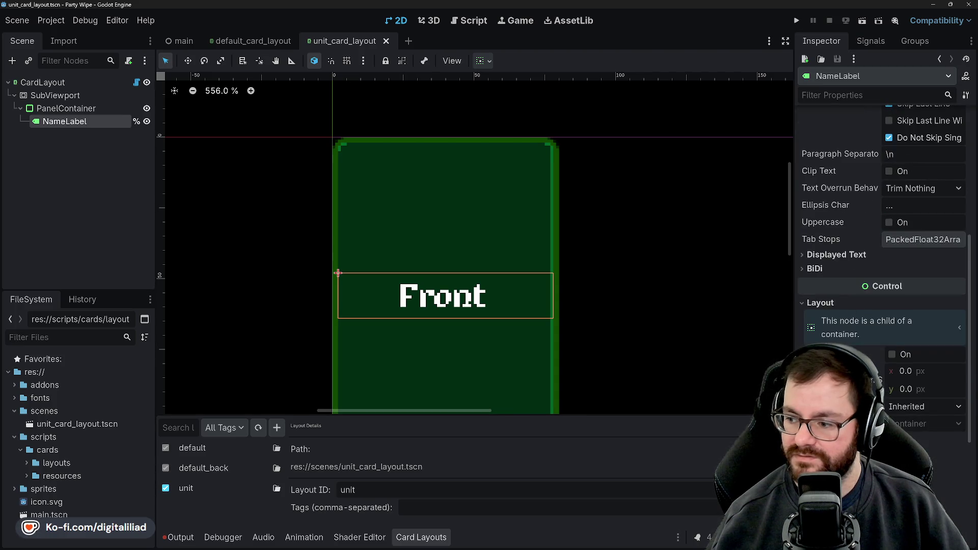
pyautogui.scroll(-2, 843, 286)
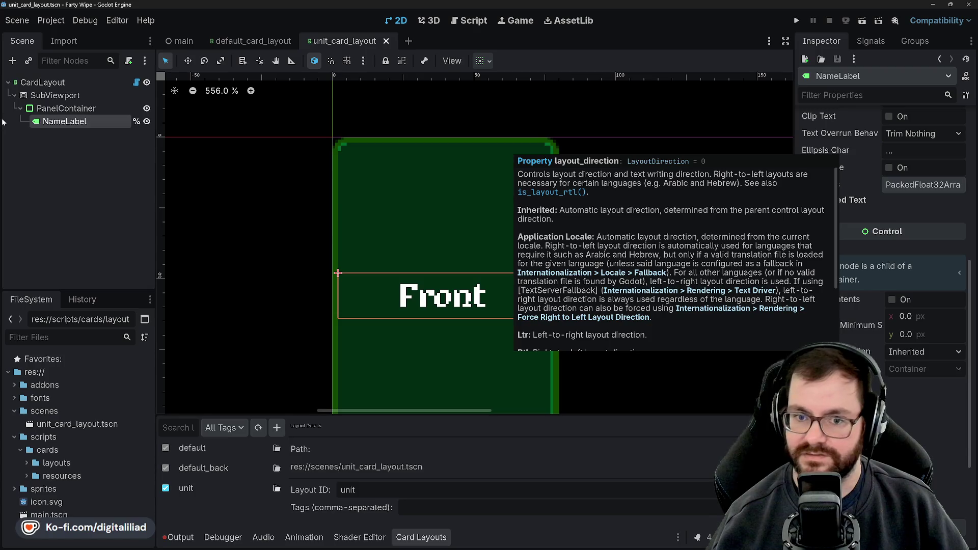
pyautogui.click(95, 110)
pyautogui.click(84, 123)
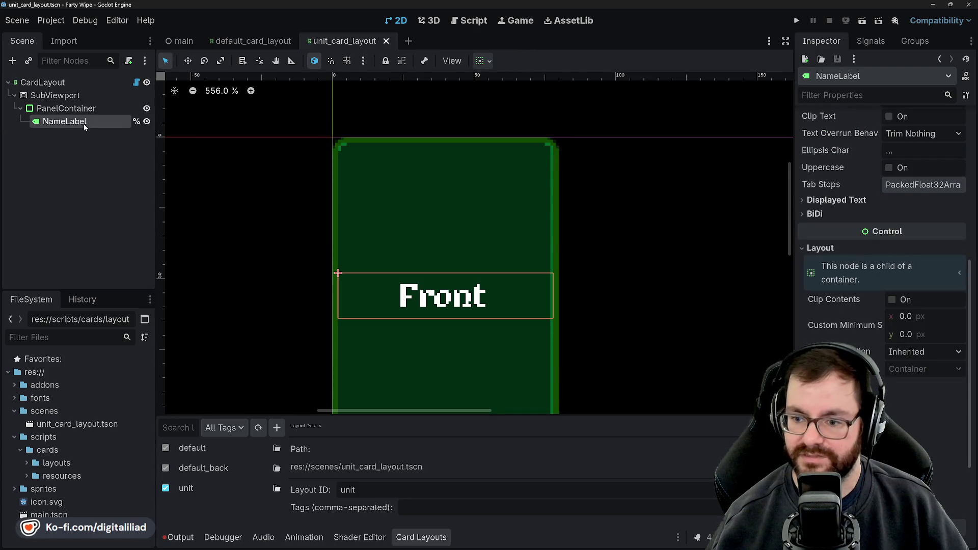
pyautogui.scroll(-2, 869, 289)
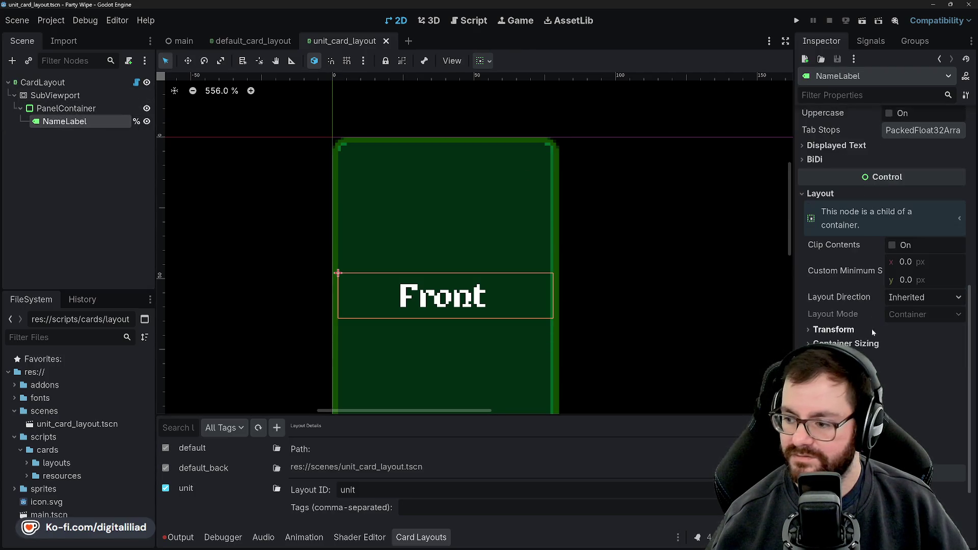
pyautogui.click(813, 328)
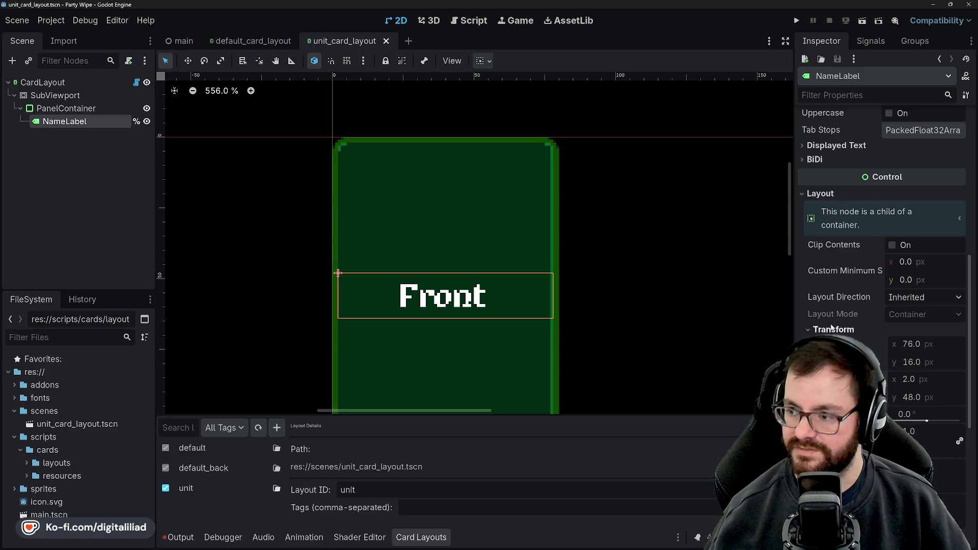
# Step: Inspect the PanelContainer, NameLabel and SubViewport nodes, ending on CardLayout (Card Size 80 × 112)
pyautogui.click(81, 108)
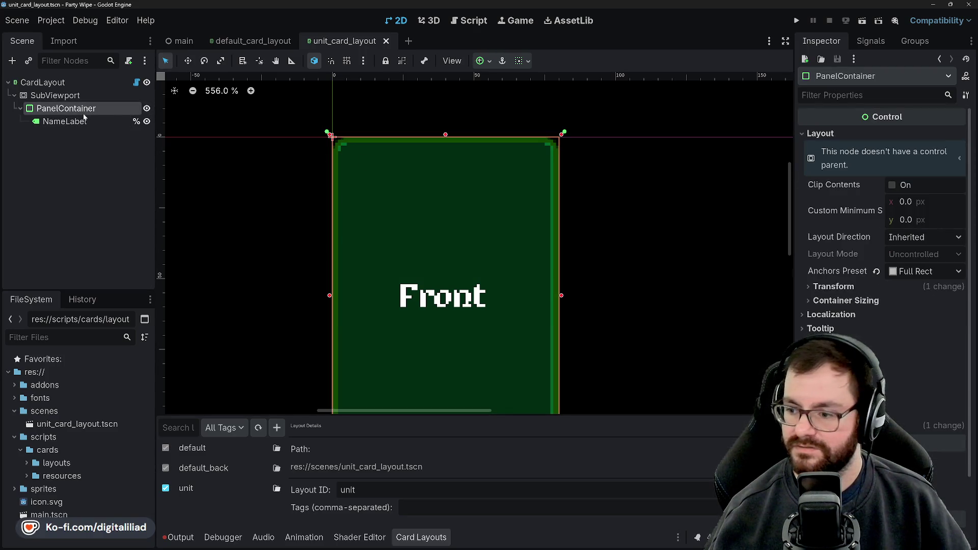
pyautogui.click(85, 124)
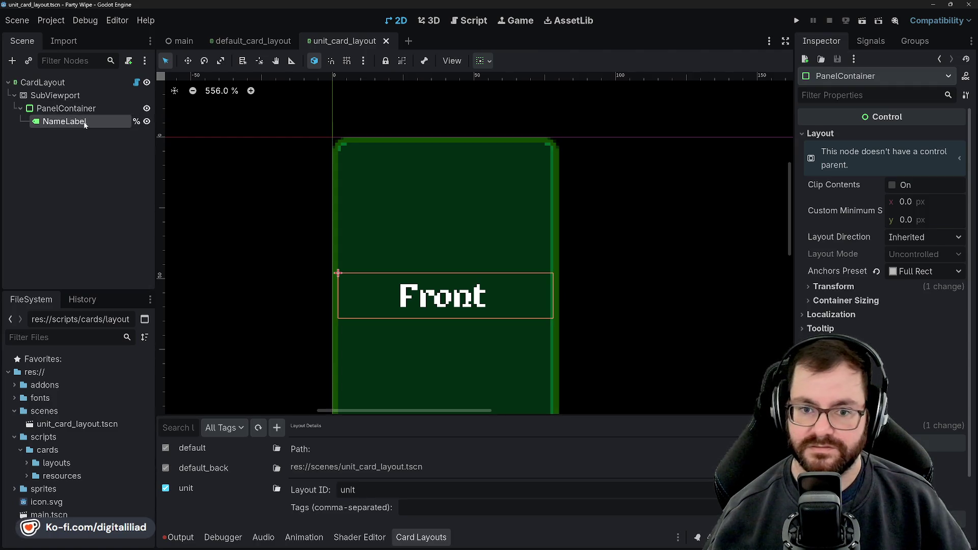
pyautogui.click(77, 109)
pyautogui.click(76, 122)
pyautogui.click(75, 96)
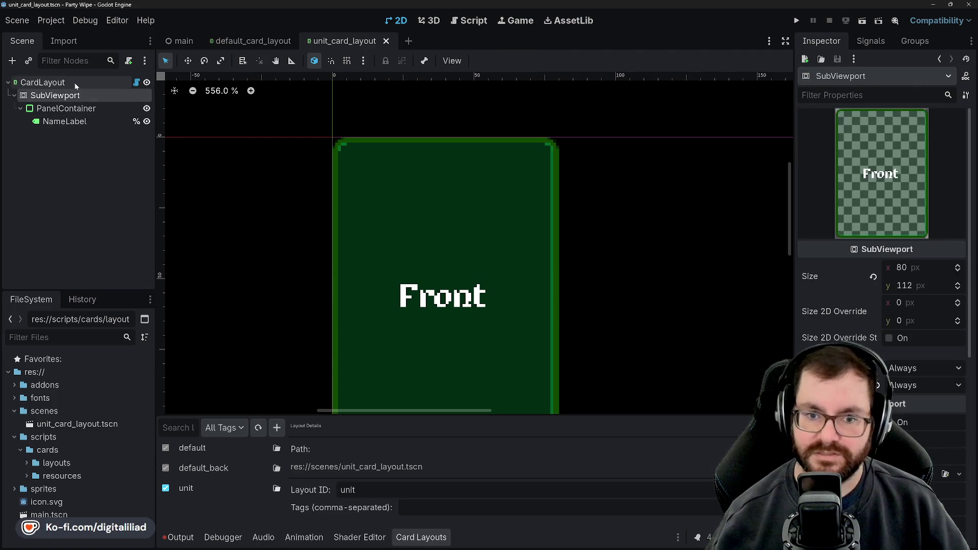
pyautogui.click(75, 82)
pyautogui.click(86, 160)
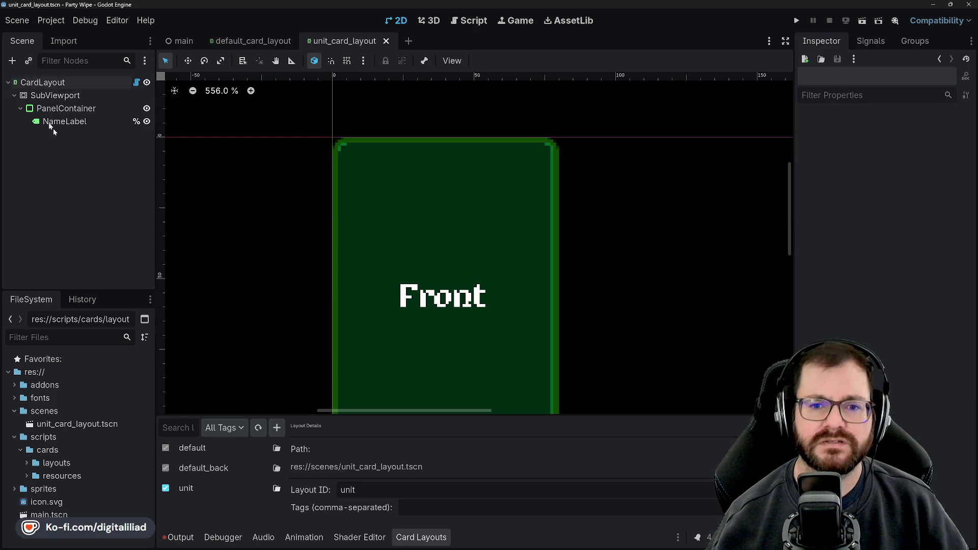
pyautogui.click(16, 85)
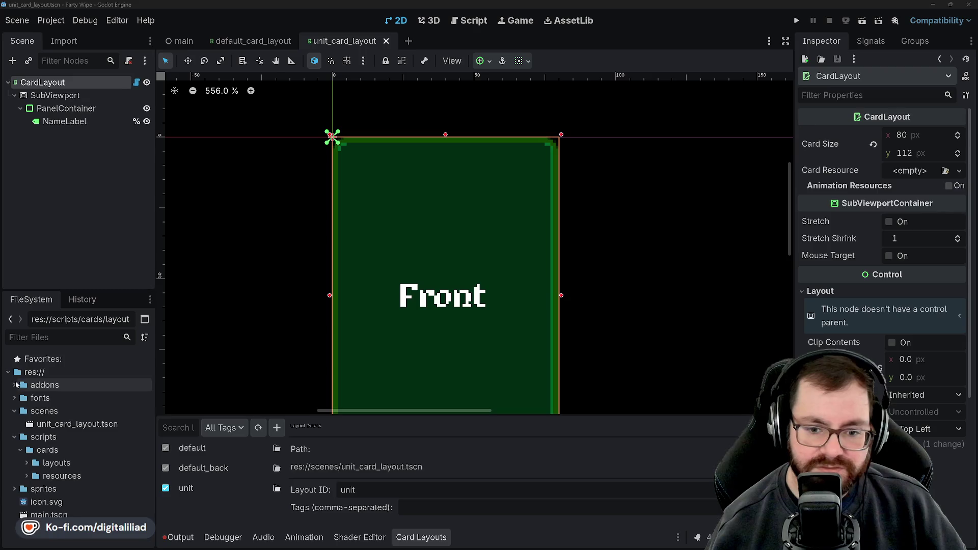
# Step: Browse addons > simple_cards > card > card_layout and select icon_card.png
pyautogui.click(15, 385)
pyautogui.scroll(-1, 47, 385)
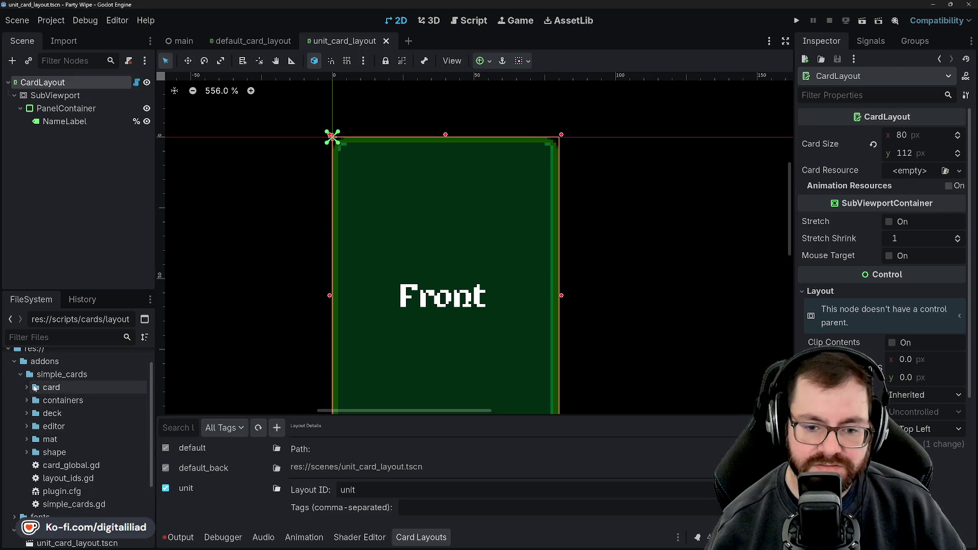
pyautogui.click(26, 387)
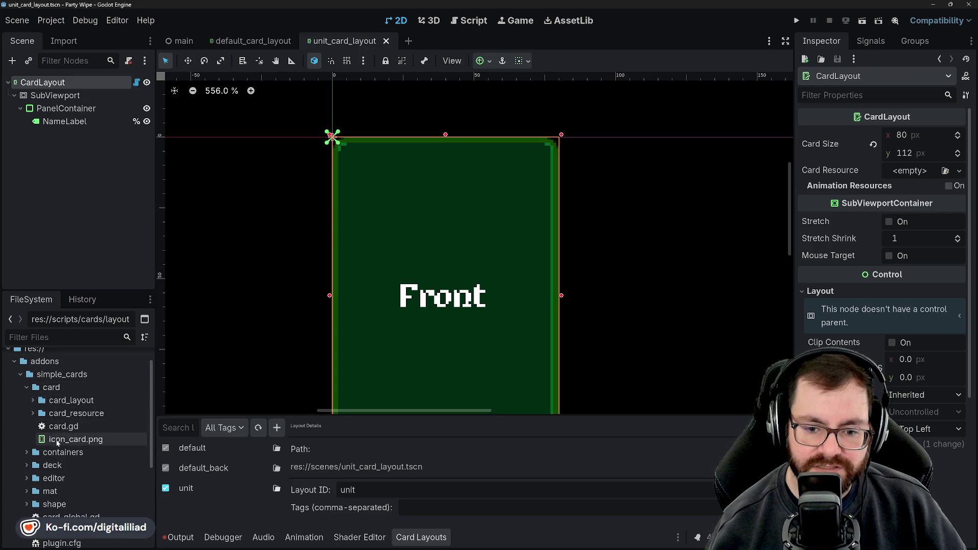
pyautogui.click(32, 400)
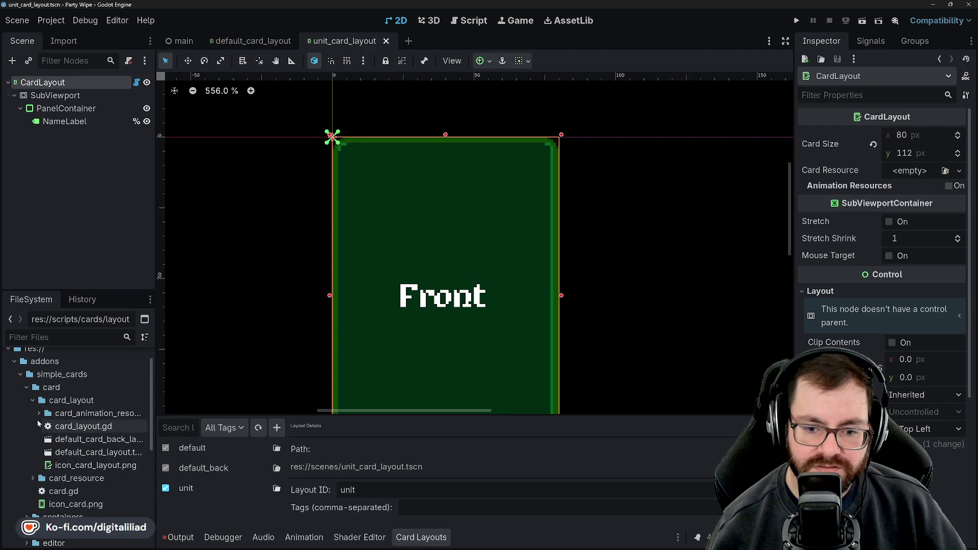
pyautogui.click(38, 413)
pyautogui.click(39, 413)
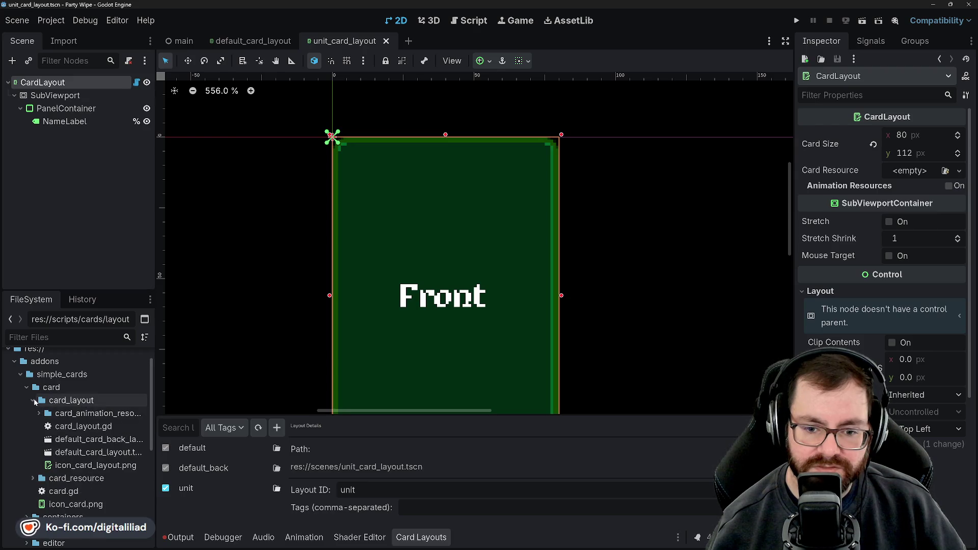
pyautogui.click(33, 400)
pyautogui.click(55, 441)
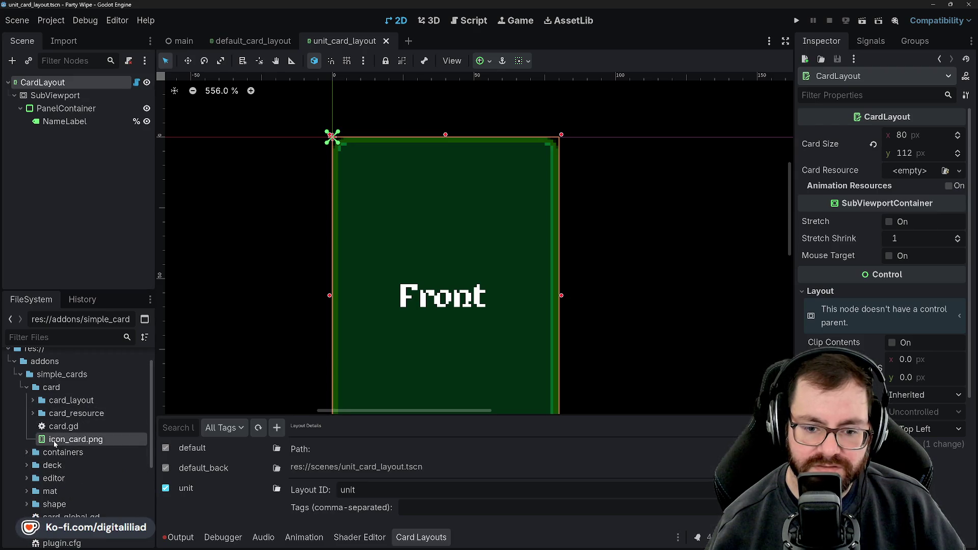
# Step: Reopen the card_layout folder and select icon_card_layout.png to show it in the Inspector
pyautogui.scroll(-2, 28, 431)
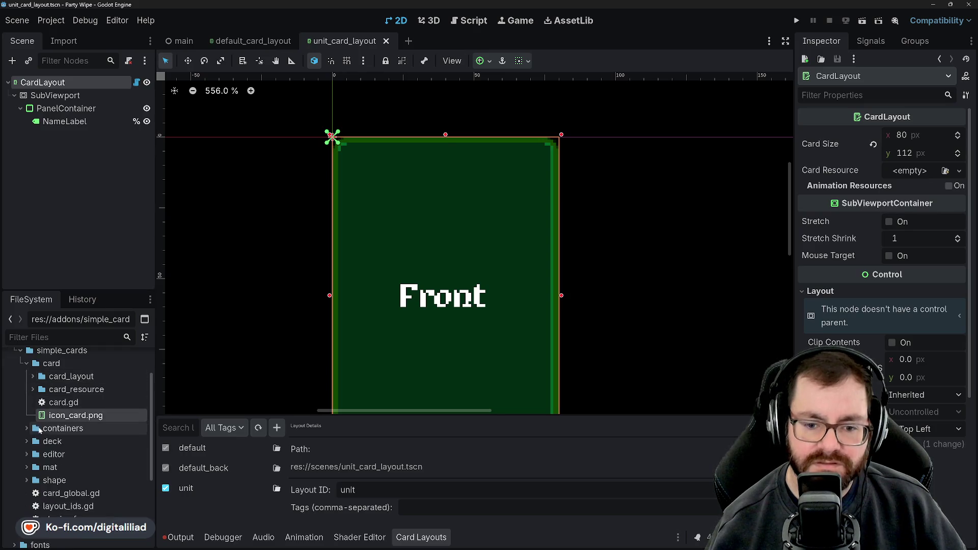
pyautogui.click(26, 363)
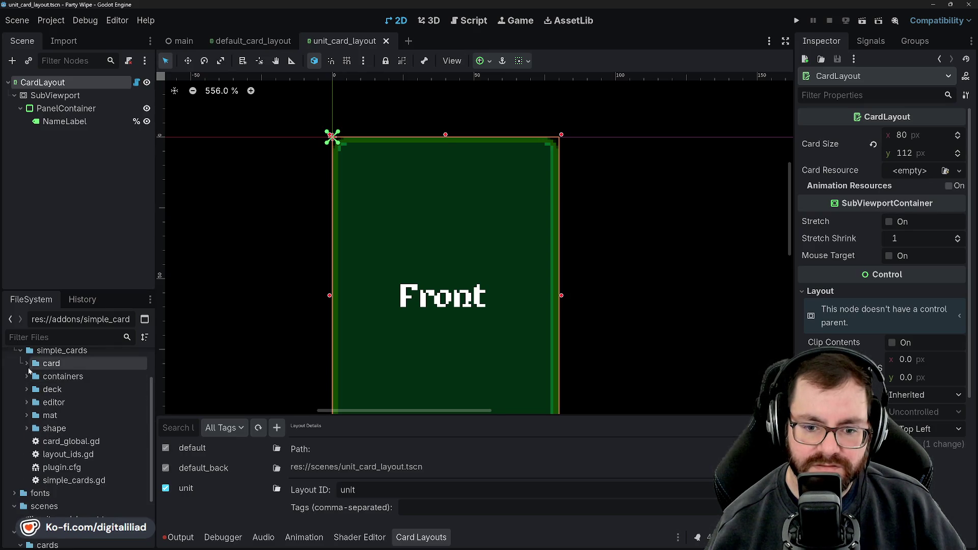
pyautogui.click(27, 363)
pyautogui.doubleClick(61, 375)
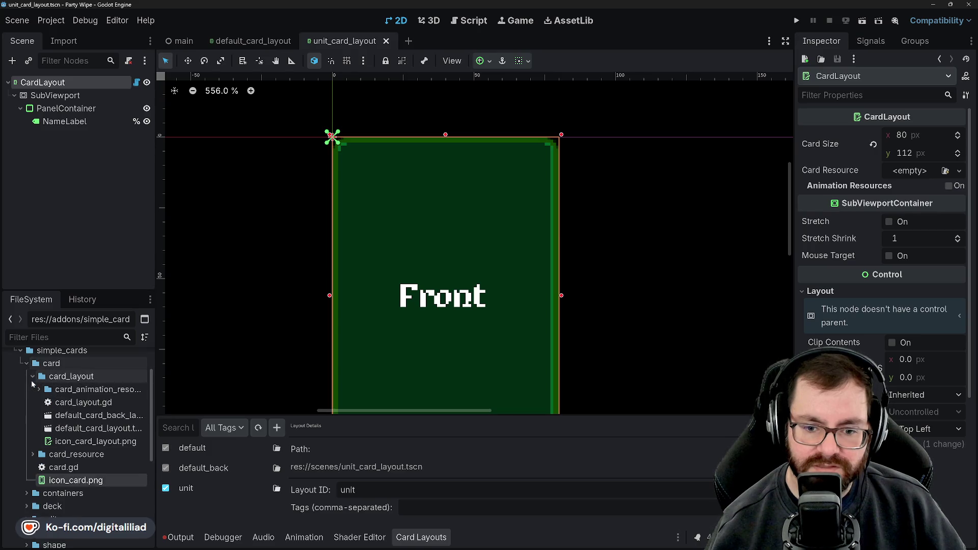
pyautogui.click(64, 442)
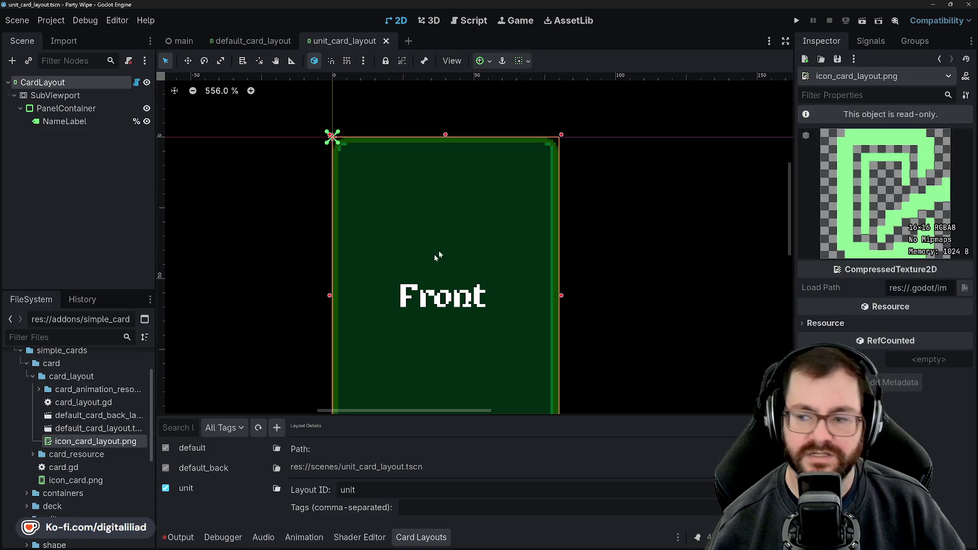
# Step: Review icon_card_layout.png's import settings: Texture2D, Lossless compression, mipmaps off
pyautogui.click(63, 41)
pyautogui.scroll(-5, 34, 154)
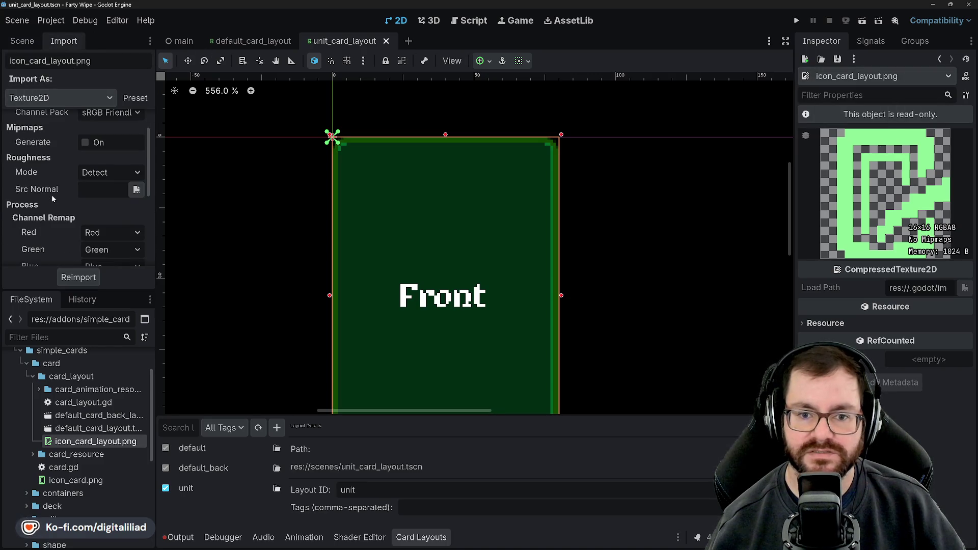
pyautogui.scroll(2, 33, 196)
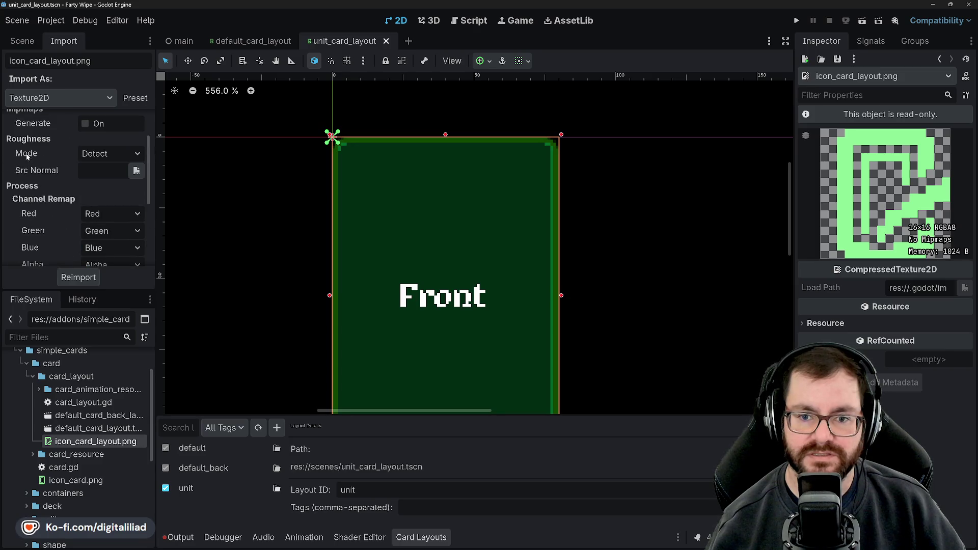
pyautogui.scroll(-5, 45, 169)
pyautogui.scroll(-1, 45, 170)
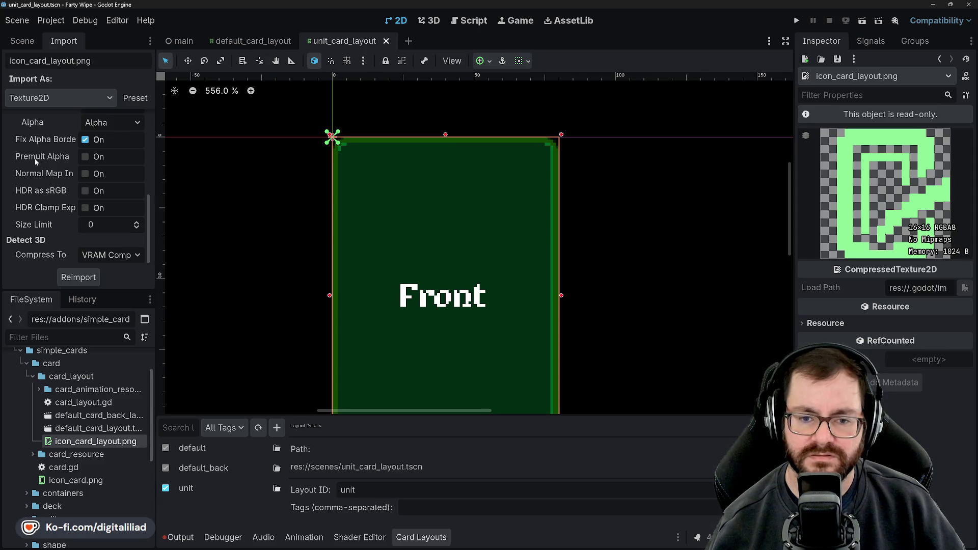
pyautogui.scroll(8, 36, 161)
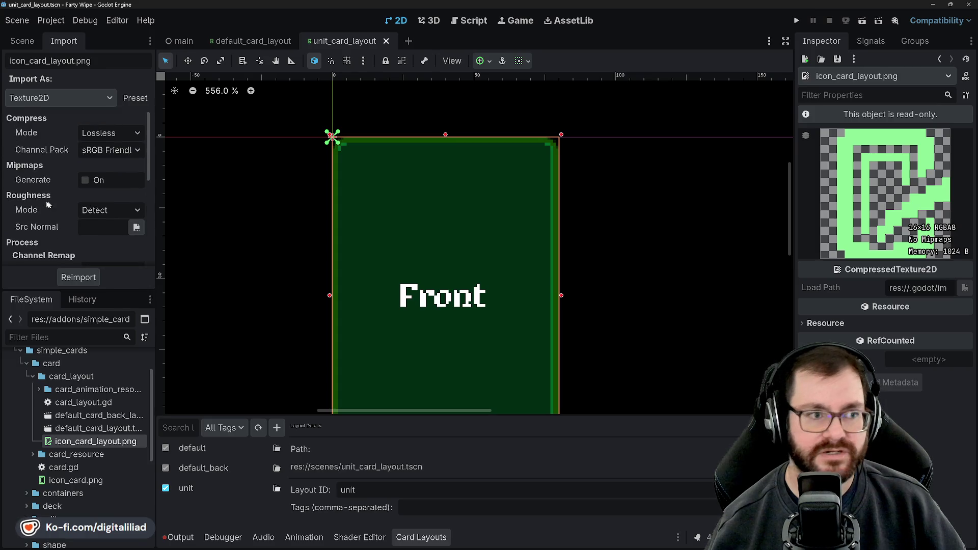
pyautogui.scroll(-1, 47, 204)
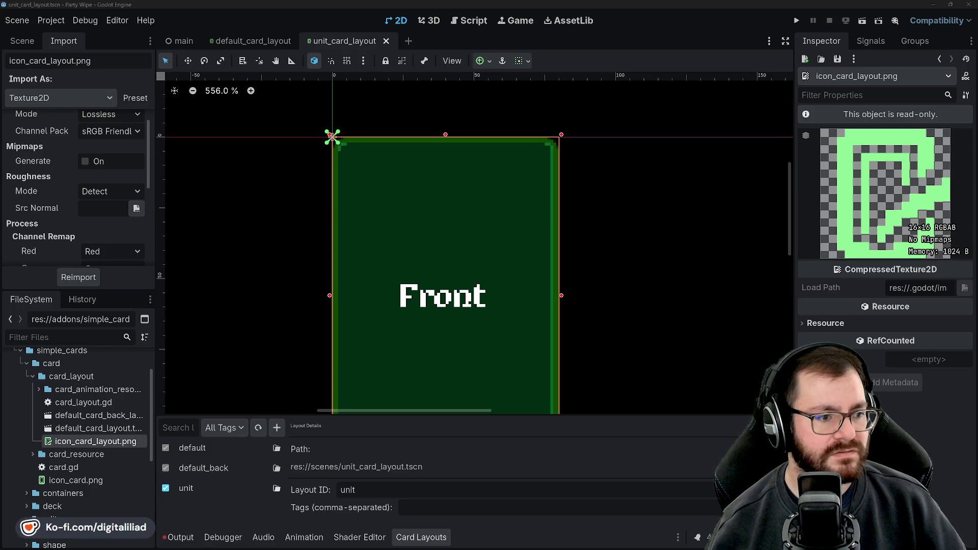
pyautogui.scroll(1, 56, 186)
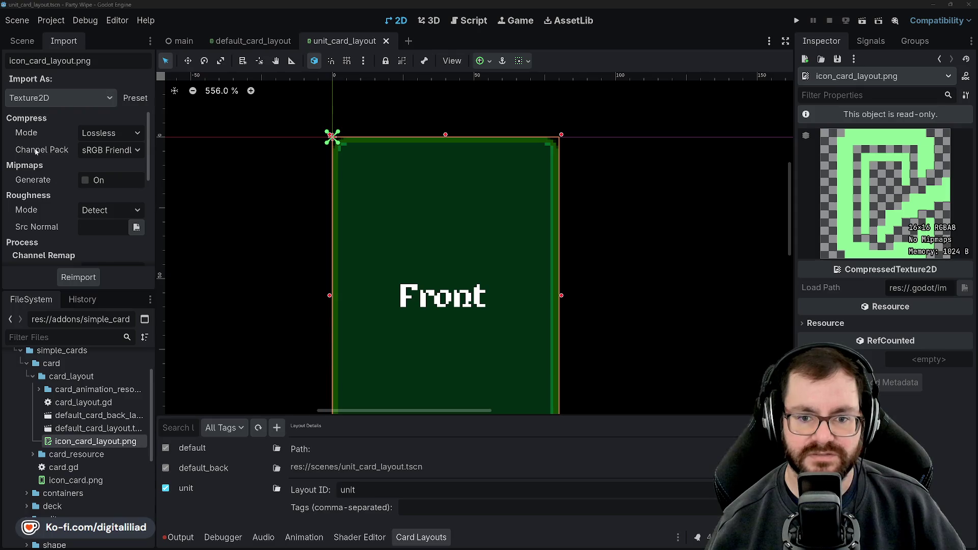
pyautogui.scroll(-3, 43, 181)
pyautogui.scroll(-7, 40, 181)
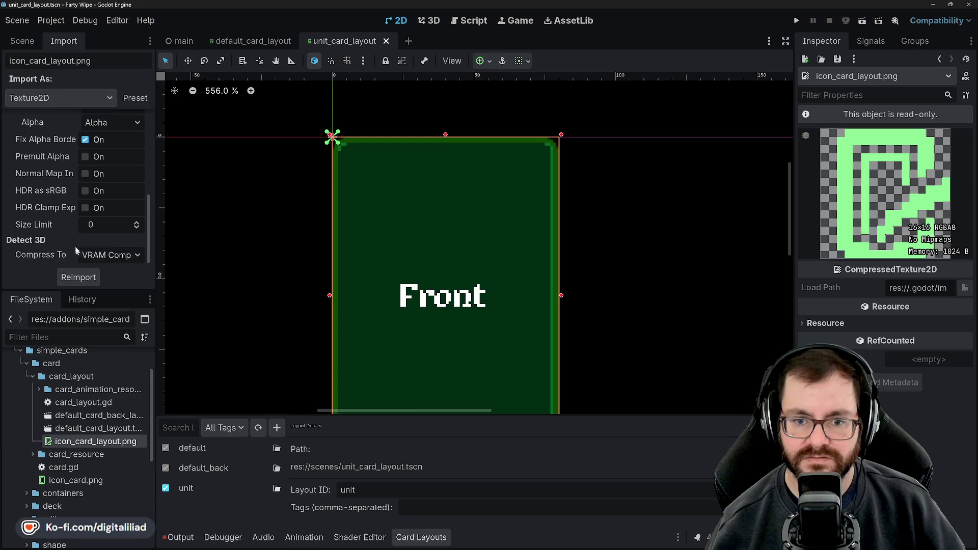
pyautogui.scroll(8, 75, 246)
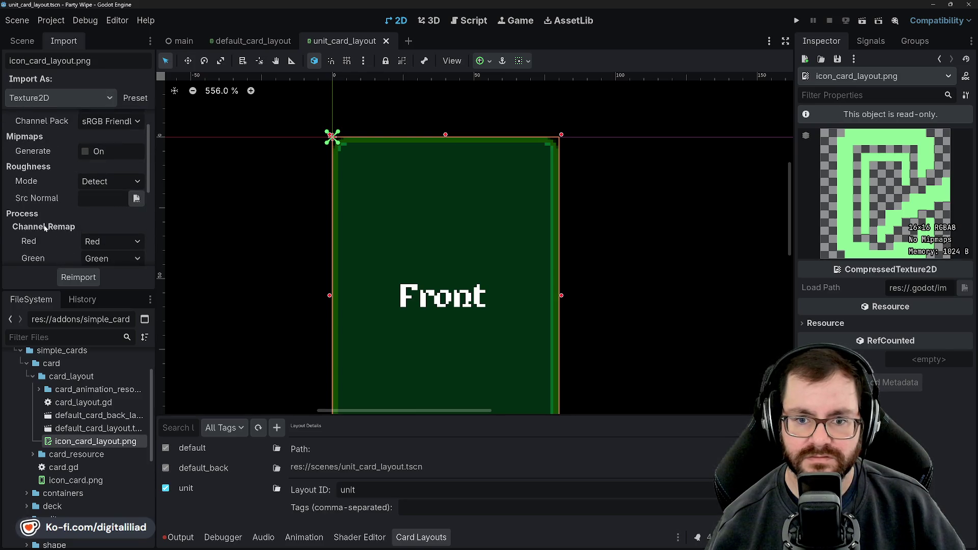
pyautogui.scroll(2, 45, 227)
pyautogui.scroll(-8, 42, 153)
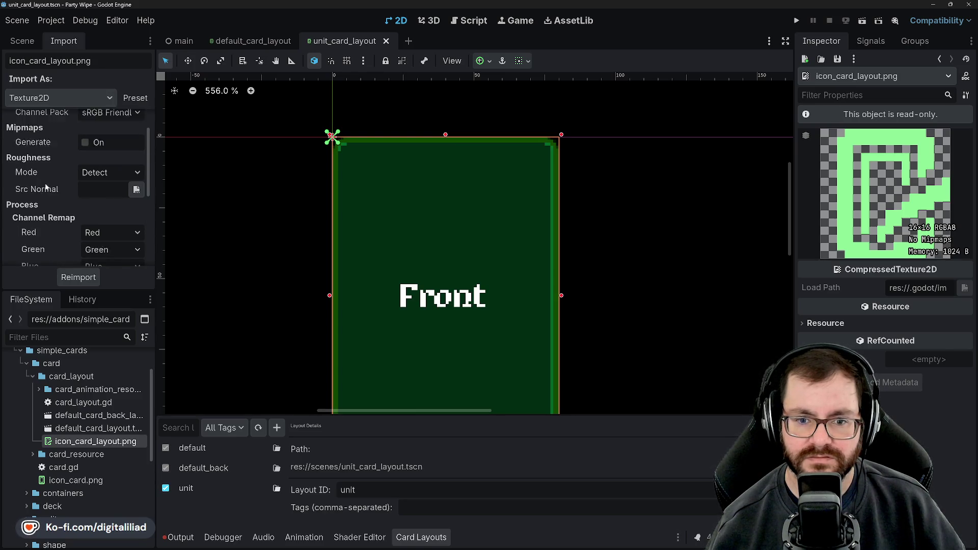
pyautogui.scroll(-1, 39, 193)
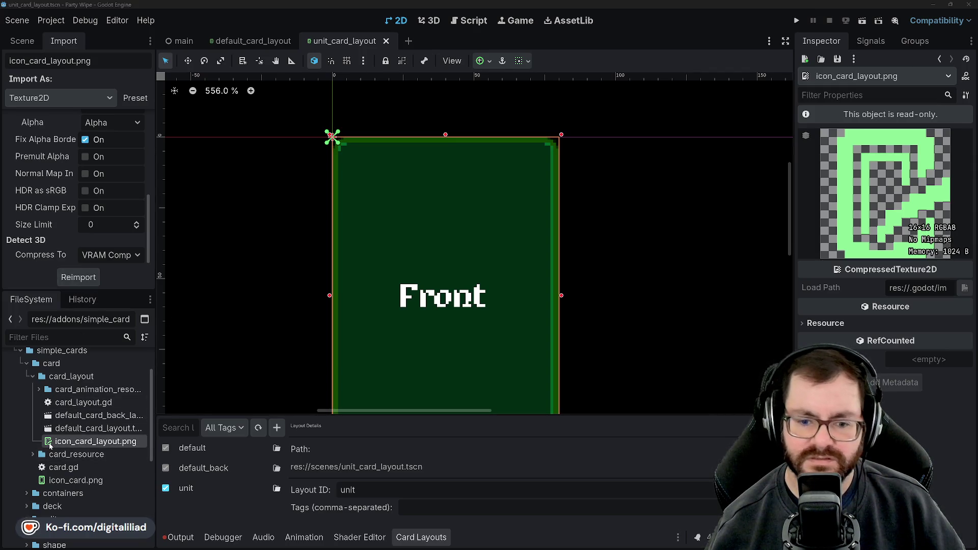
pyautogui.moveTo(50, 446)
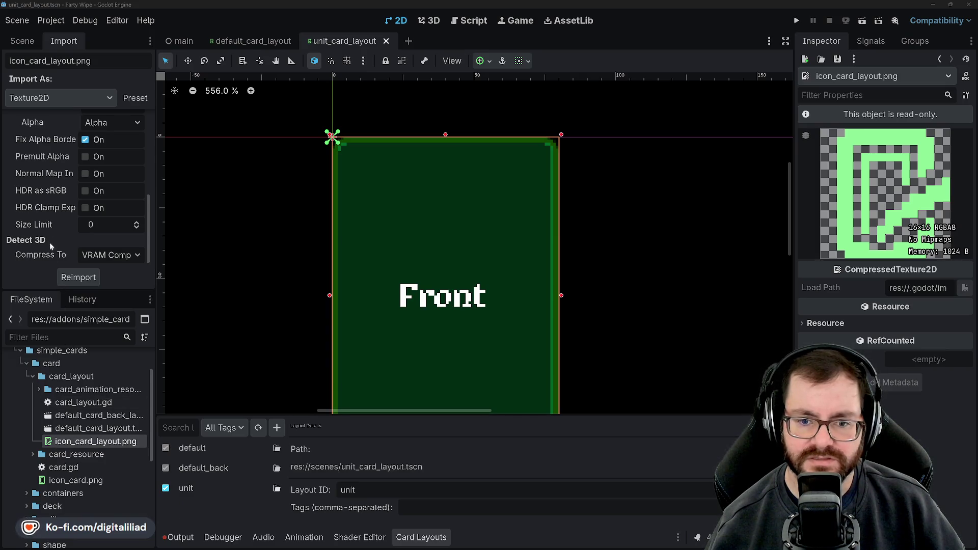
pyautogui.scroll(5, 51, 229)
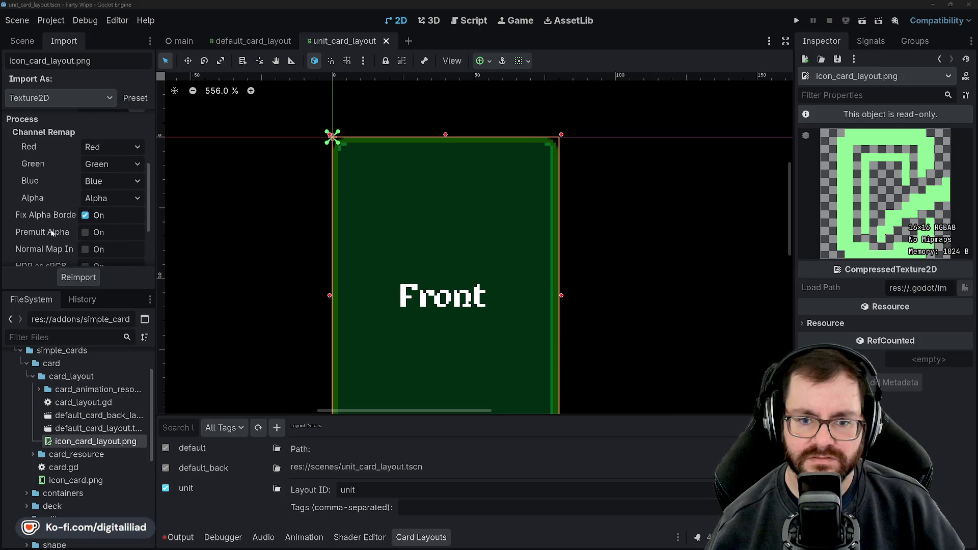
pyautogui.scroll(5, 50, 234)
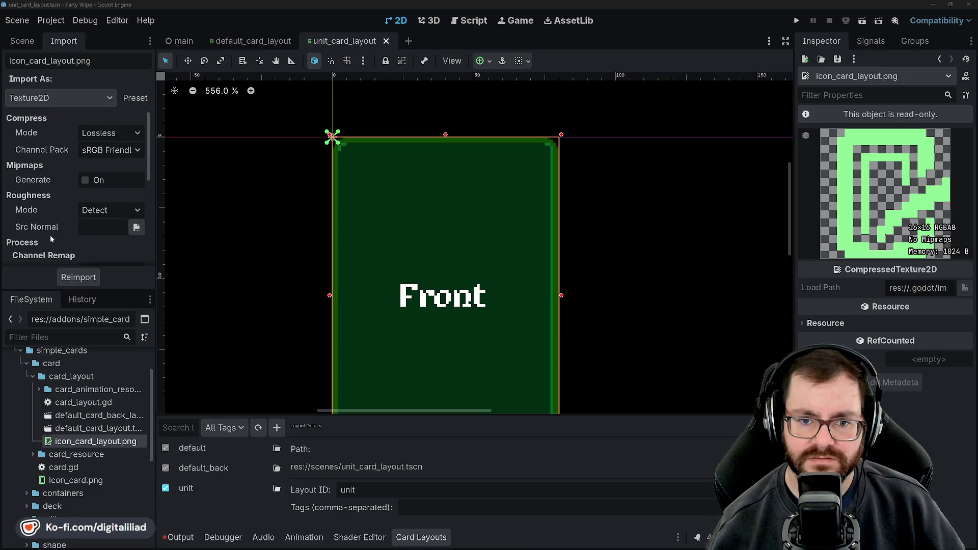